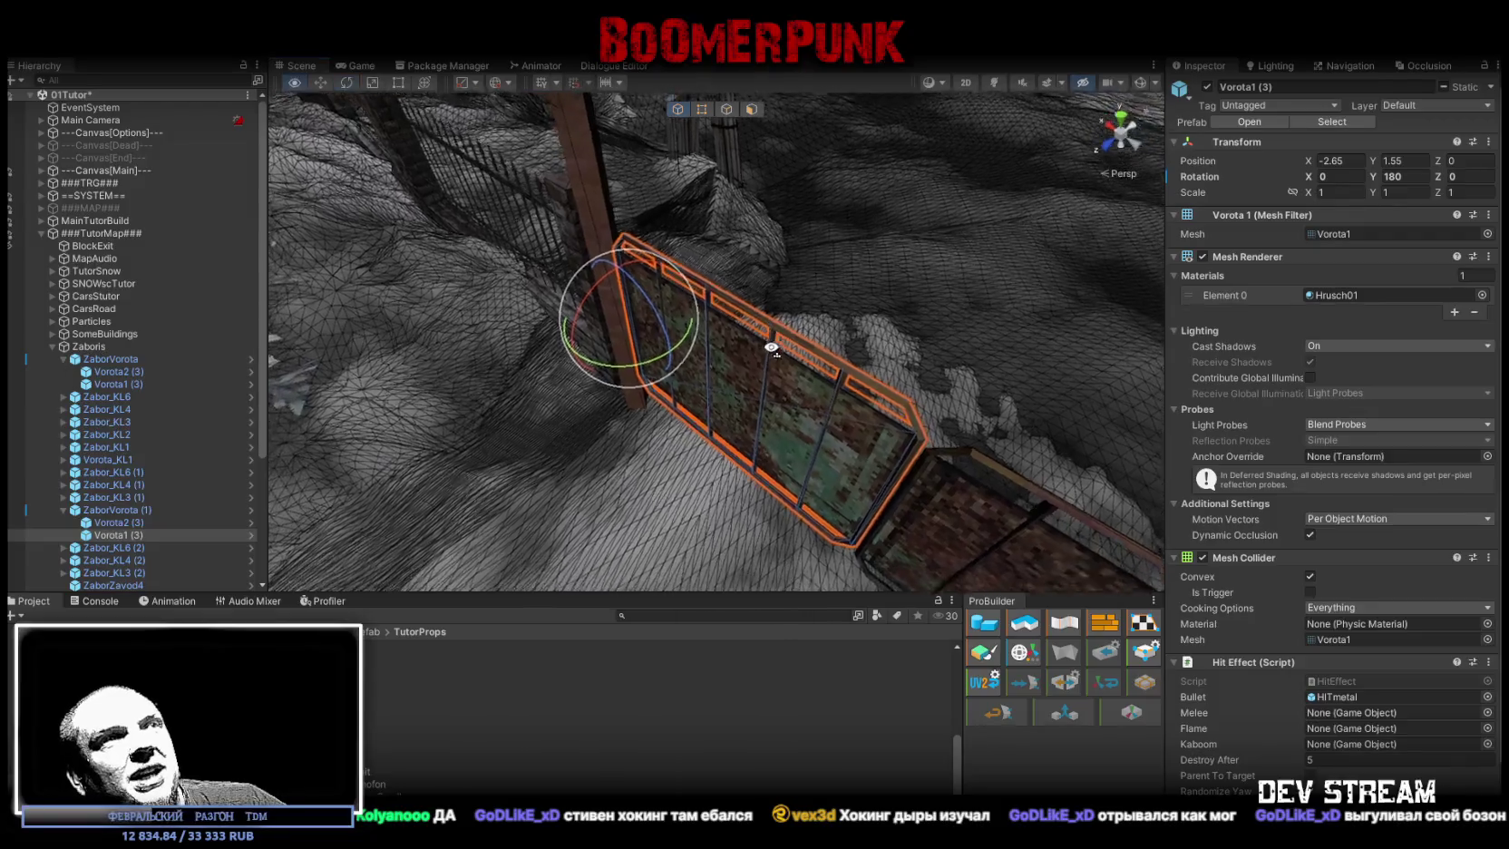
- Turn the gate panel about three degrees around Y, then select the ground Cube by the fence
mouse_move(684, 362)
left_mouse_down()
mouse_move(1096, 386)
mouse_move(818, 356)
mouse_move(895, 408)
left_mouse_up()
left_click(773, 437)
mouse_move(773, 437)
left_mouse_down()
mouse_move(882, 303)
mouse_move(859, 283)
mouse_move(961, 266)
mouse_move(1037, 281)
mouse_move(987, 283)
mouse_move(959, 420)
mouse_move(849, 428)
mouse_move(856, 442)
left_mouse_up()
- In Face mode, move one TutorSnow face along its Z handle, then return to Object mode
left_click(727, 109)
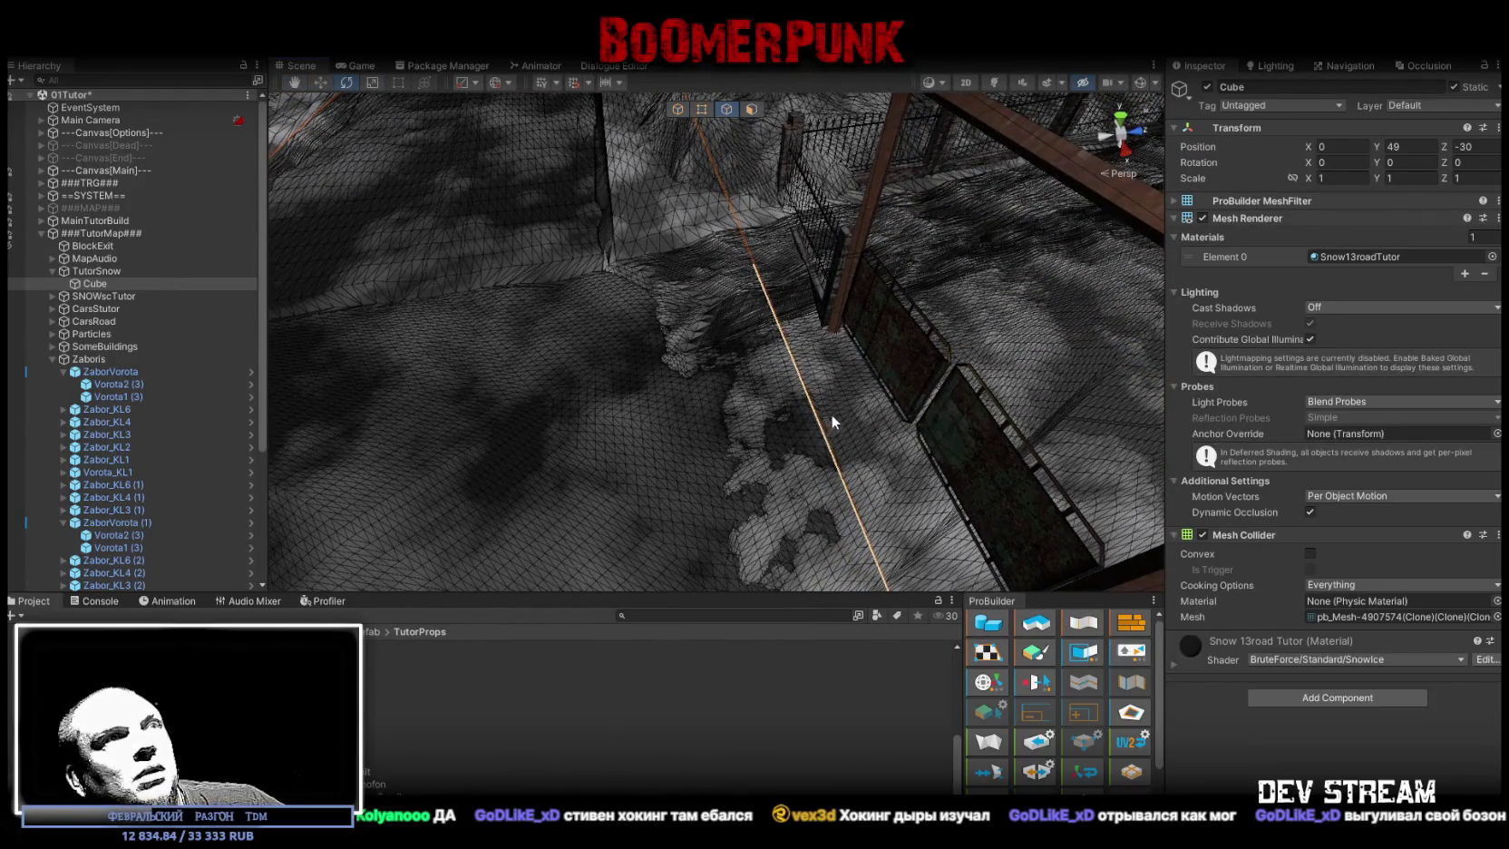
left_click(719, 444)
left_click(699, 448)
scroll(725, 440, "down", 2)
key("w")
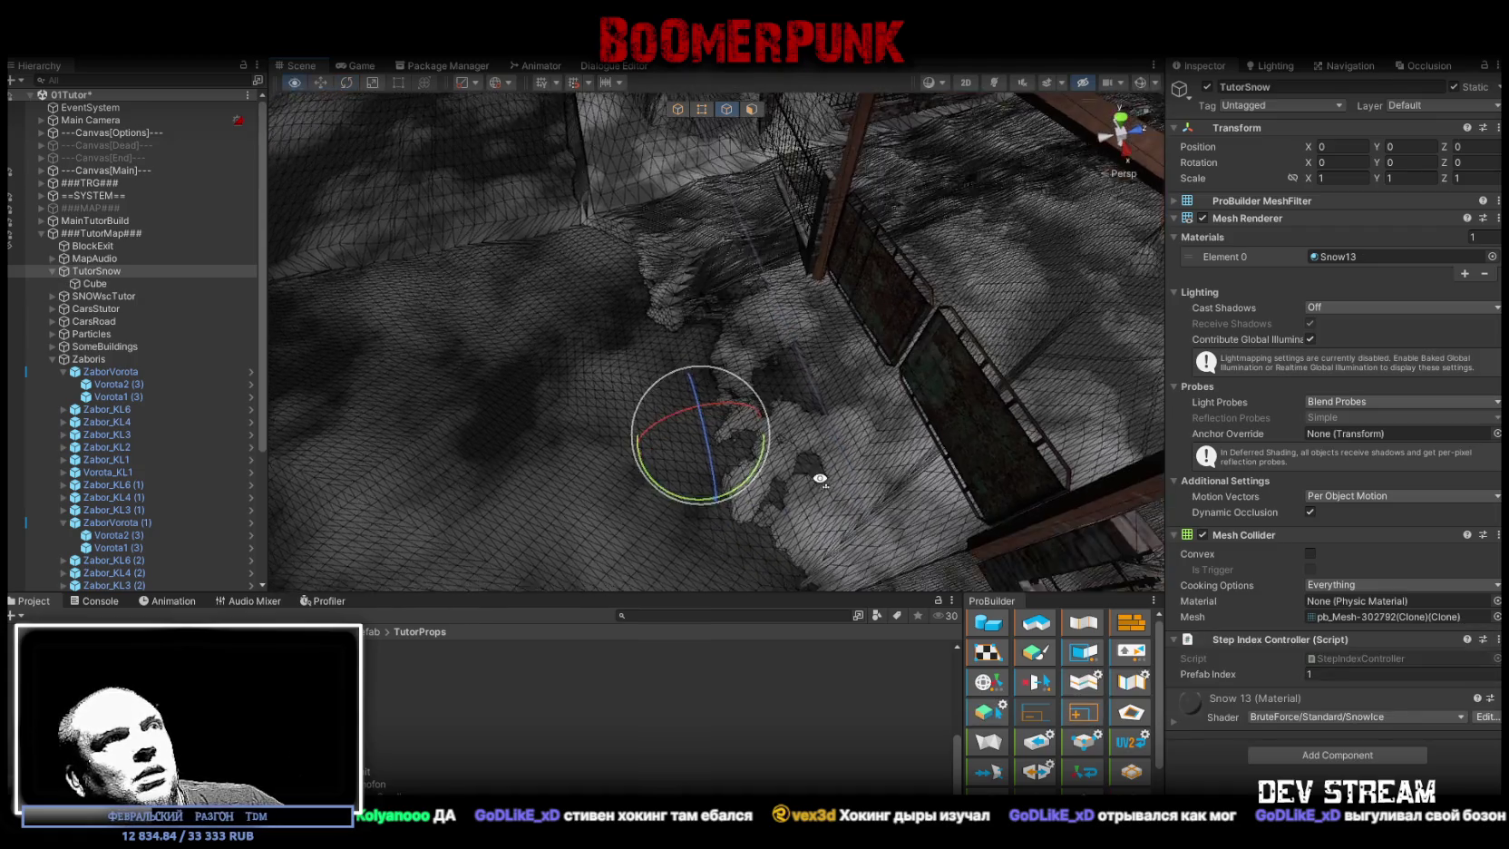
mouse_move(753, 428)
left_mouse_down()
mouse_move(788, 419)
mouse_move(769, 281)
mouse_move(738, 251)
mouse_move(759, 293)
mouse_move(717, 348)
mouse_move(774, 355)
mouse_move(849, 335)
mouse_move(812, 353)
mouse_move(532, 297)
mouse_move(595, 260)
mouse_move(674, 265)
mouse_move(731, 236)
mouse_move(814, 239)
mouse_move(910, 155)
mouse_move(862, 303)
mouse_move(910, 355)
mouse_move(886, 326)
mouse_move(1226, 287)
left_mouse_up()
left_click(678, 108)
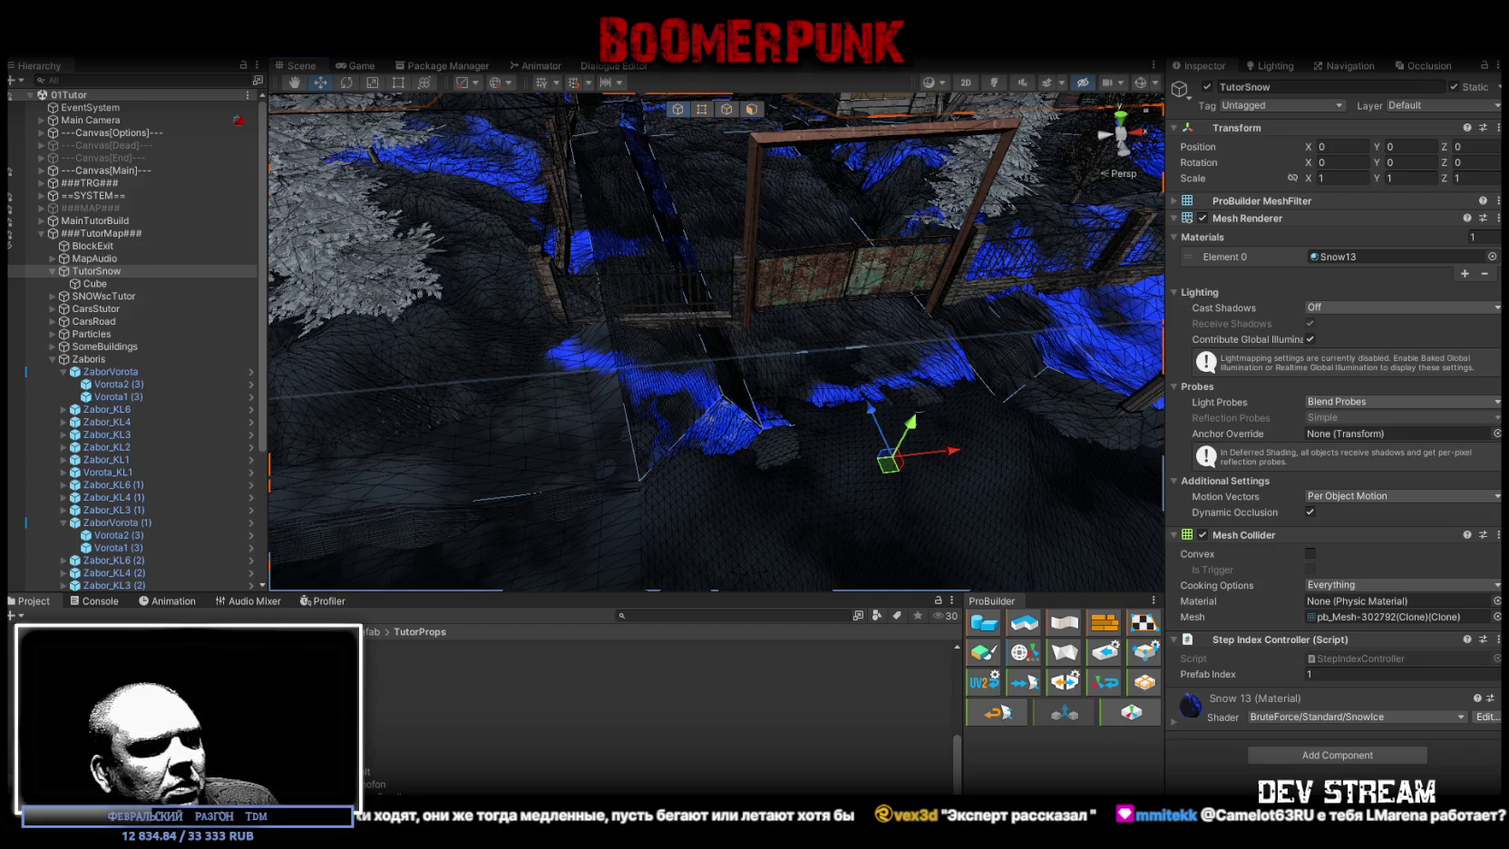
key("alt+Tab")
left_click_drag(887, 284, 987, 117)
scroll(781, 550, "down", 5)
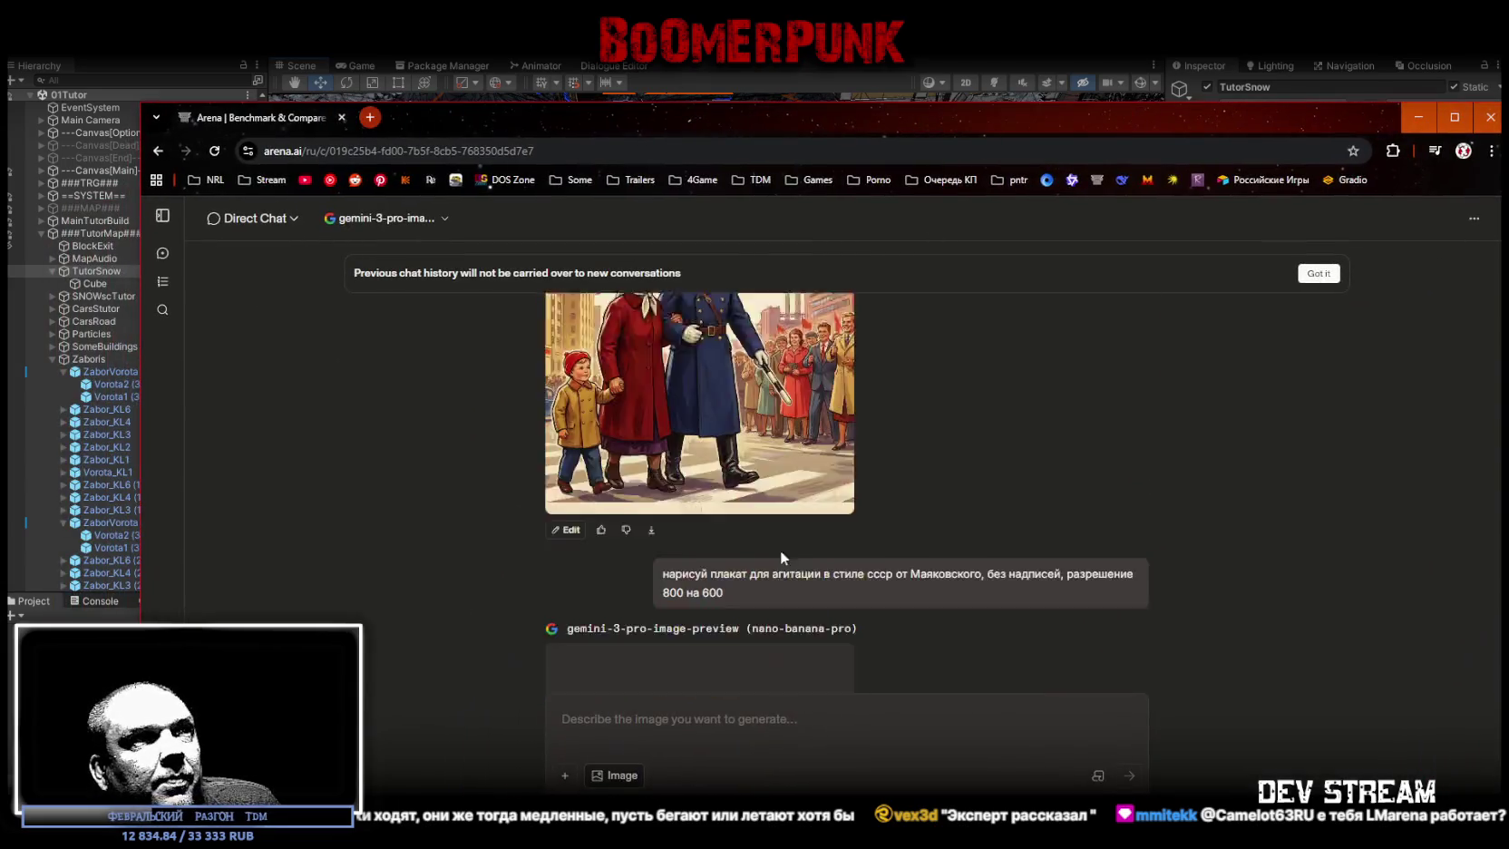
scroll(863, 525, "down", 10)
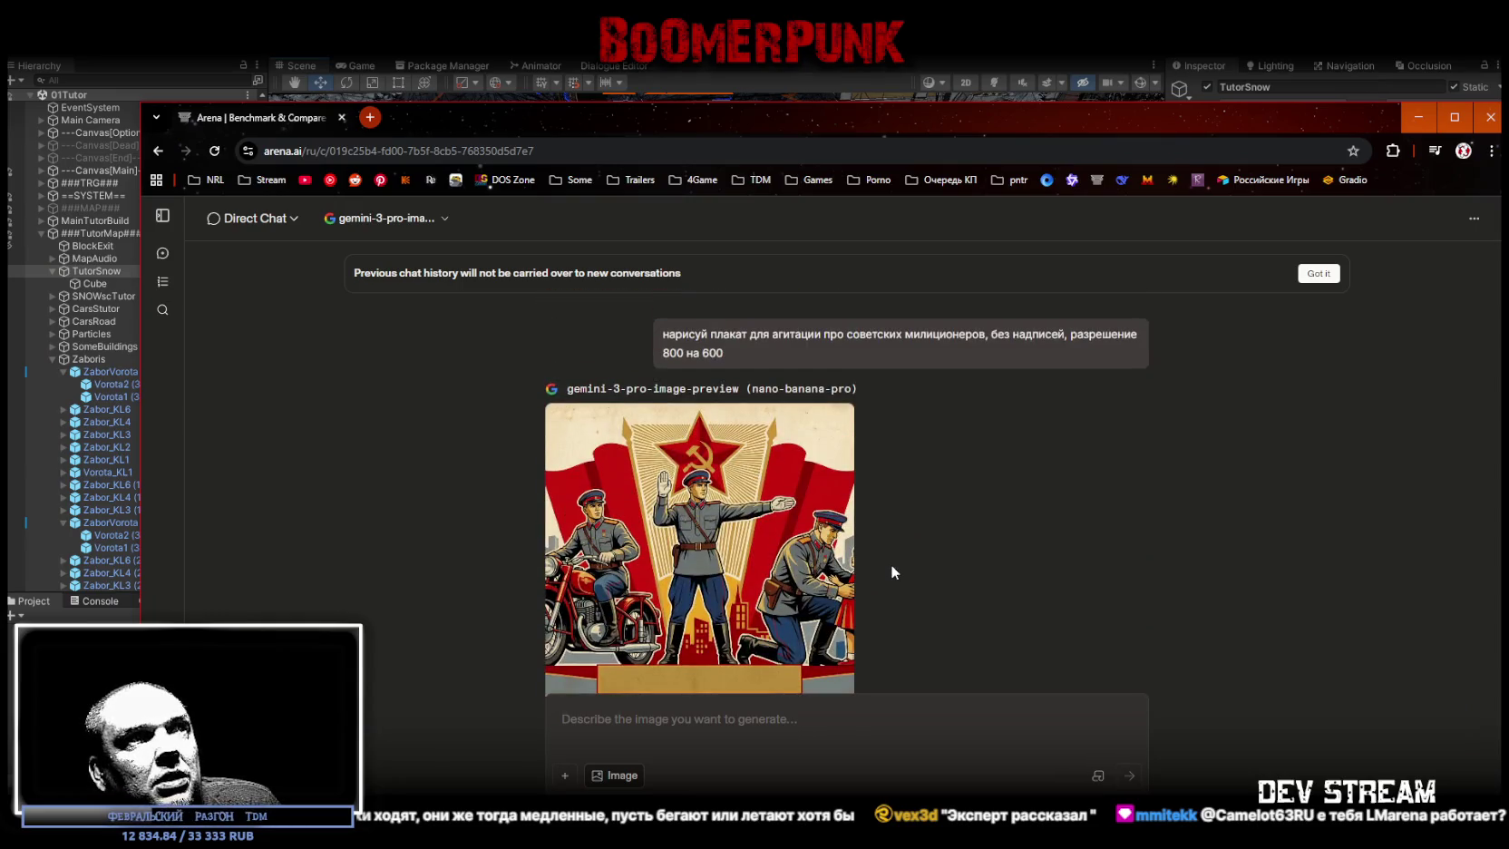
scroll(893, 557, "down", 10)
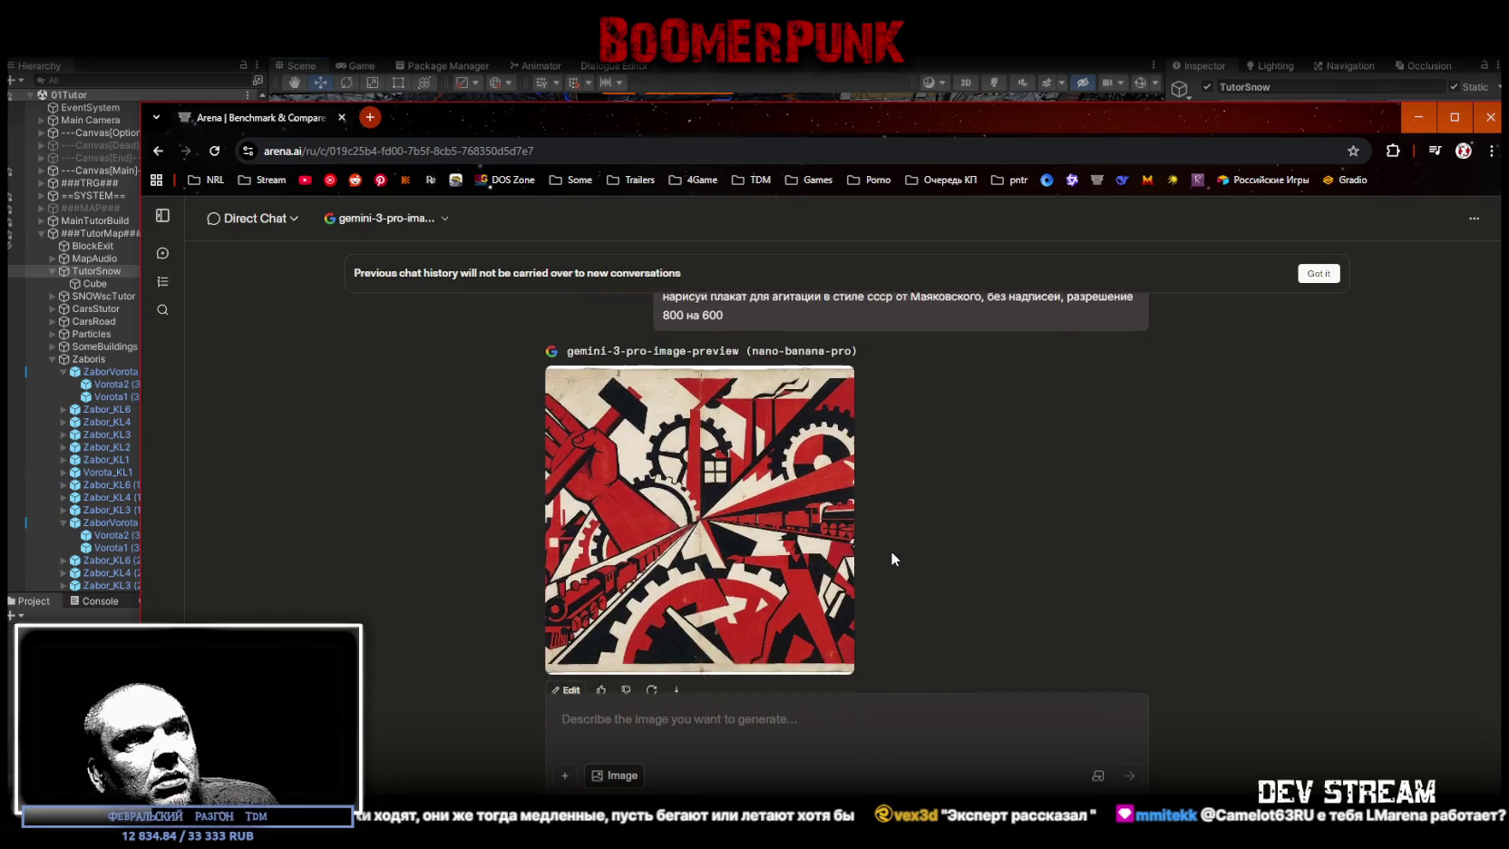
left_click(443, 84)
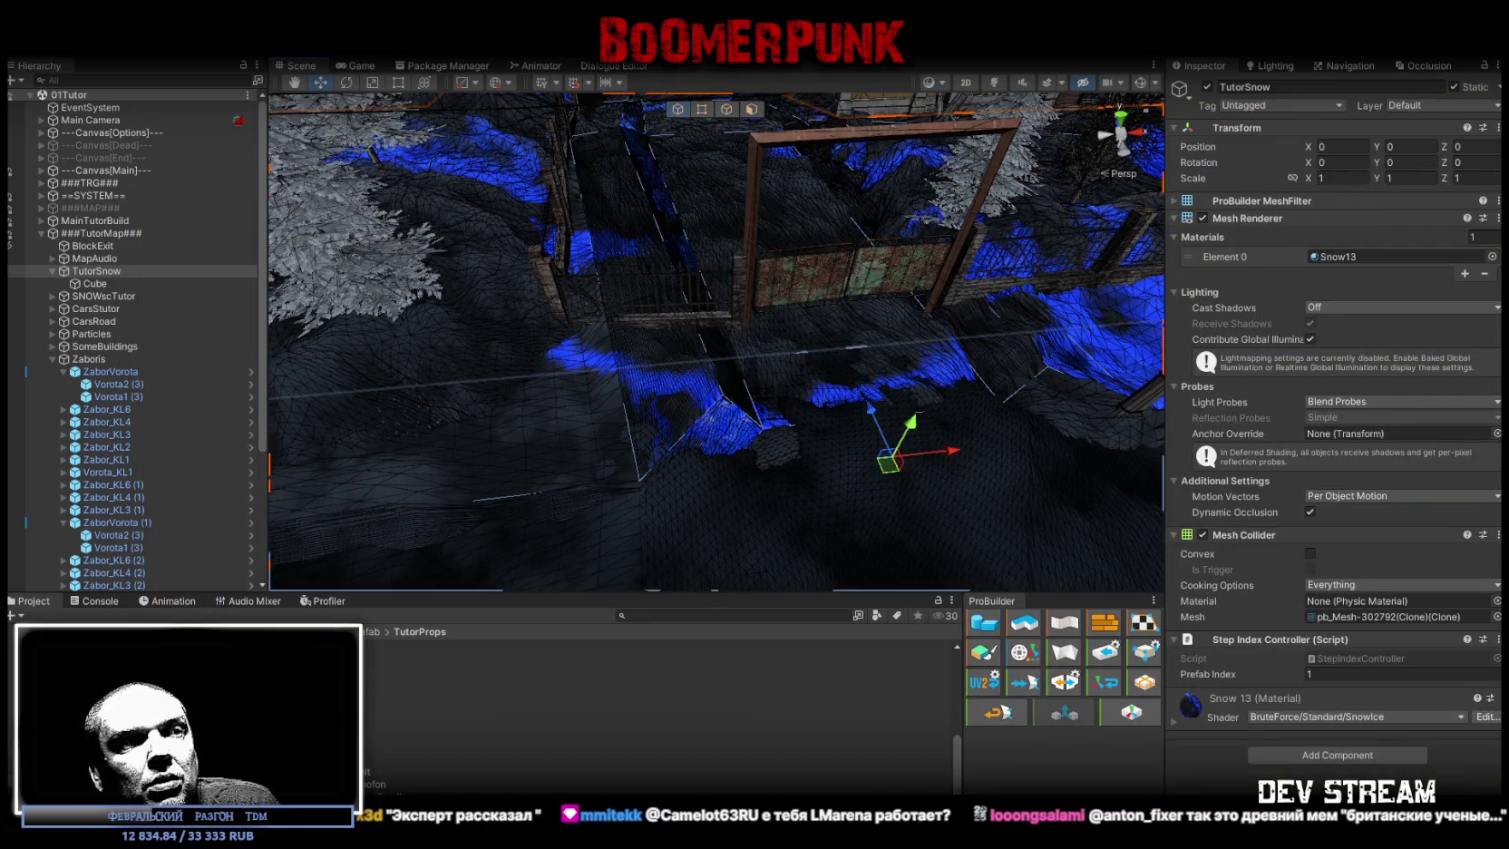
- Orbit from the fence to the СЕГОДНЯ РЕКОРД! ЗАВТРА НОРМА! poster on the building wall
mouse_move(864, 365)
left_mouse_down()
mouse_move(1034, 211)
mouse_move(1230, 197)
mouse_move(1225, 180)
mouse_move(901, 368)
left_mouse_up()
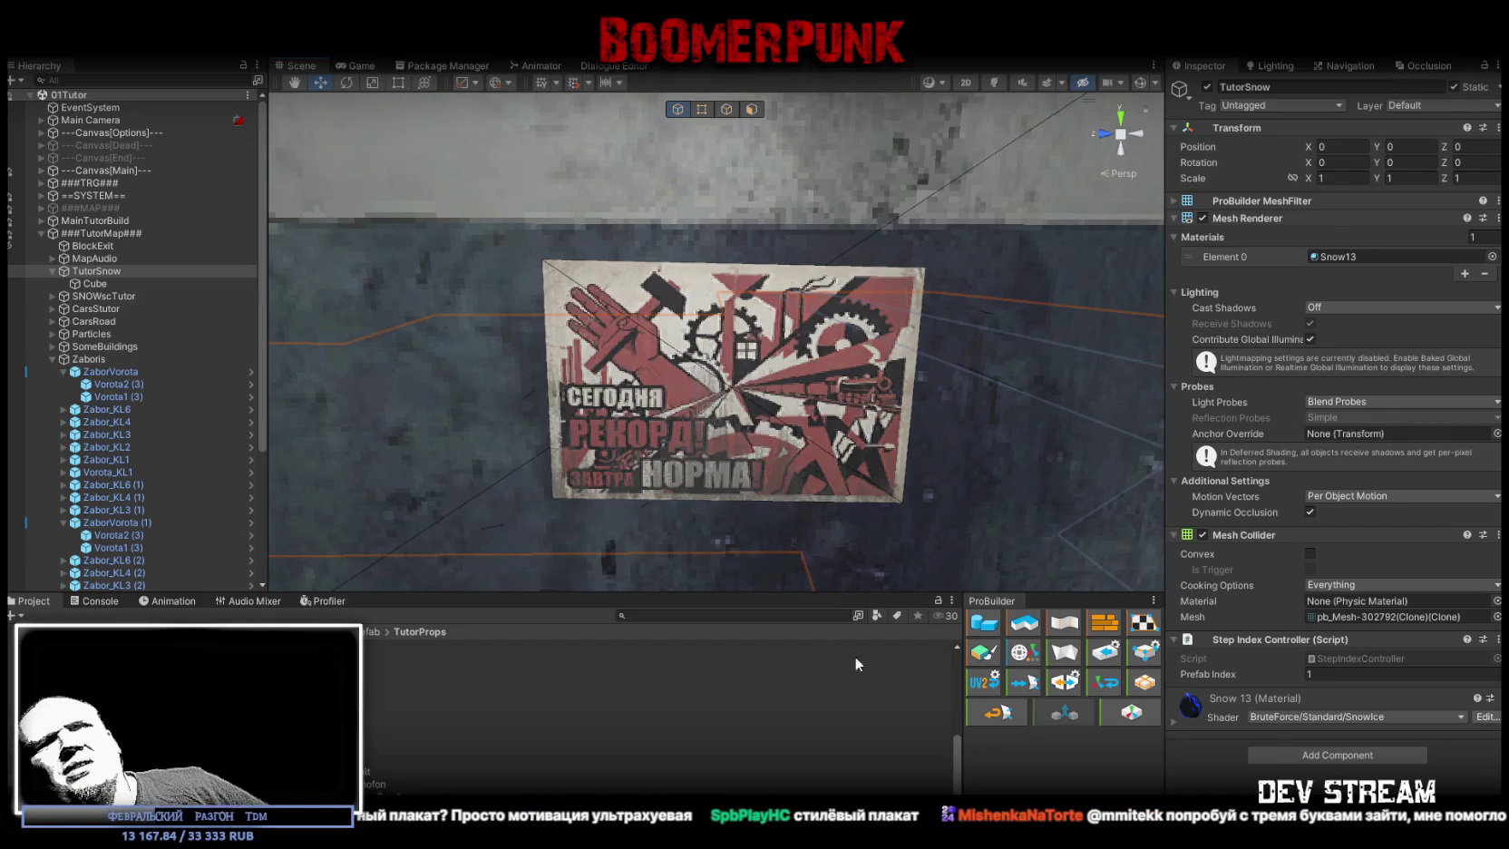
- Orbit into the militia office and select the framed pistol M_gun1 on the wall
mouse_move(898, 320)
left_mouse_down()
mouse_move(347, 313)
mouse_move(800, 415)
mouse_move(736, 432)
mouse_move(355, 390)
mouse_move(458, 407)
mouse_move(454, 451)
mouse_move(1071, 431)
mouse_move(1005, 436)
left_mouse_up()
left_click(736, 431)
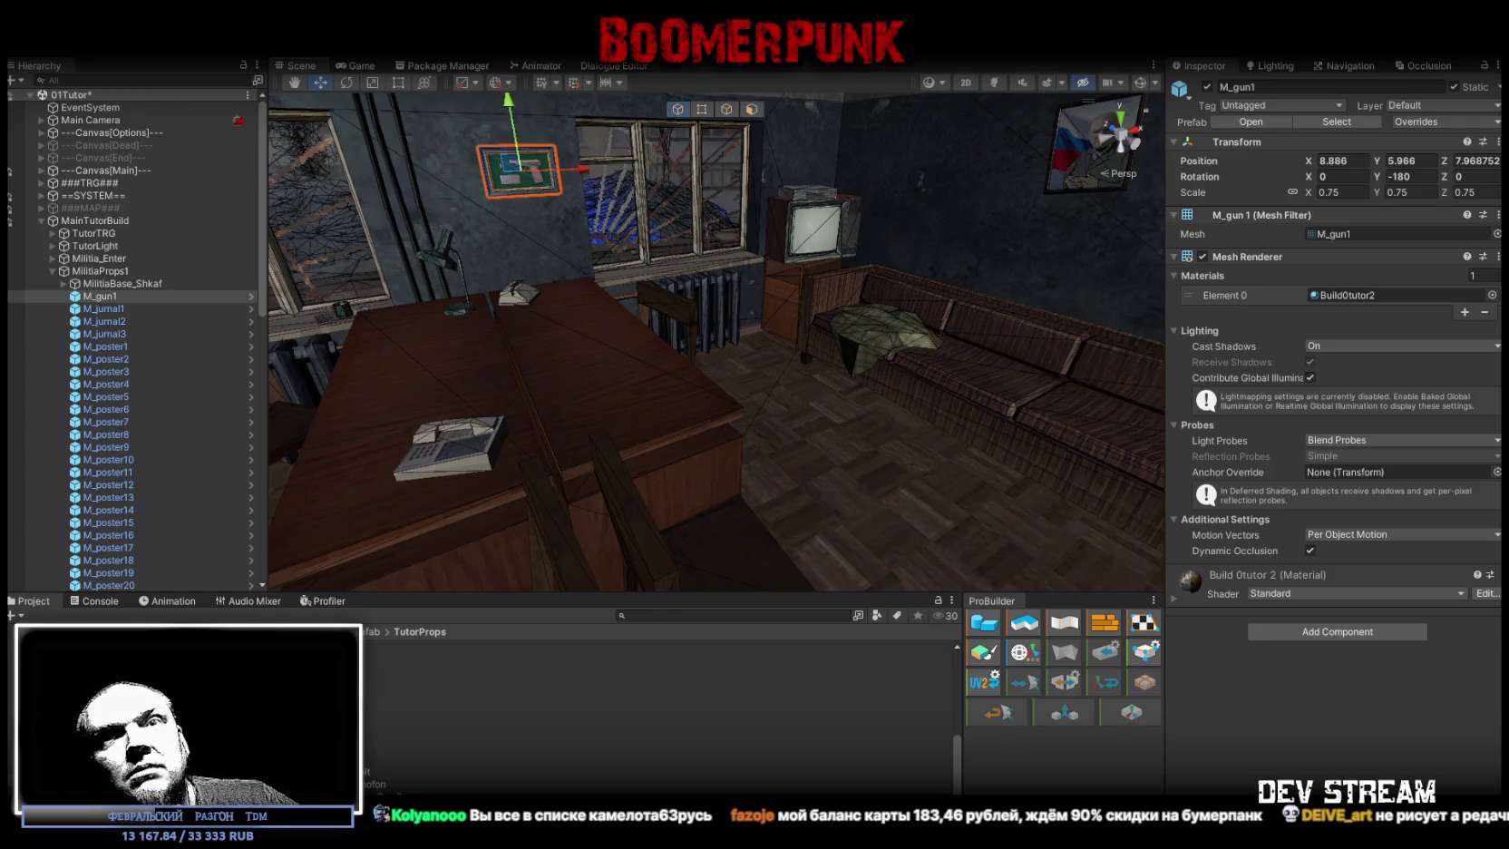
- Orbit to the door and corner posters, viewing the corner poster front-on
left_click_drag(483, 226, 1392, 192)
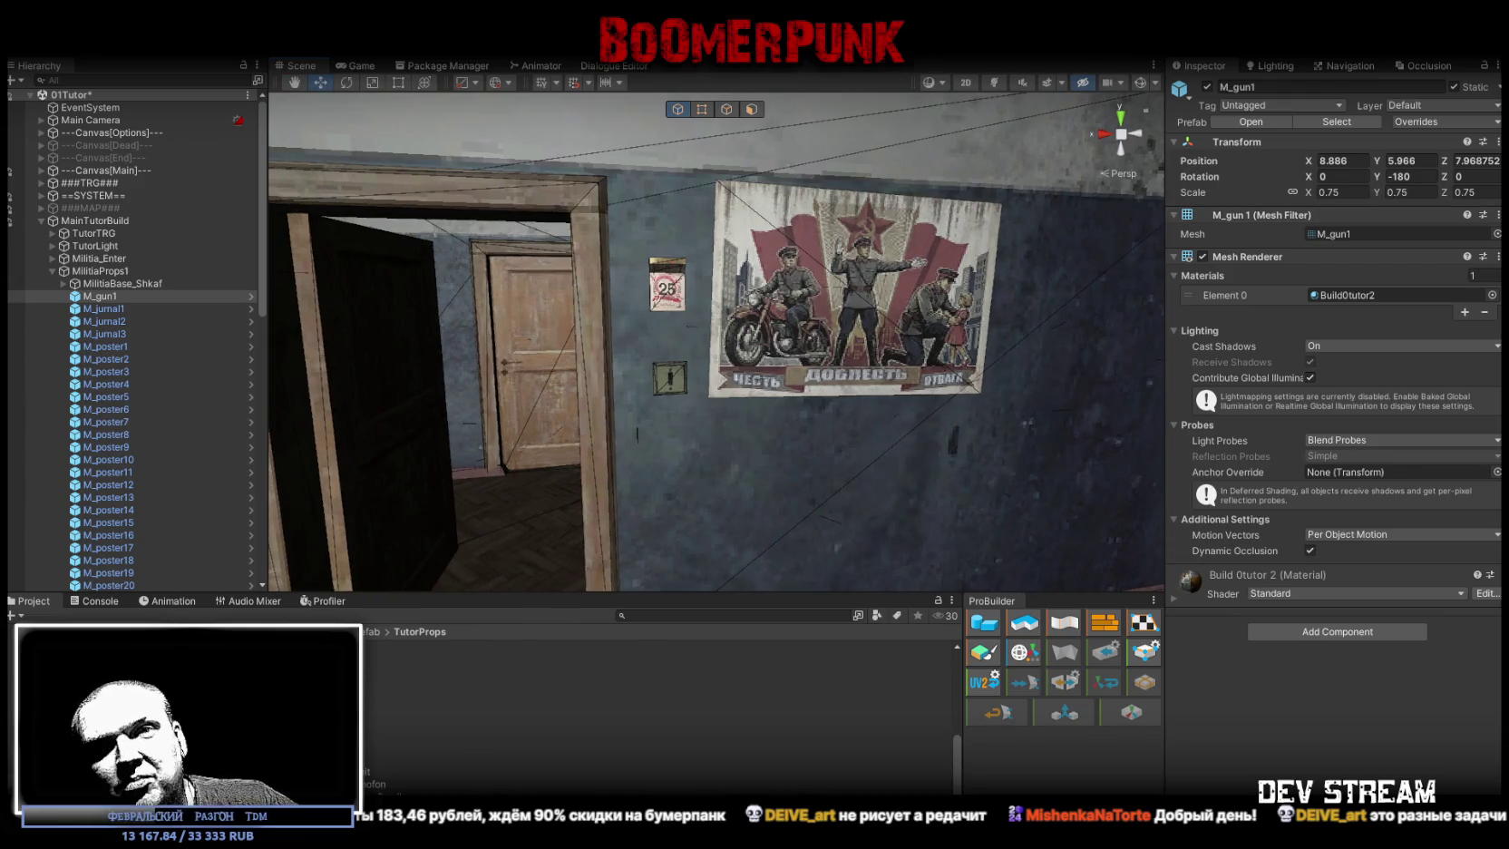
mouse_move(853, 501)
left_mouse_down()
mouse_move(947, 401)
mouse_move(849, 515)
mouse_move(617, 498)
mouse_move(1040, 467)
mouse_move(783, 421)
mouse_move(637, 466)
left_mouse_up()
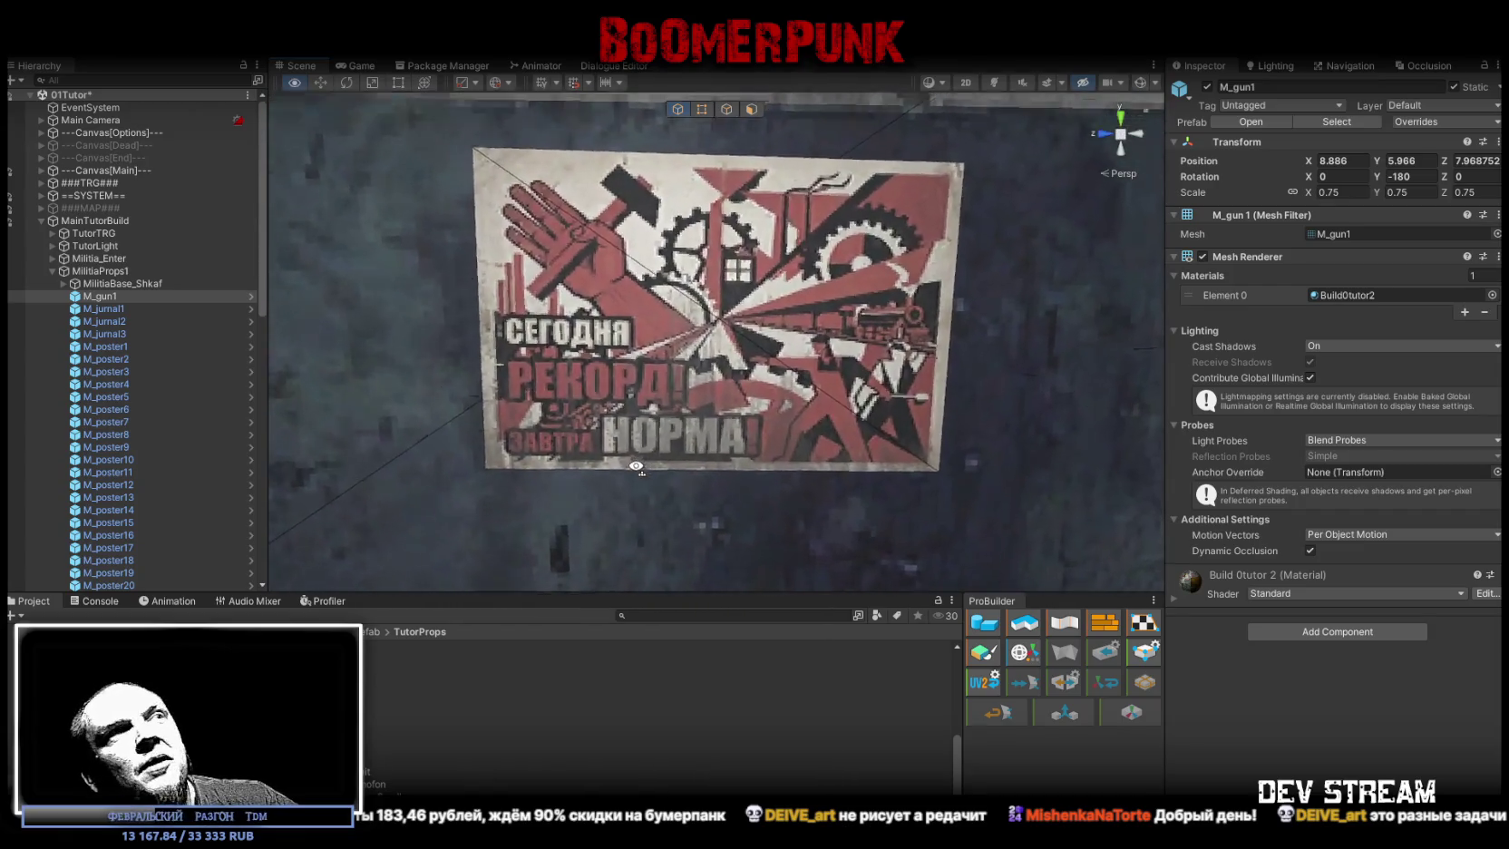
scroll(637, 471, "up", 2)
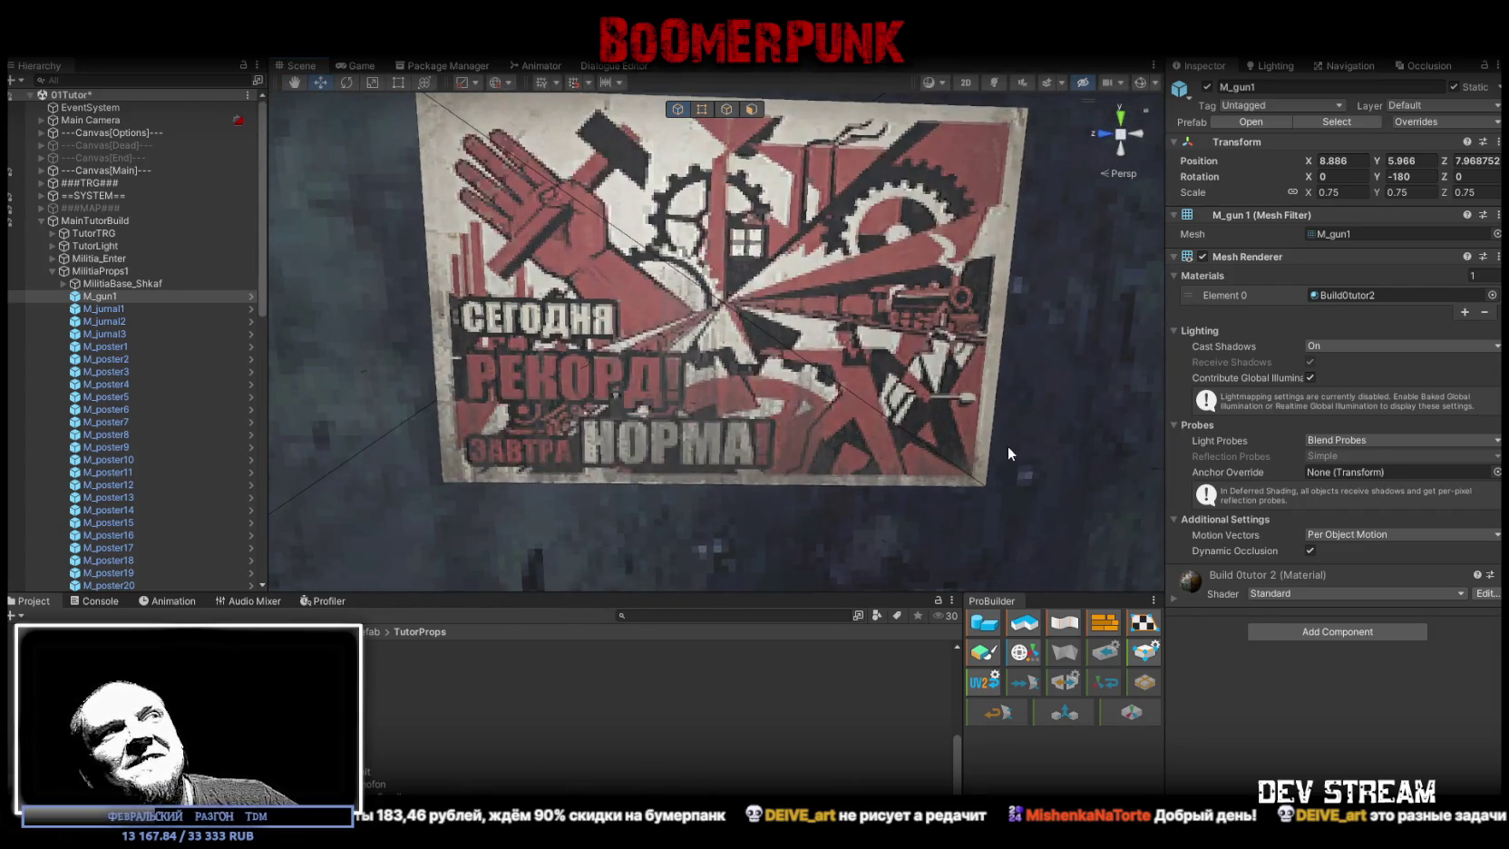
left_click_drag(1009, 445, 1007, 439)
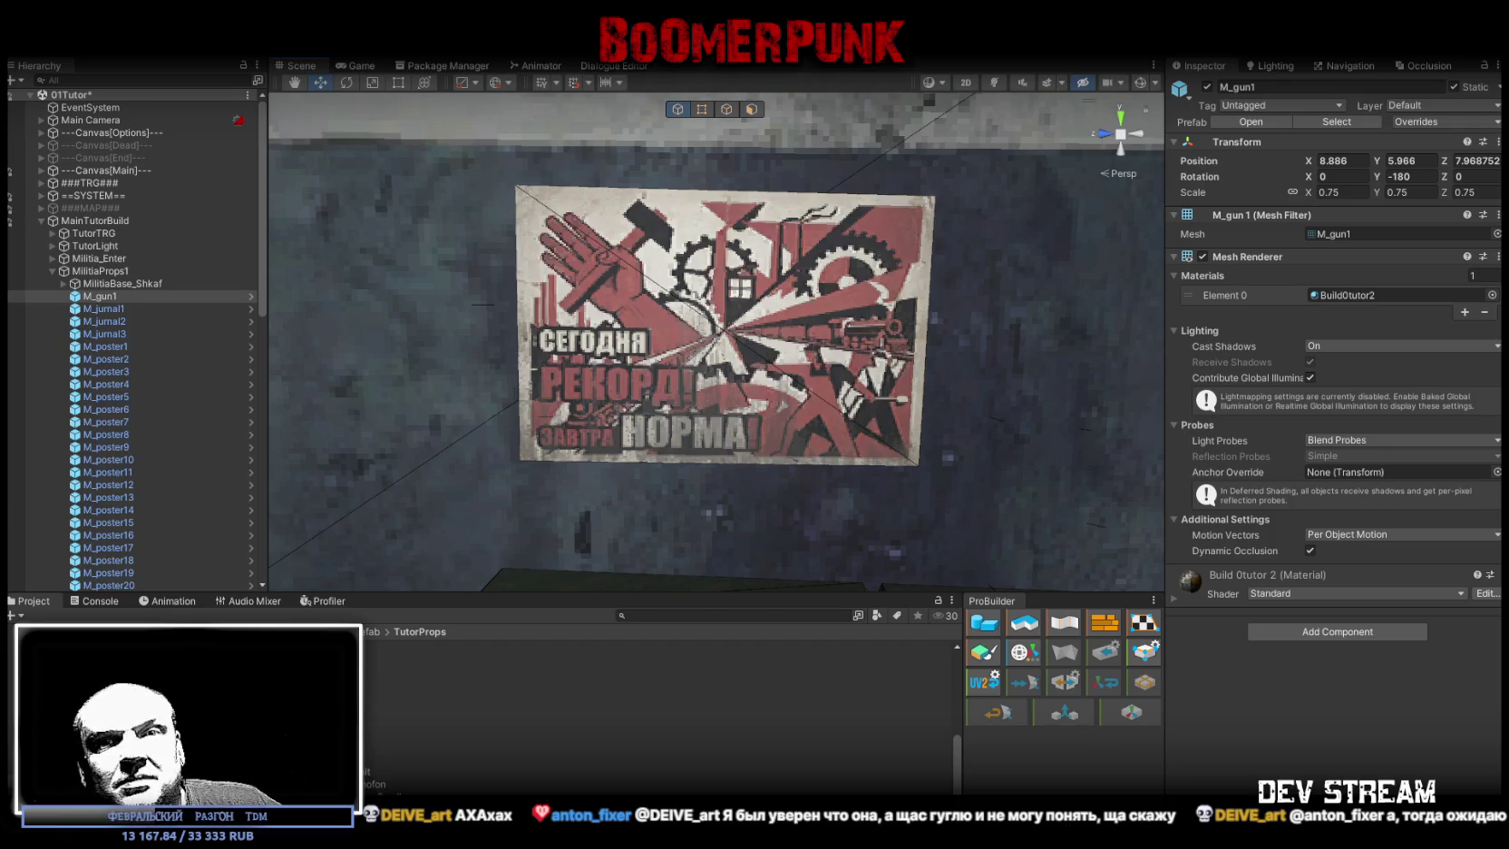
- Look around the office, select DelTorus2 (6), and fly toward the cabinets and sofa
mouse_move(938, 414)
left_mouse_down()
mouse_move(878, 425)
mouse_move(946, 425)
mouse_move(613, 421)
mouse_move(820, 468)
left_mouse_up()
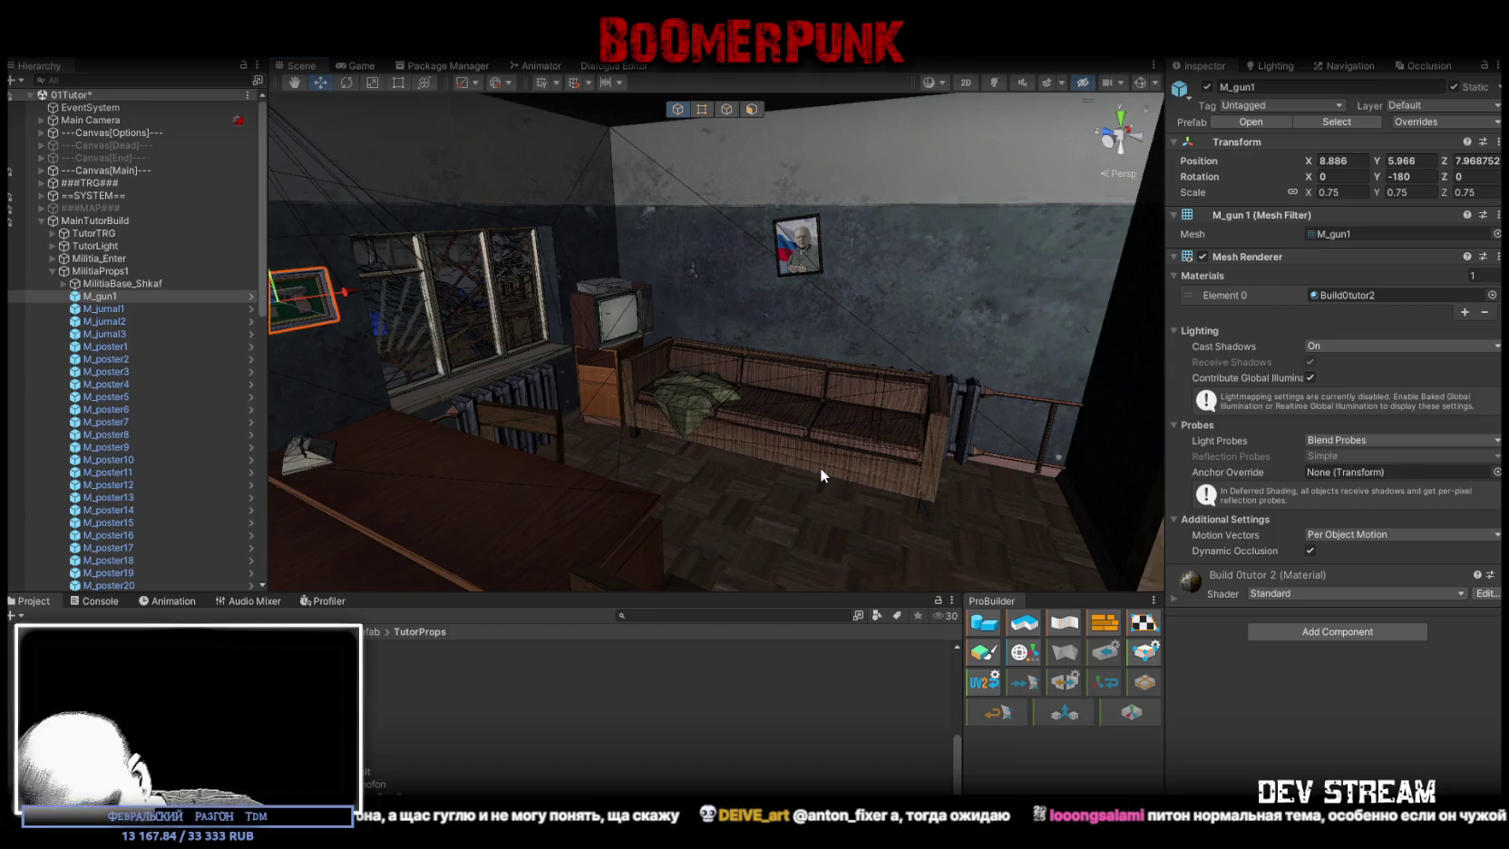
mouse_move(961, 461)
left_mouse_down()
mouse_move(734, 417)
mouse_move(689, 434)
mouse_move(818, 469)
mouse_move(664, 490)
mouse_move(744, 481)
mouse_move(768, 498)
mouse_move(817, 466)
left_mouse_up()
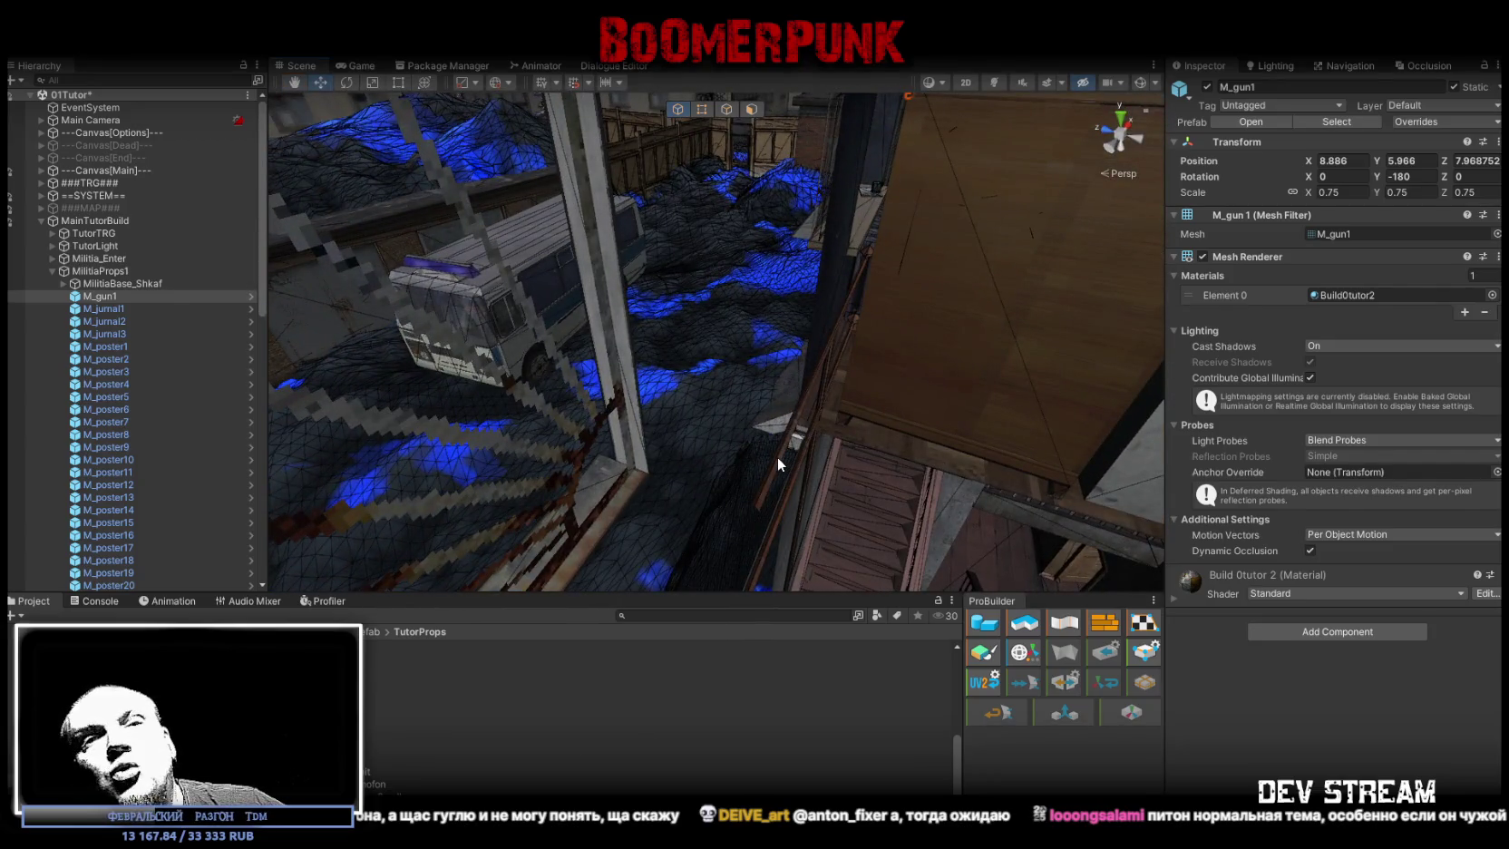
left_click(778, 456)
mouse_move(800, 472)
left_mouse_down()
mouse_move(937, 383)
mouse_move(805, 365)
mouse_move(763, 376)
left_mouse_up()
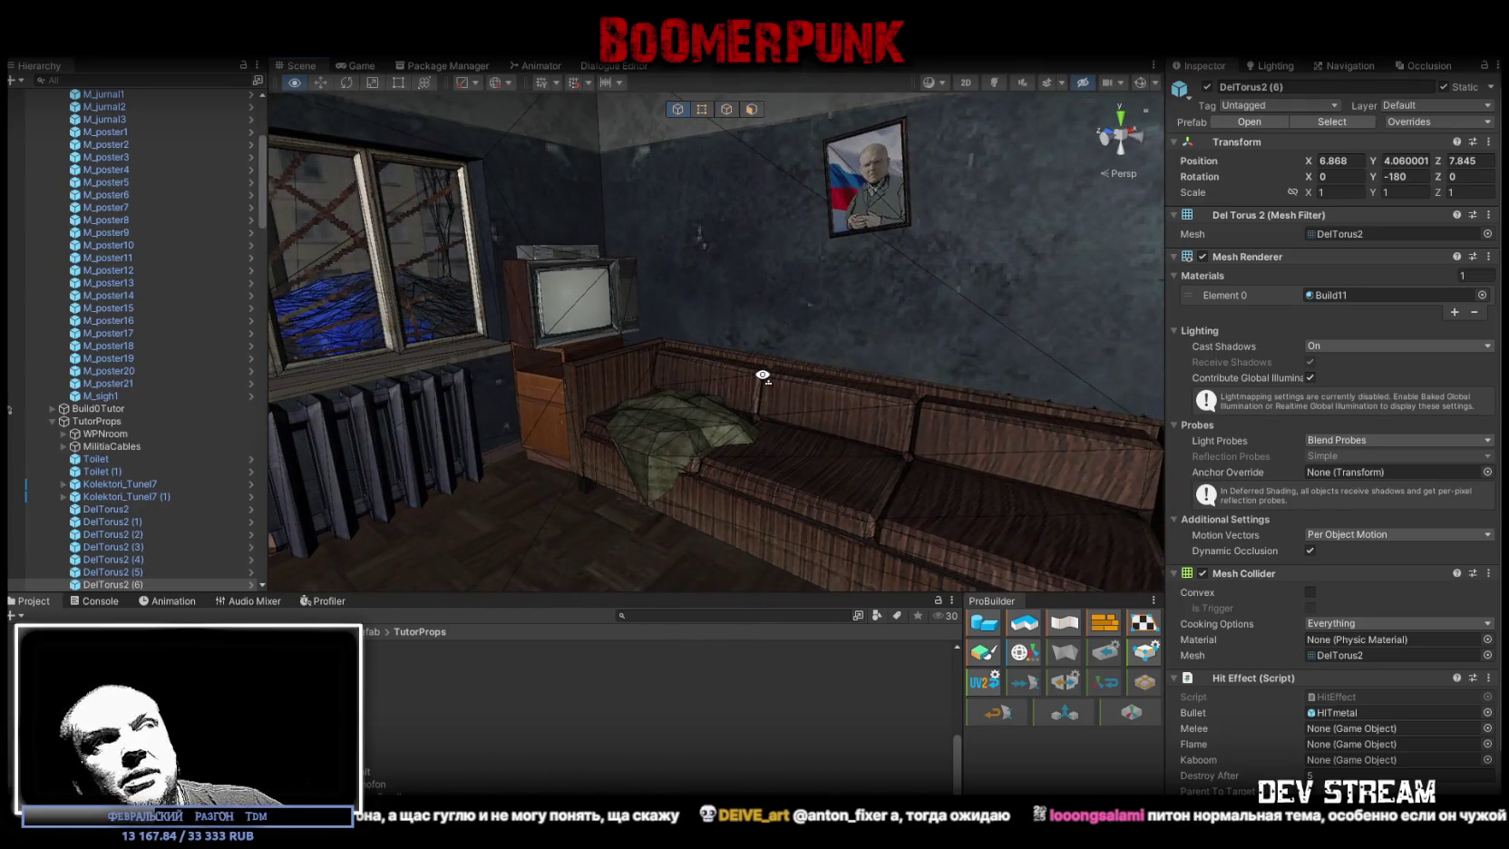
mouse_move(763, 376)
left_mouse_down()
mouse_move(879, 408)
mouse_move(800, 439)
mouse_move(1013, 418)
mouse_move(988, 447)
mouse_move(1027, 371)
mouse_move(1082, 423)
mouse_move(1174, 452)
mouse_move(1134, 435)
left_mouse_up()
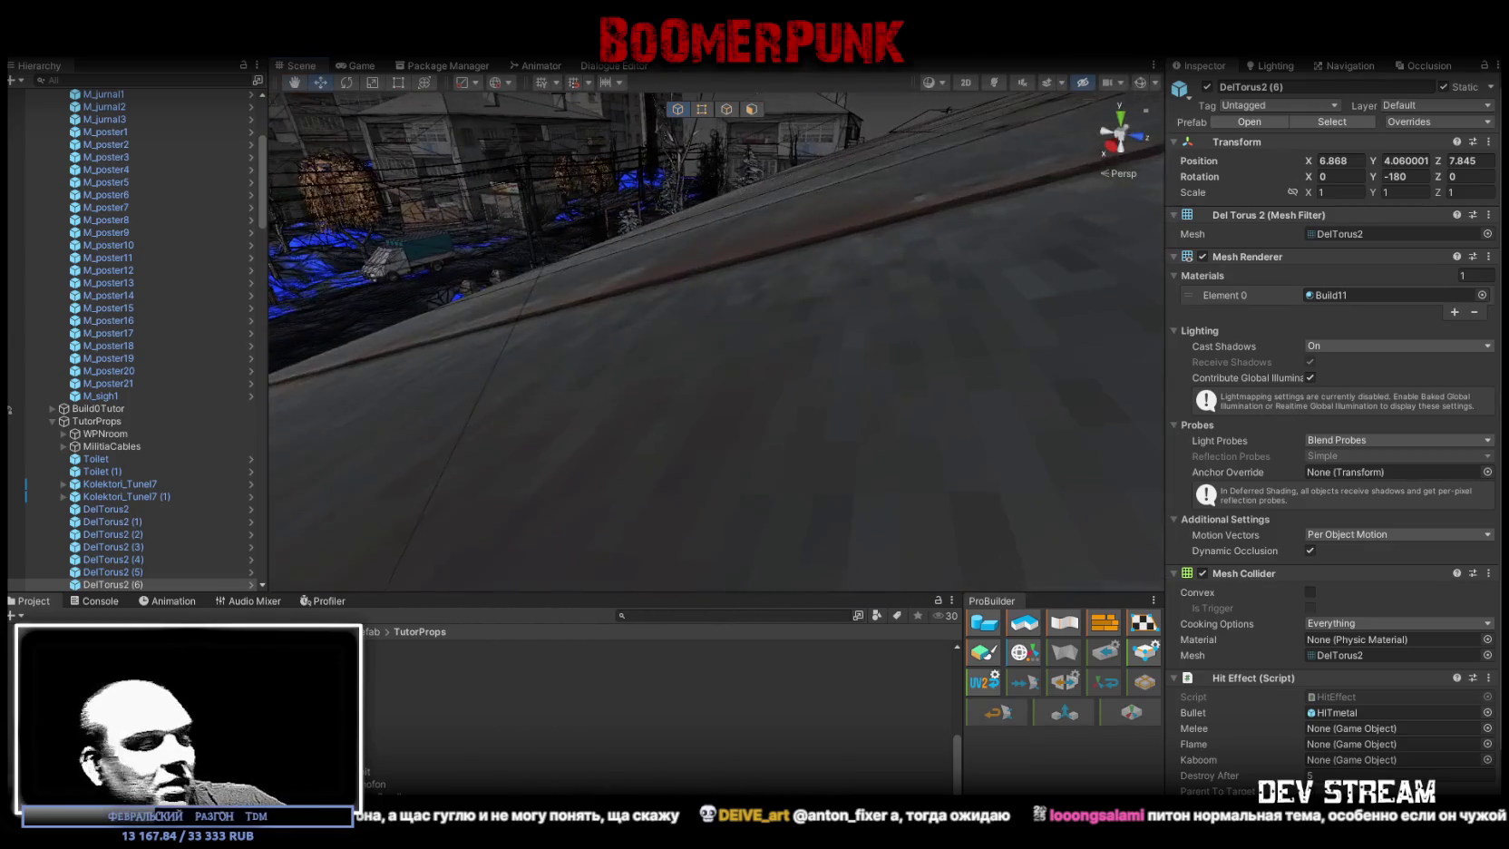
key("alt+Tab")
mouse_move(806, 717)
left_mouse_down()
mouse_move(967, 614)
mouse_move(1005, 637)
left_mouse_up()
scroll(998, 642, "up", 5)
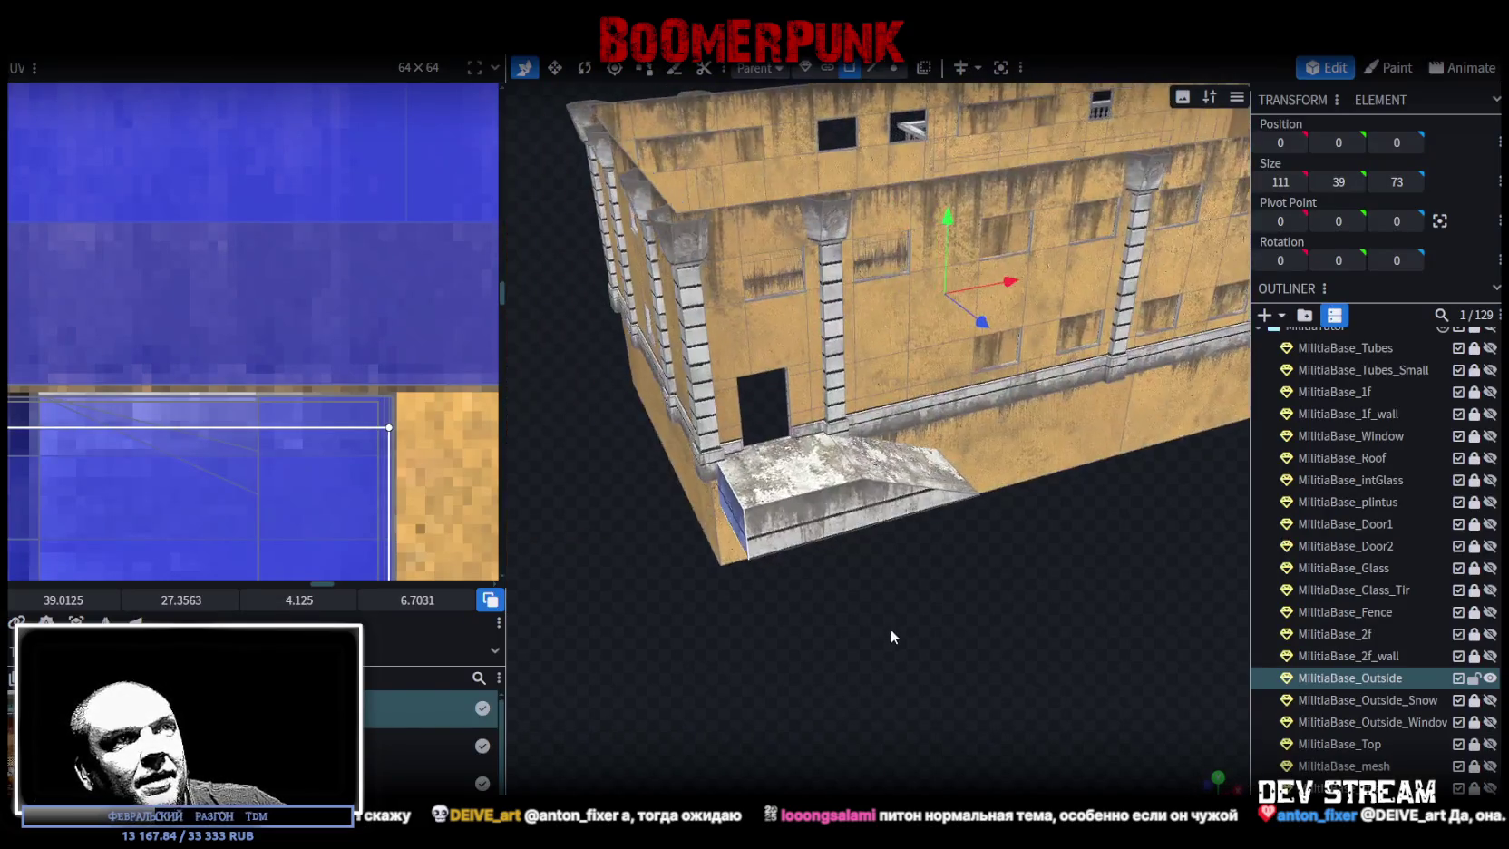
left_click_drag(890, 629, 946, 618)
scroll(944, 618, "up", 3)
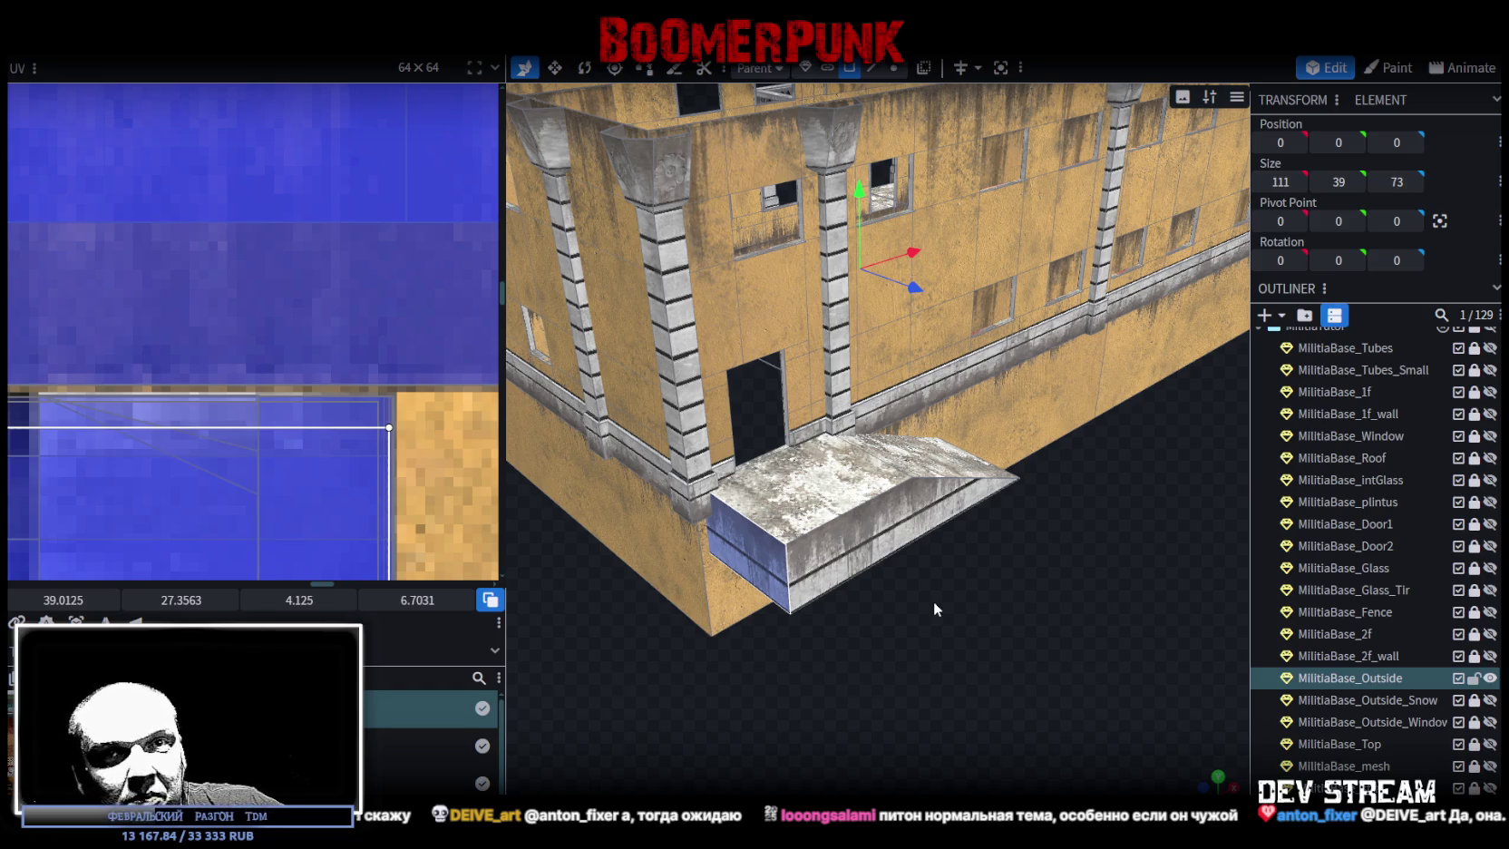
scroll(964, 608, "up", 3)
mouse_move(974, 665)
left_mouse_down()
mouse_move(798, 699)
mouse_move(899, 646)
left_mouse_up()
scroll(826, 671, "up", 2)
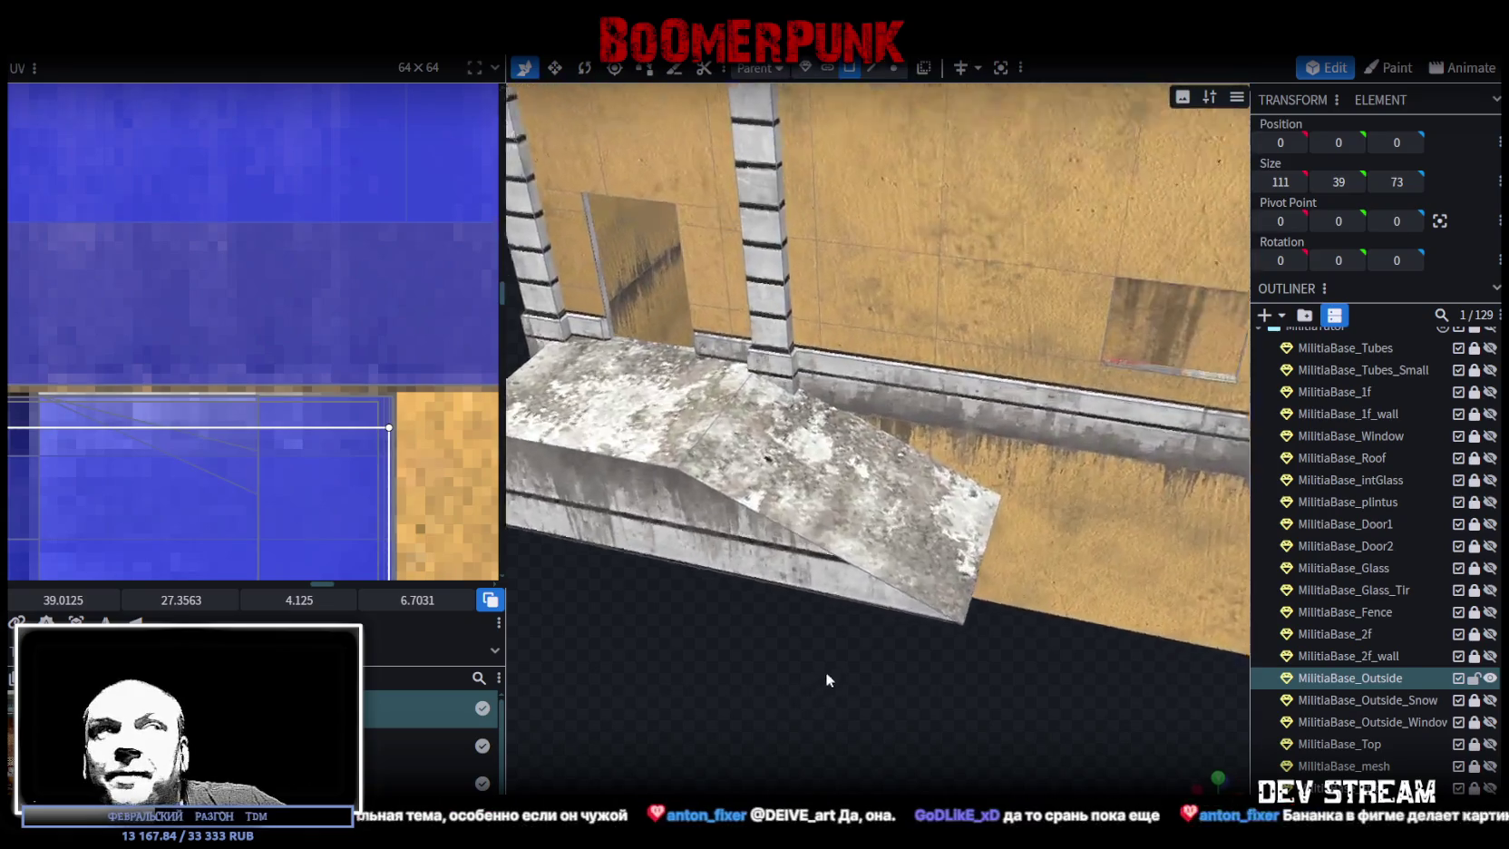
scroll(899, 649, "up", 2)
scroll(901, 647, "up", 2)
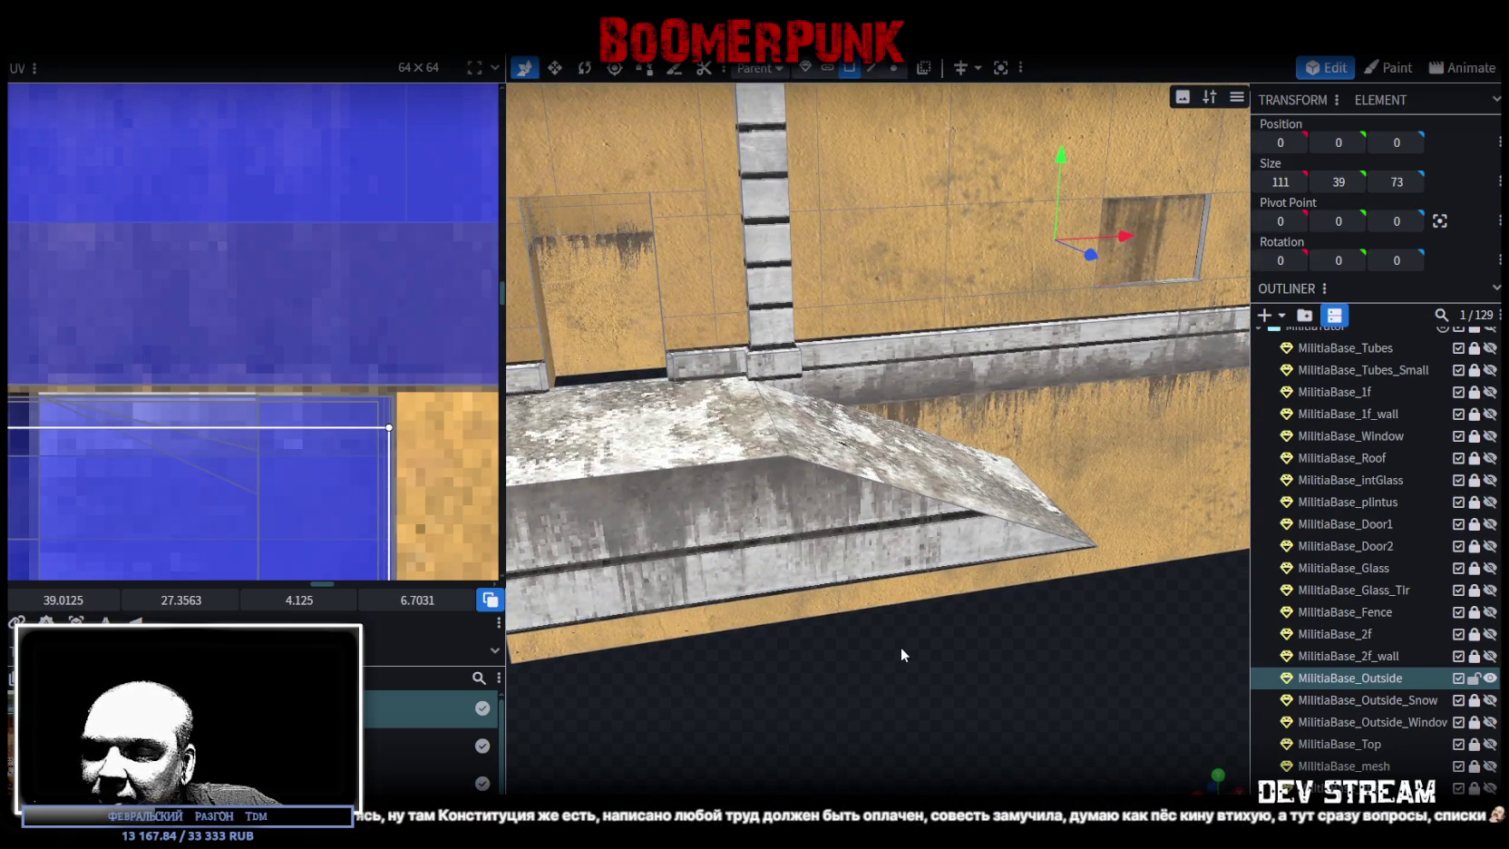
scroll(902, 646, "down", 1)
scroll(902, 645, "down", 1)
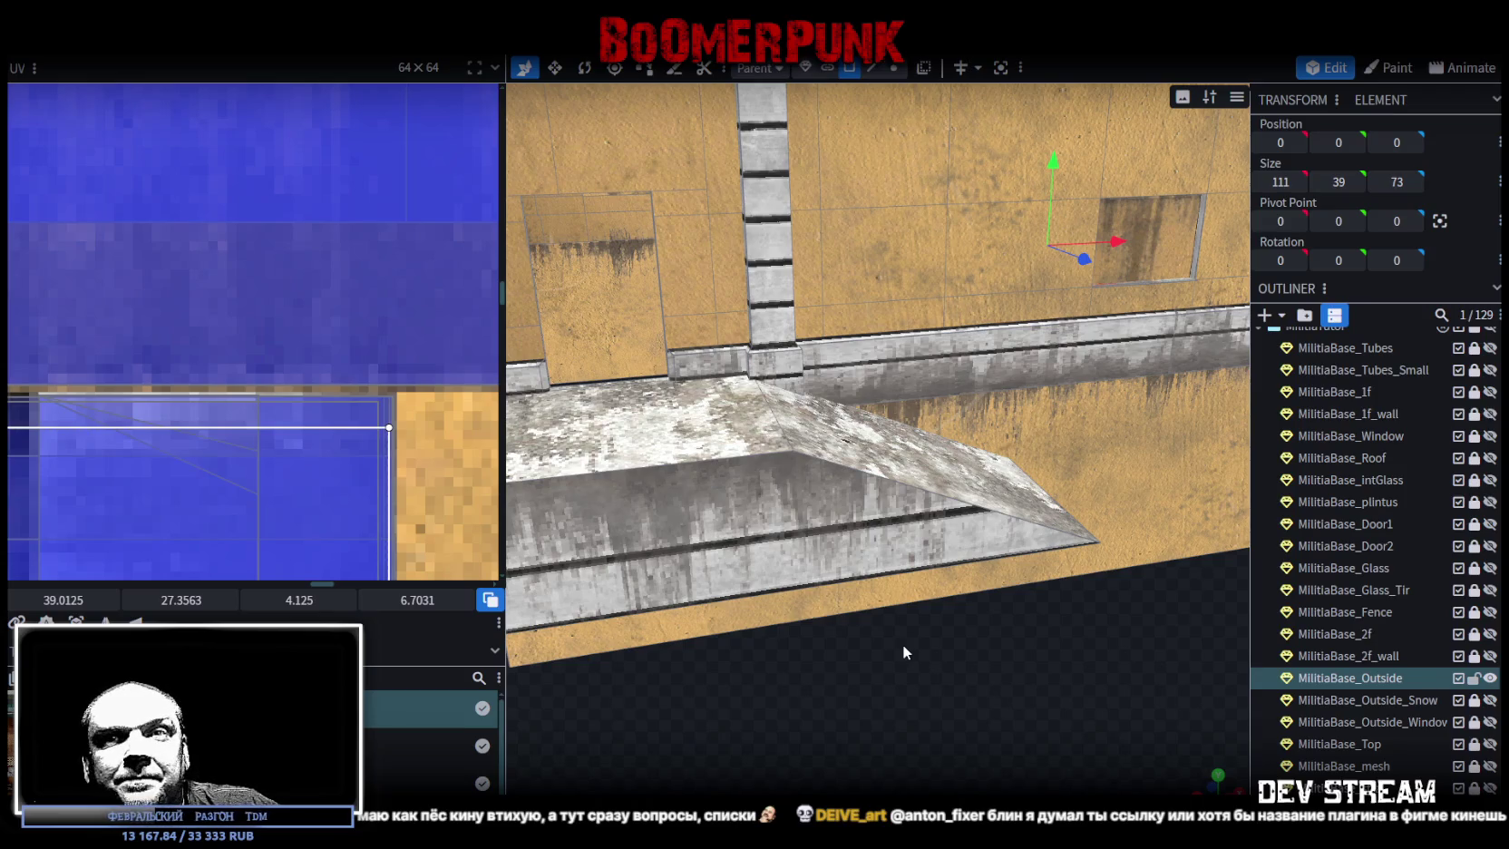
left_click_drag(904, 647, 909, 651)
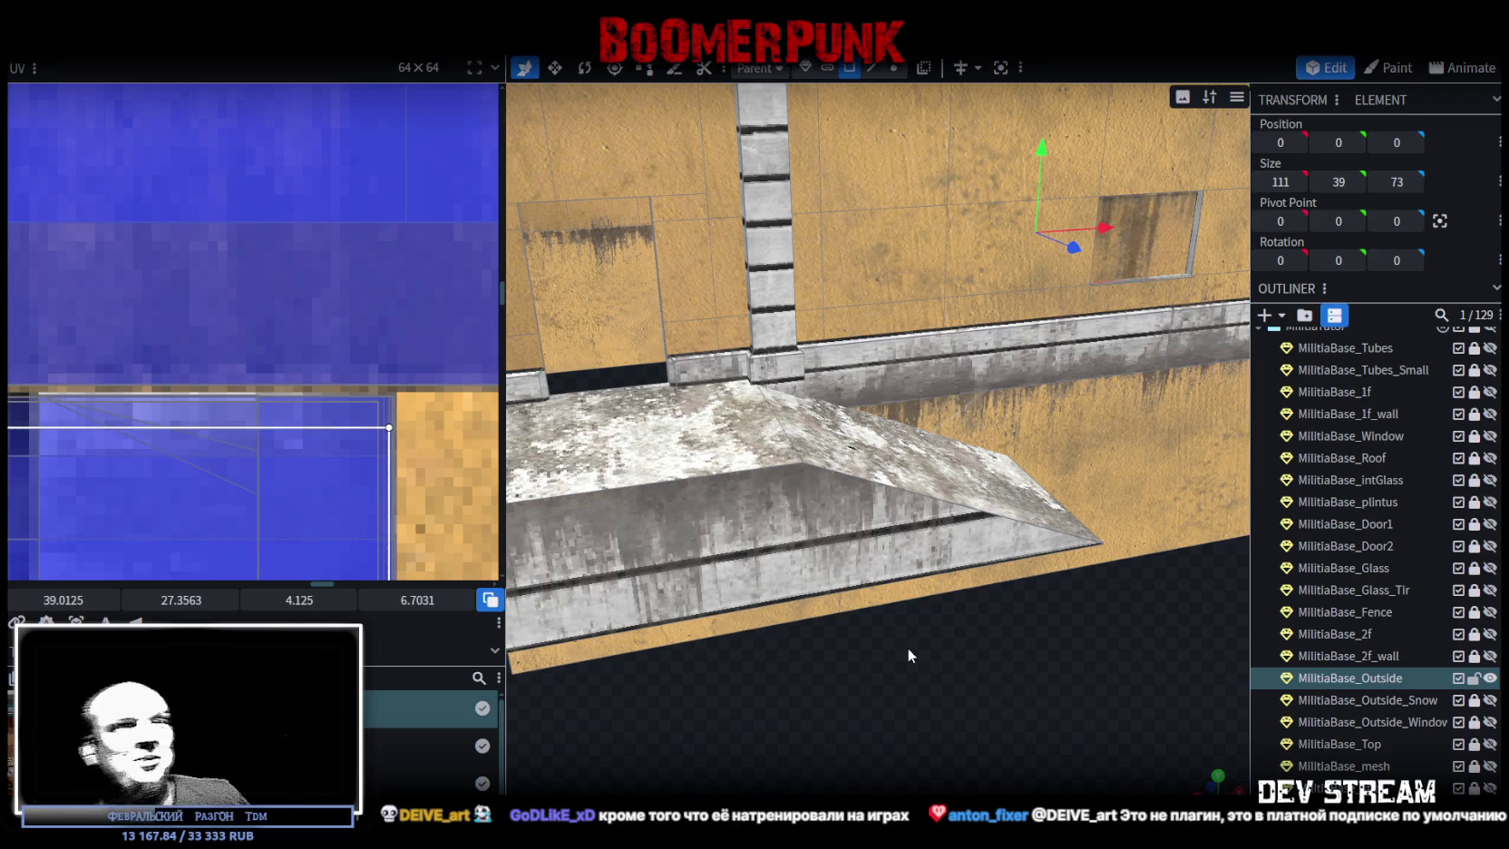
mouse_move(892, 669)
left_mouse_down()
mouse_move(899, 705)
mouse_move(1123, 678)
mouse_move(1072, 677)
mouse_move(955, 725)
mouse_move(787, 715)
mouse_move(858, 732)
mouse_move(959, 664)
left_mouse_up()
- Inspect the landing slab from several angles, picking its top and sloped ramp faces
left_click(989, 626)
left_click(798, 476)
left_click_drag(798, 479, 786, 671)
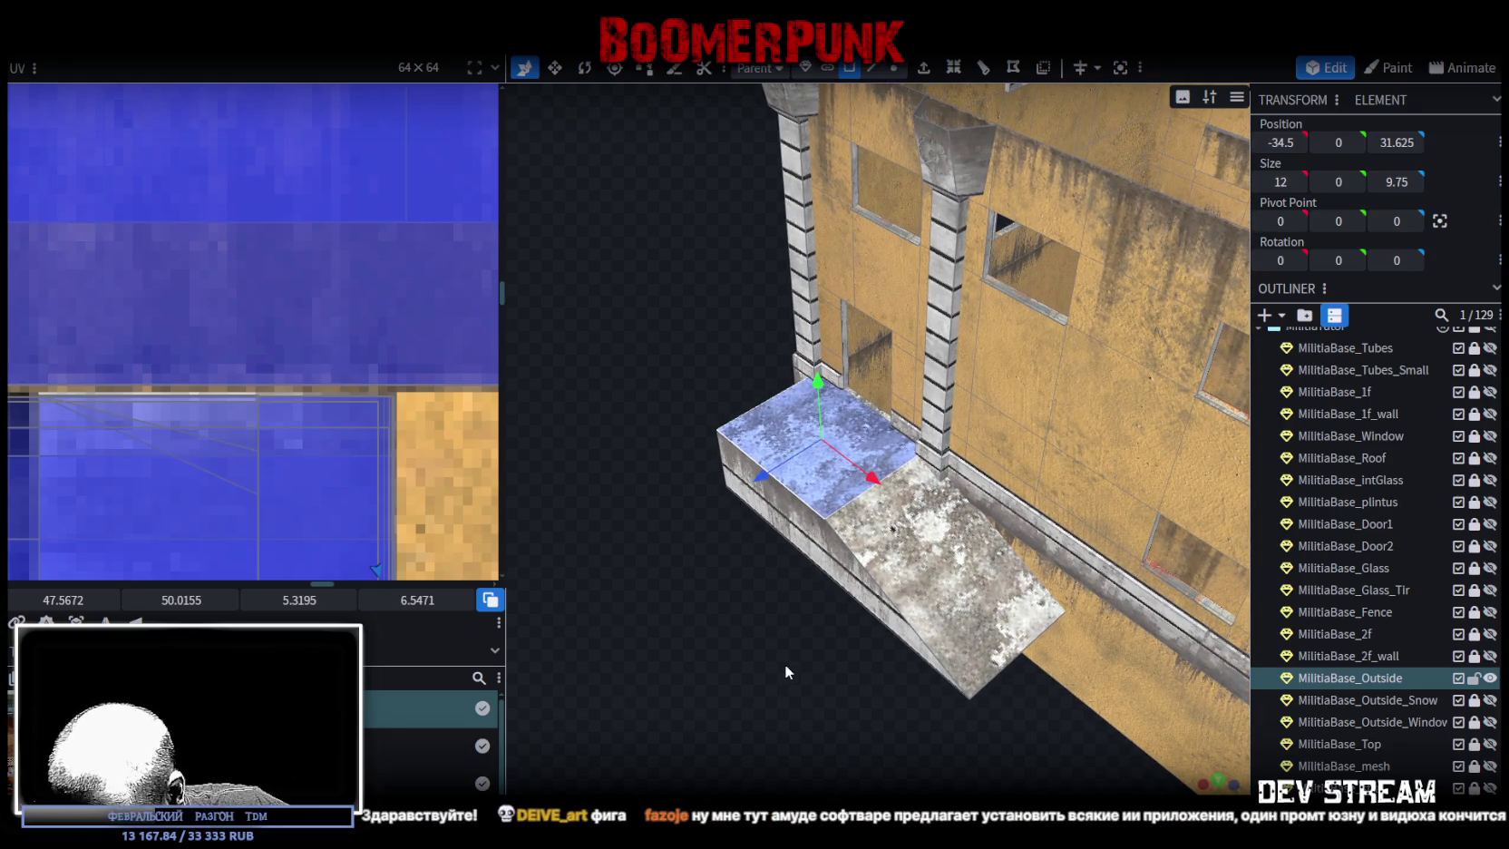
left_click(996, 554)
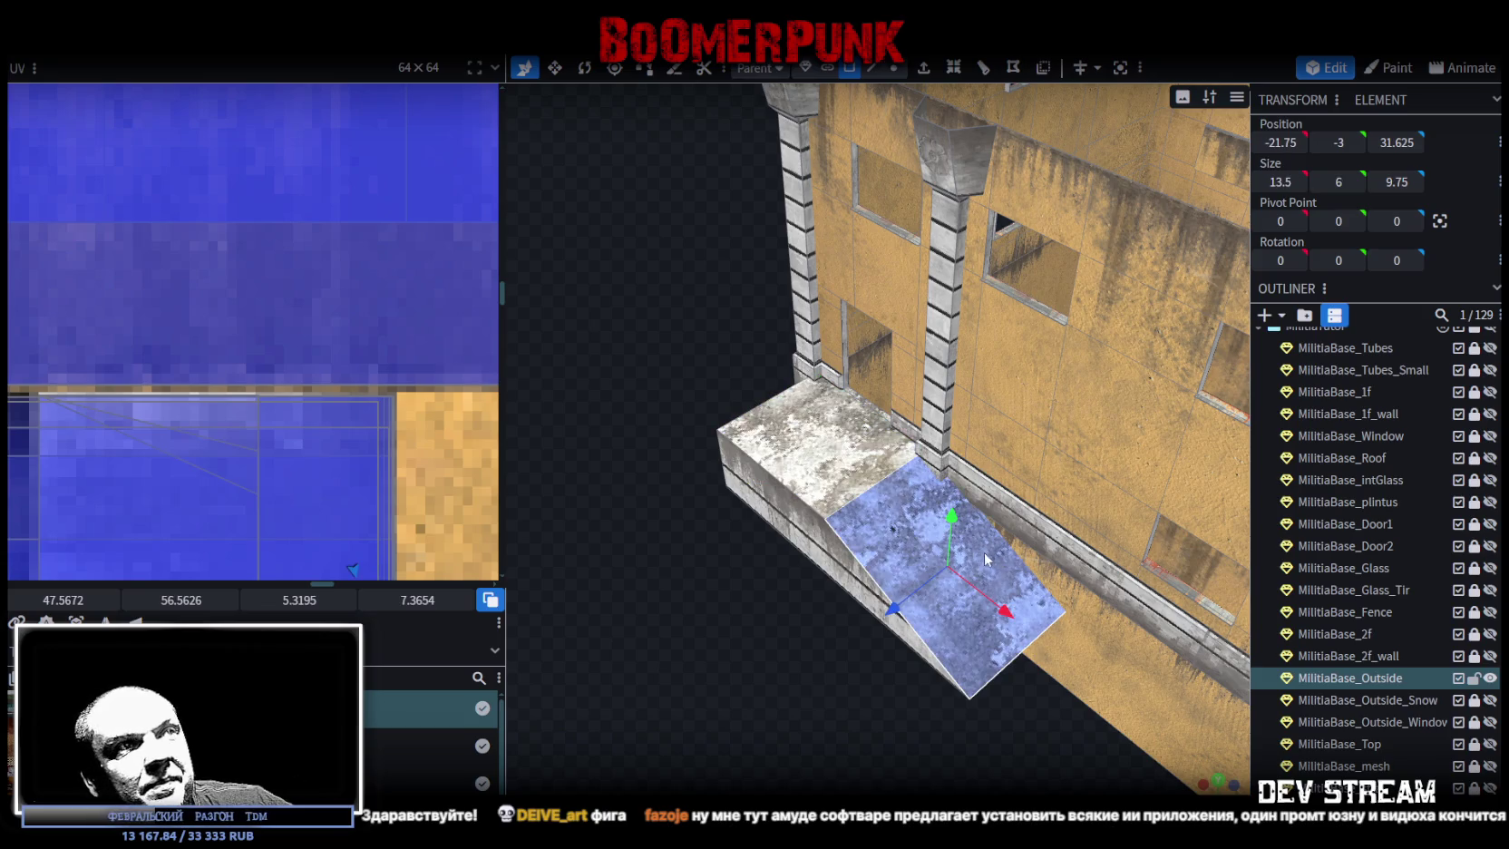
mouse_move(767, 613)
left_mouse_down()
mouse_move(854, 584)
mouse_move(979, 601)
mouse_move(971, 562)
left_mouse_up()
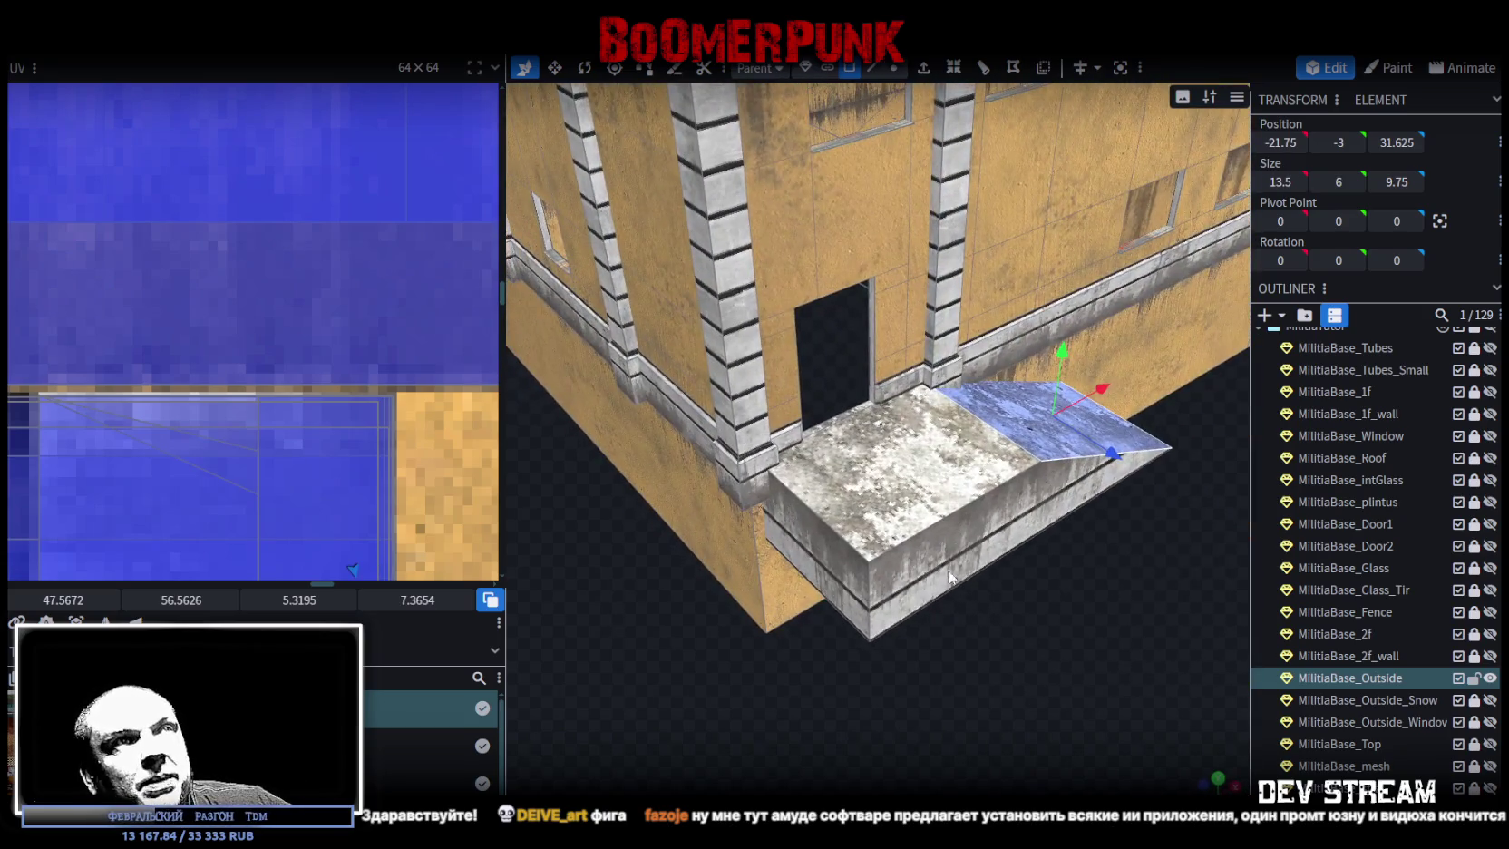
left_click(871, 67)
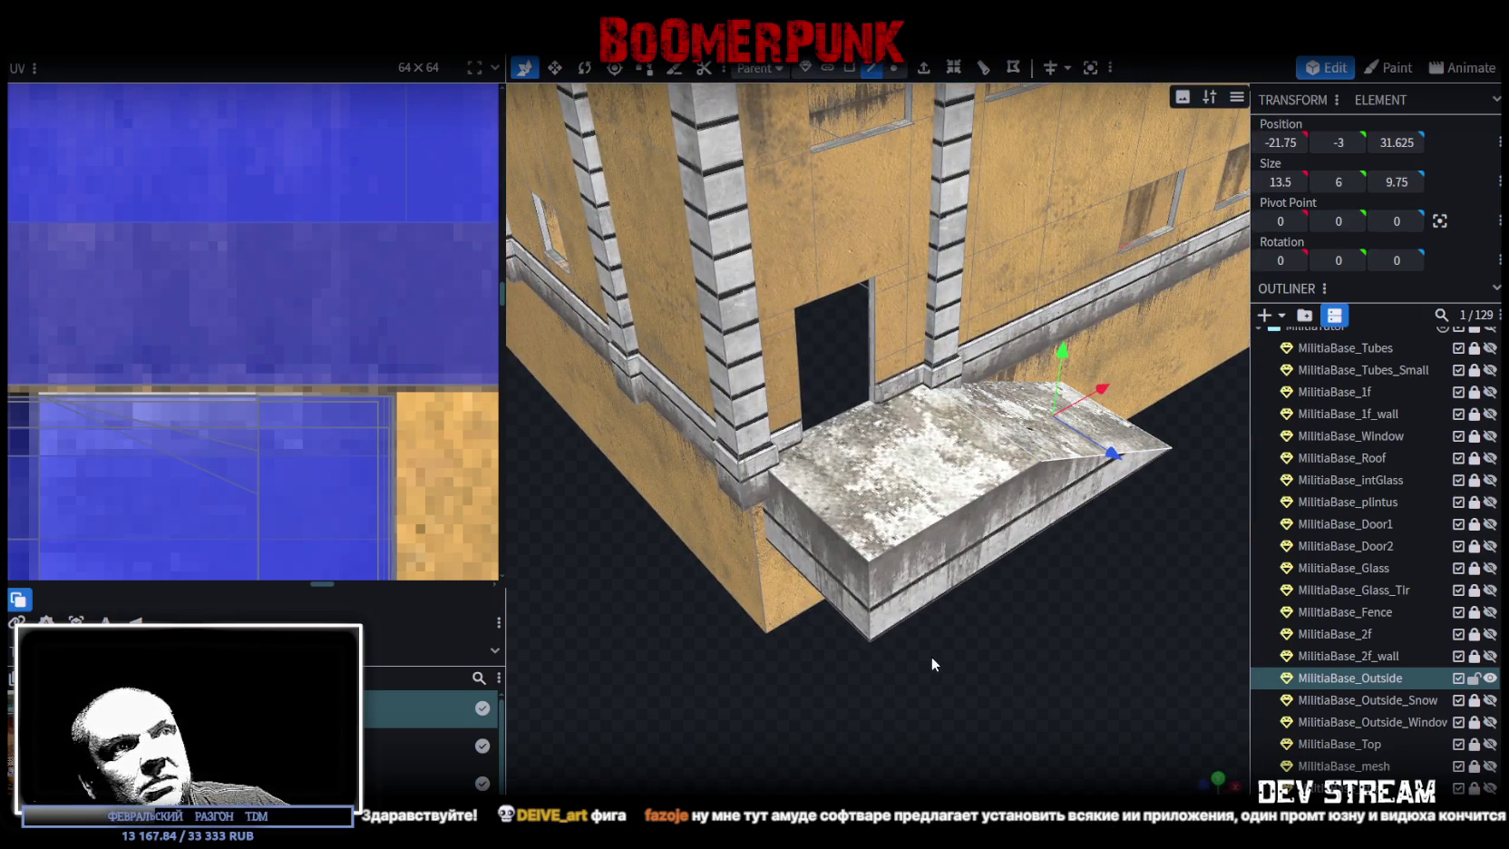
left_click(951, 601)
mouse_move(950, 601)
left_mouse_down()
mouse_move(905, 641)
mouse_move(790, 624)
mouse_move(708, 577)
mouse_move(1097, 628)
mouse_move(1029, 625)
mouse_move(969, 618)
mouse_move(1067, 603)
mouse_move(1191, 618)
mouse_move(1167, 614)
left_mouse_up()
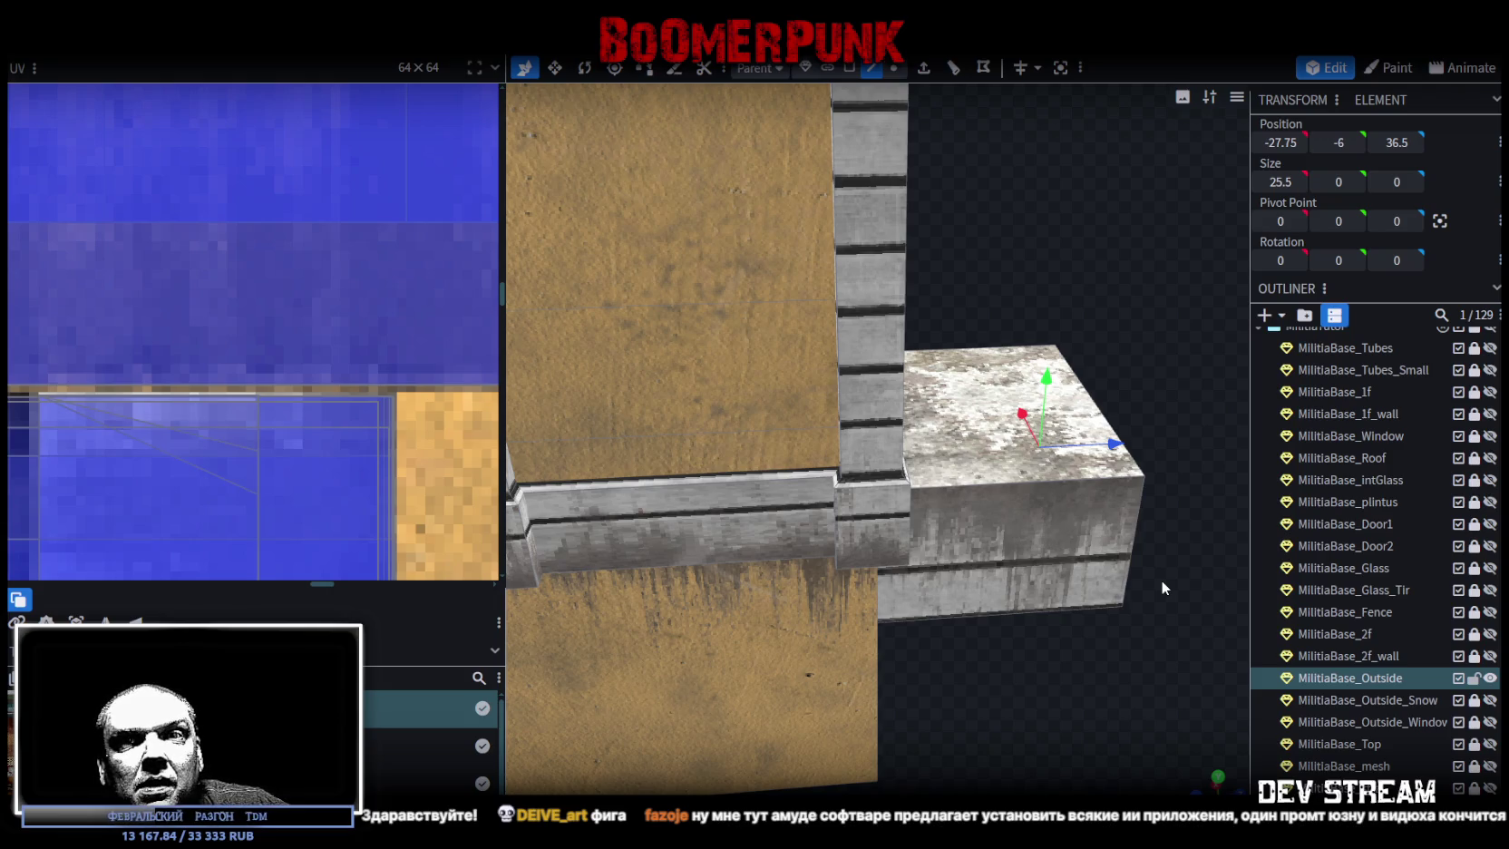
scroll(1190, 563, "down", 5)
mouse_move(1190, 563)
left_mouse_down()
mouse_move(992, 402)
mouse_move(990, 380)
mouse_move(991, 417)
left_mouse_up()
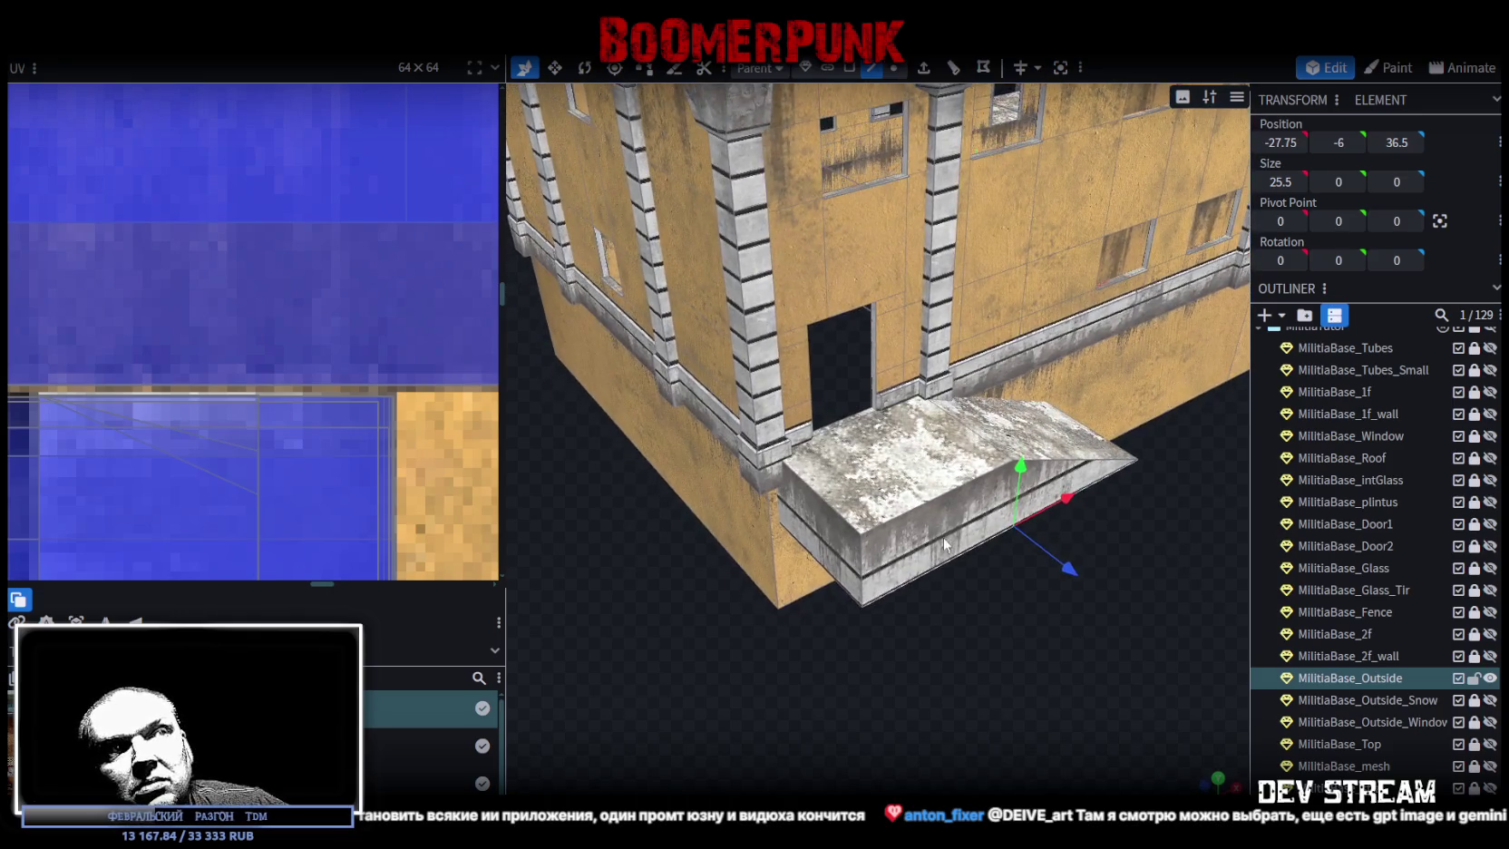
left_click(812, 563)
mouse_move(907, 564)
left_mouse_down()
mouse_move(1017, 599)
mouse_move(749, 616)
mouse_move(814, 600)
mouse_move(1065, 599)
left_mouse_up()
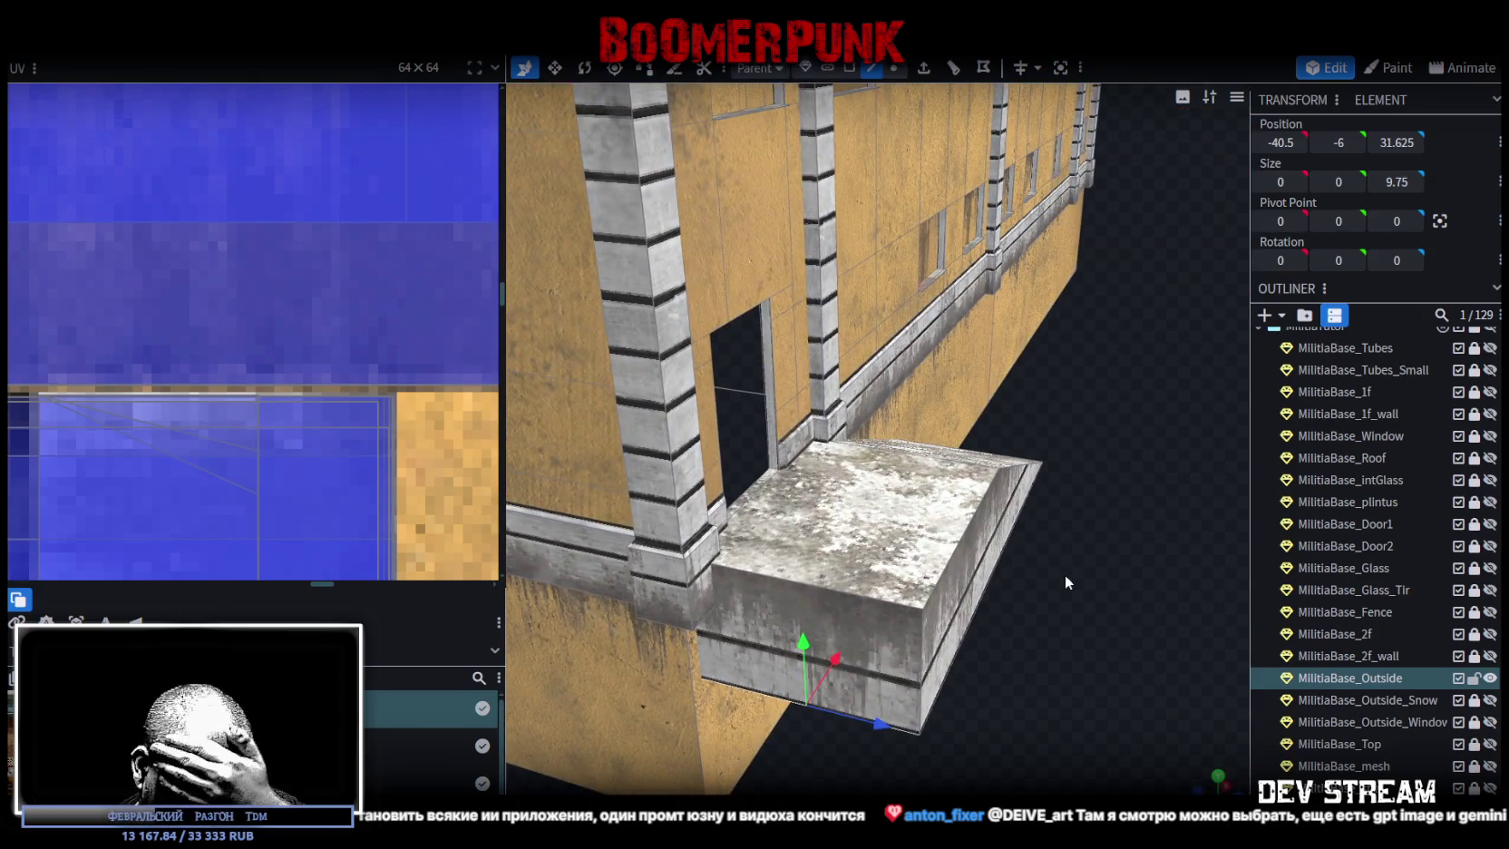
mouse_move(1129, 551)
left_mouse_down()
mouse_move(962, 699)
mouse_move(984, 698)
left_mouse_up()
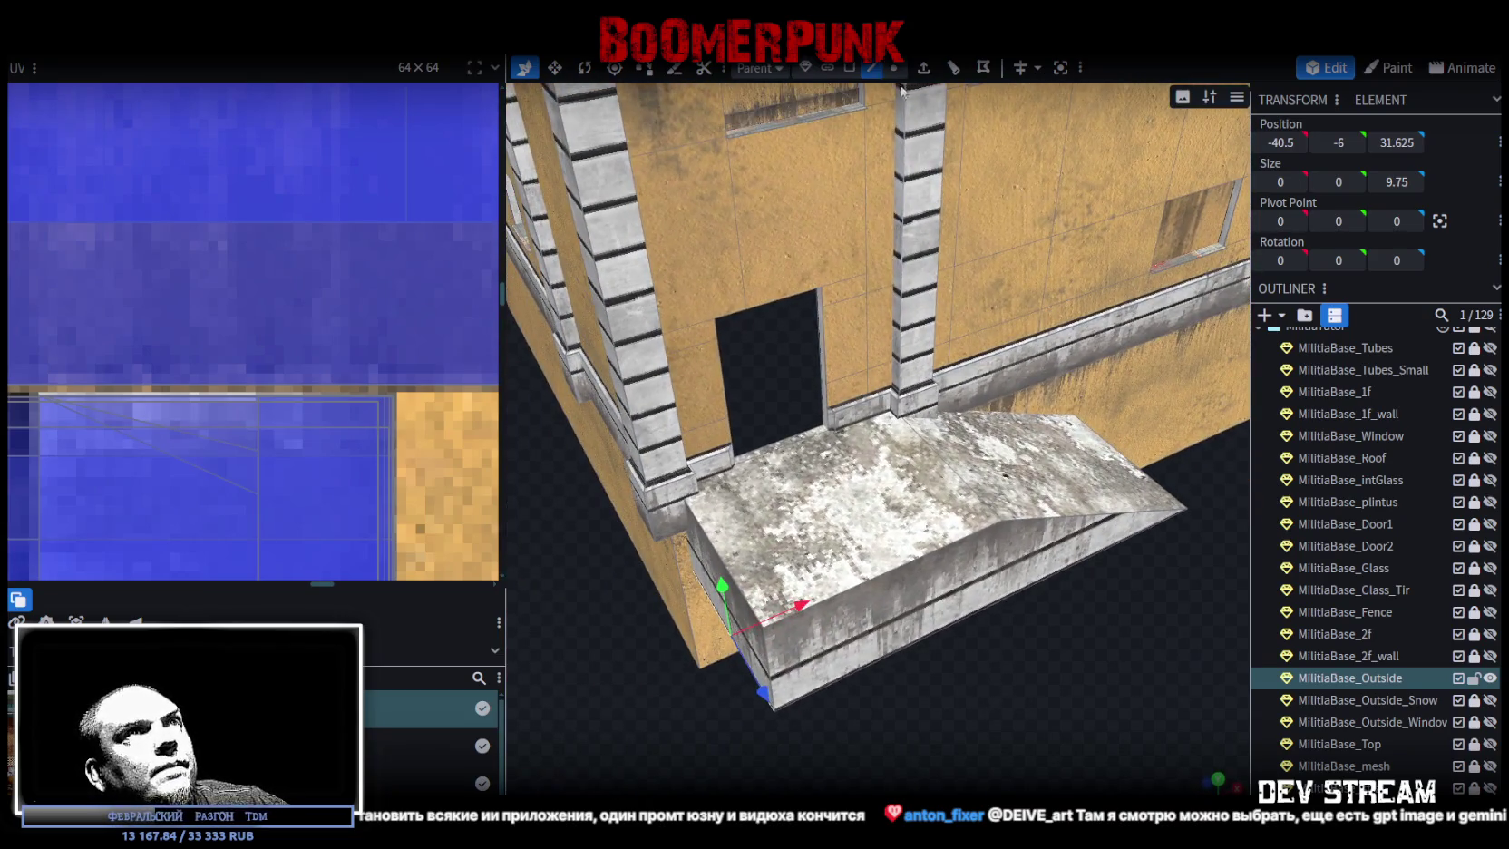
- In Edge mode, select the landing block's top outline edges
left_click(873, 69)
mouse_move(961, 671)
left_mouse_down()
mouse_move(1053, 679)
mouse_move(998, 590)
left_mouse_up()
left_click(996, 549)
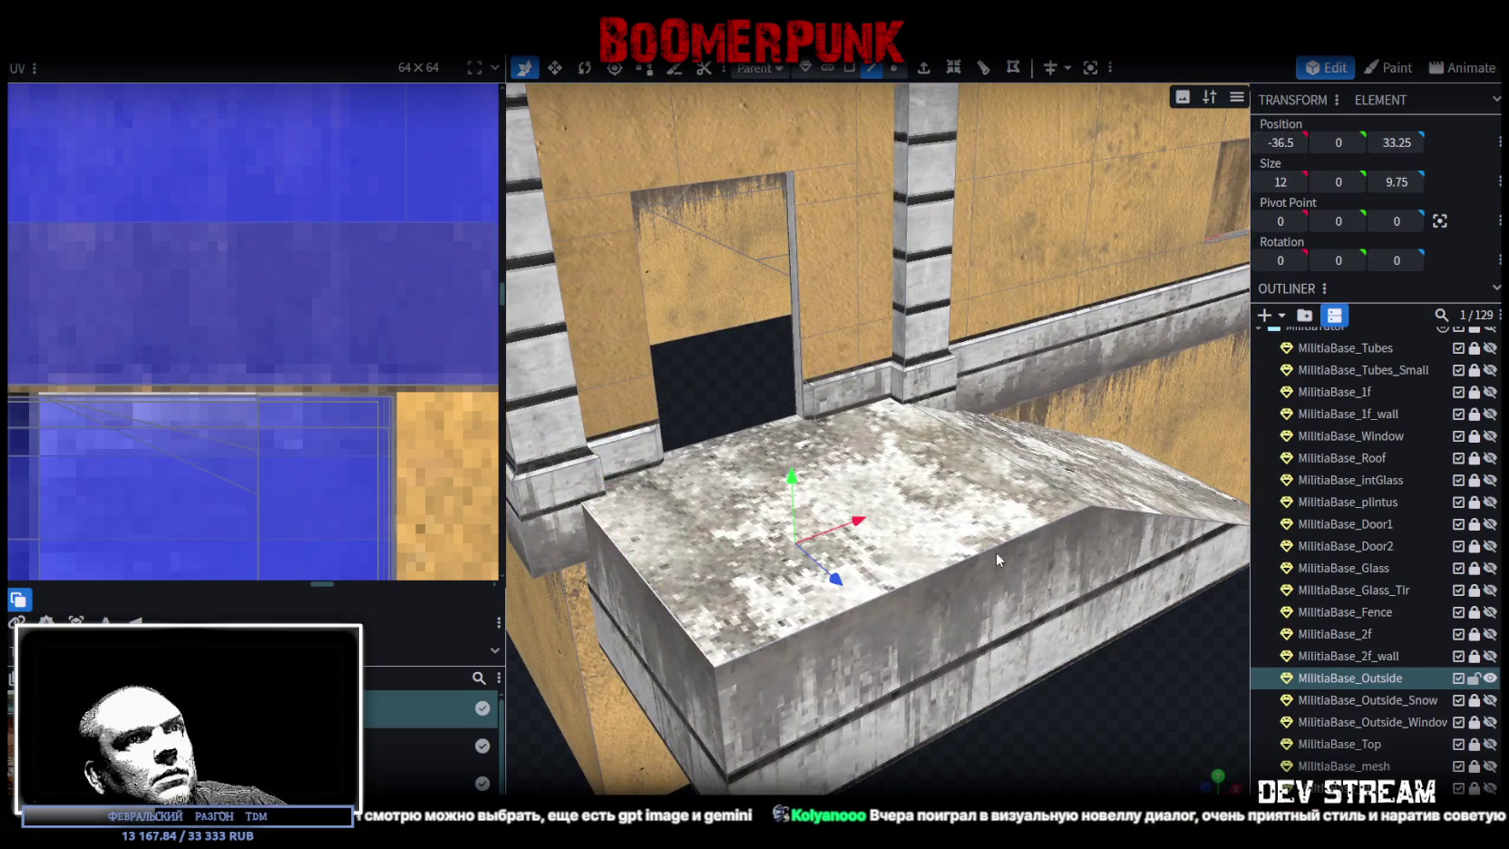
left_click(1155, 514)
mouse_move(1073, 713)
left_mouse_down()
mouse_move(1103, 751)
mouse_move(1065, 708)
mouse_move(1103, 677)
left_mouse_up()
- Try extruding the landing top straight up by 0.75, then undo it
left_click(923, 68)
left_click(933, 787)
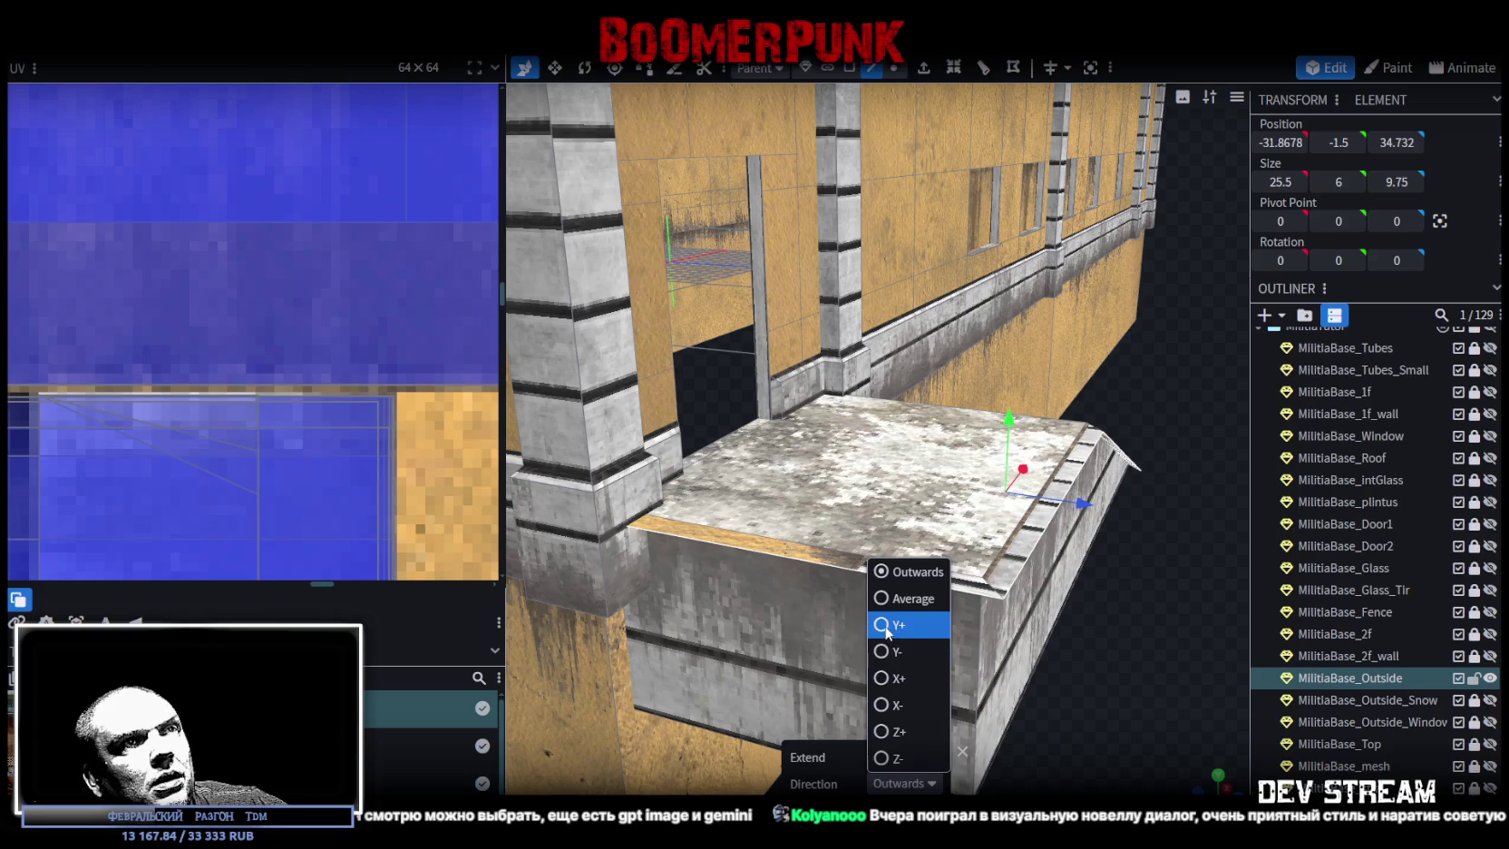
left_click(893, 693)
mouse_move(893, 693)
left_mouse_down()
mouse_move(804, 648)
mouse_move(844, 708)
left_mouse_up()
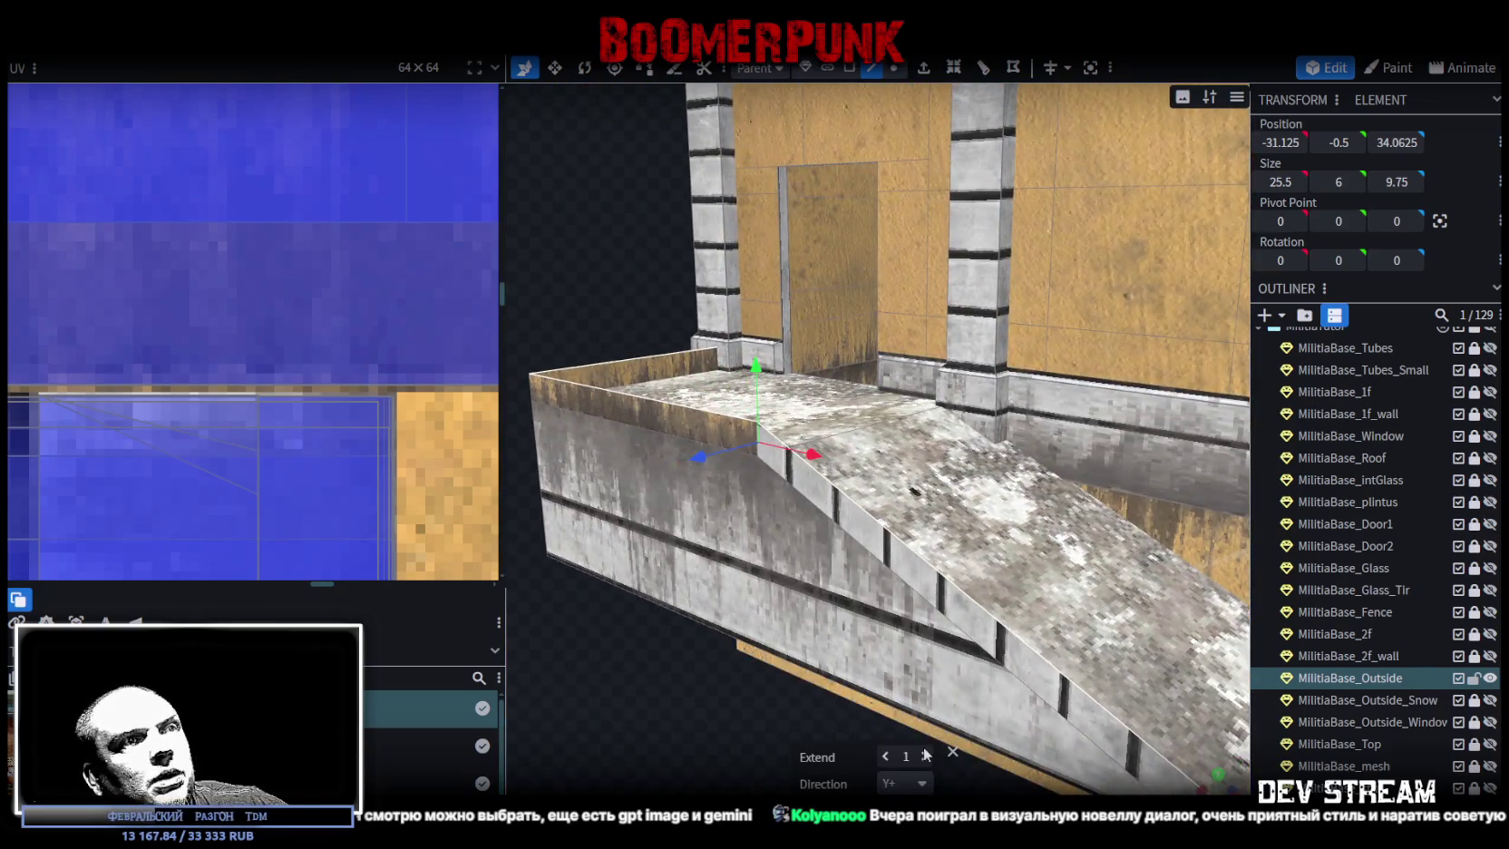
left_click(887, 757)
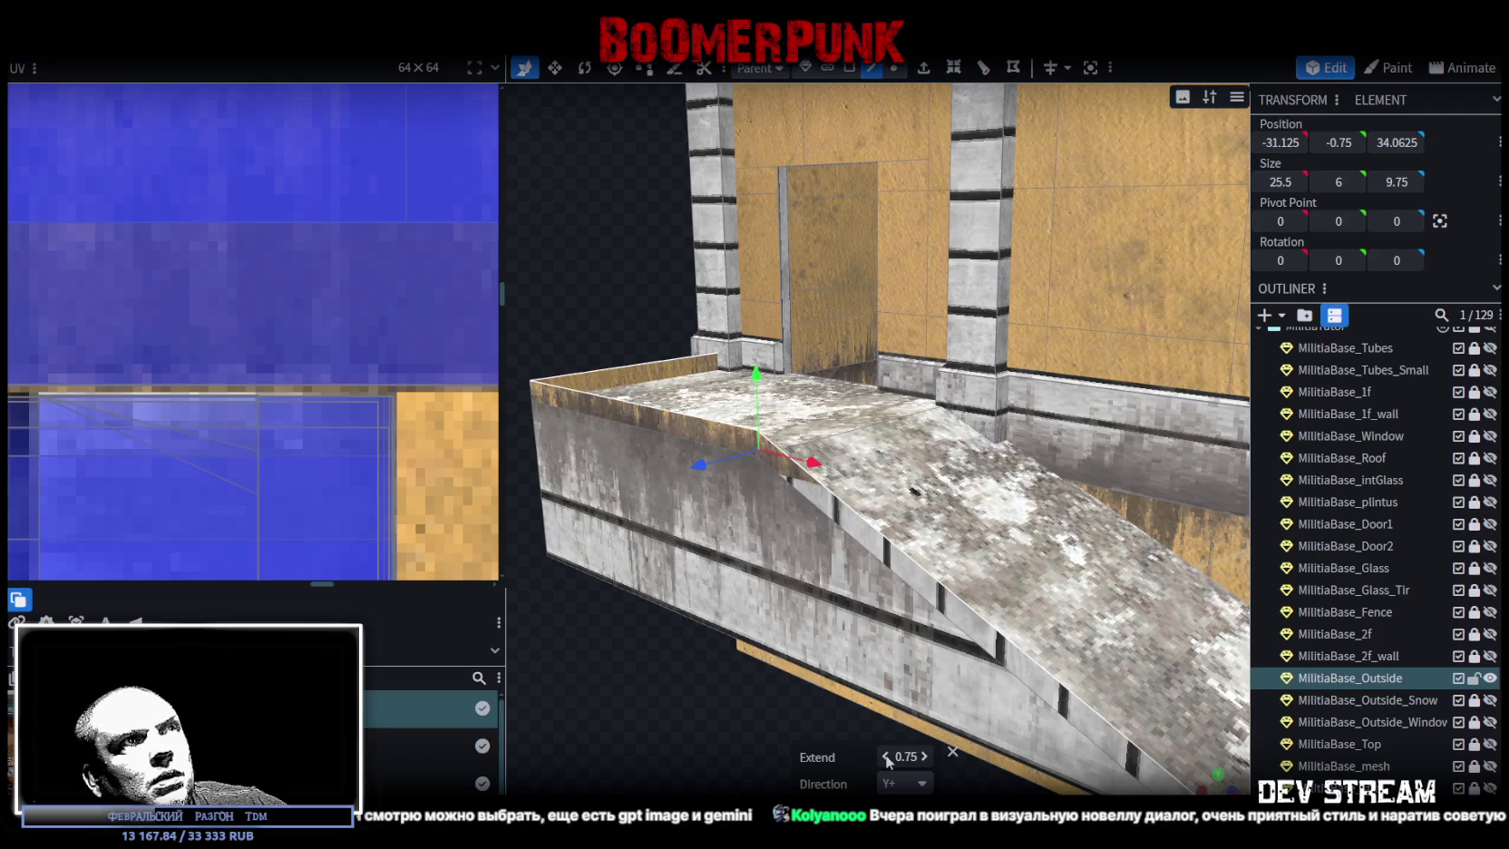
mouse_move(803, 717)
left_mouse_down()
mouse_move(763, 708)
mouse_move(965, 685)
mouse_move(944, 683)
mouse_move(922, 556)
mouse_move(911, 756)
mouse_move(831, 724)
left_mouse_up()
key("ctrl+z")
mouse_move(943, 722)
left_mouse_down()
mouse_move(1077, 724)
mouse_move(1087, 627)
left_mouse_up()
- Extrude the landing's top edges upward into a rim 0.6 high
left_click(924, 66)
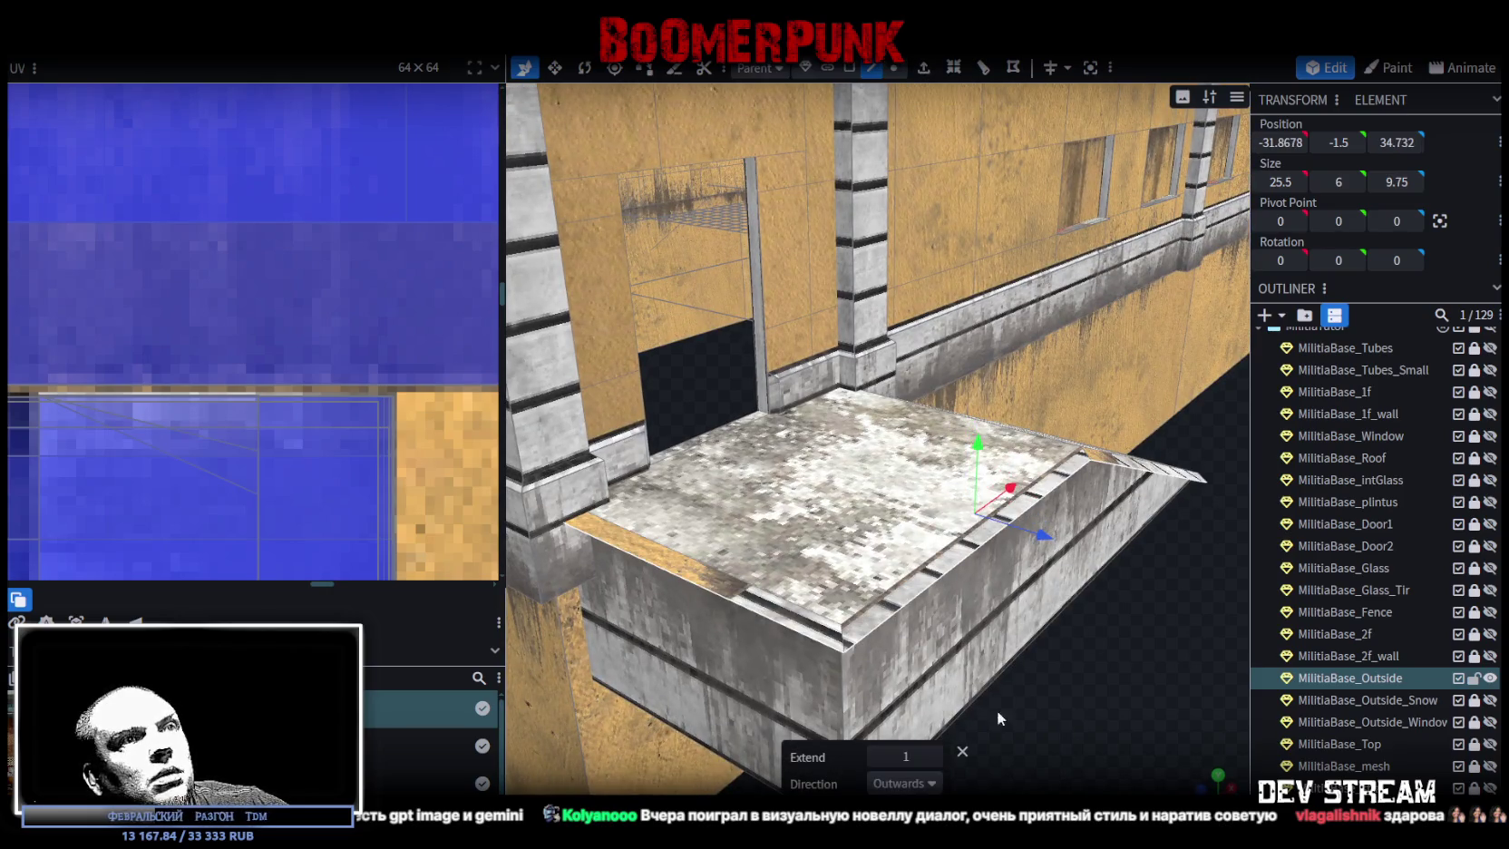
left_click(905, 783)
left_click(895, 627)
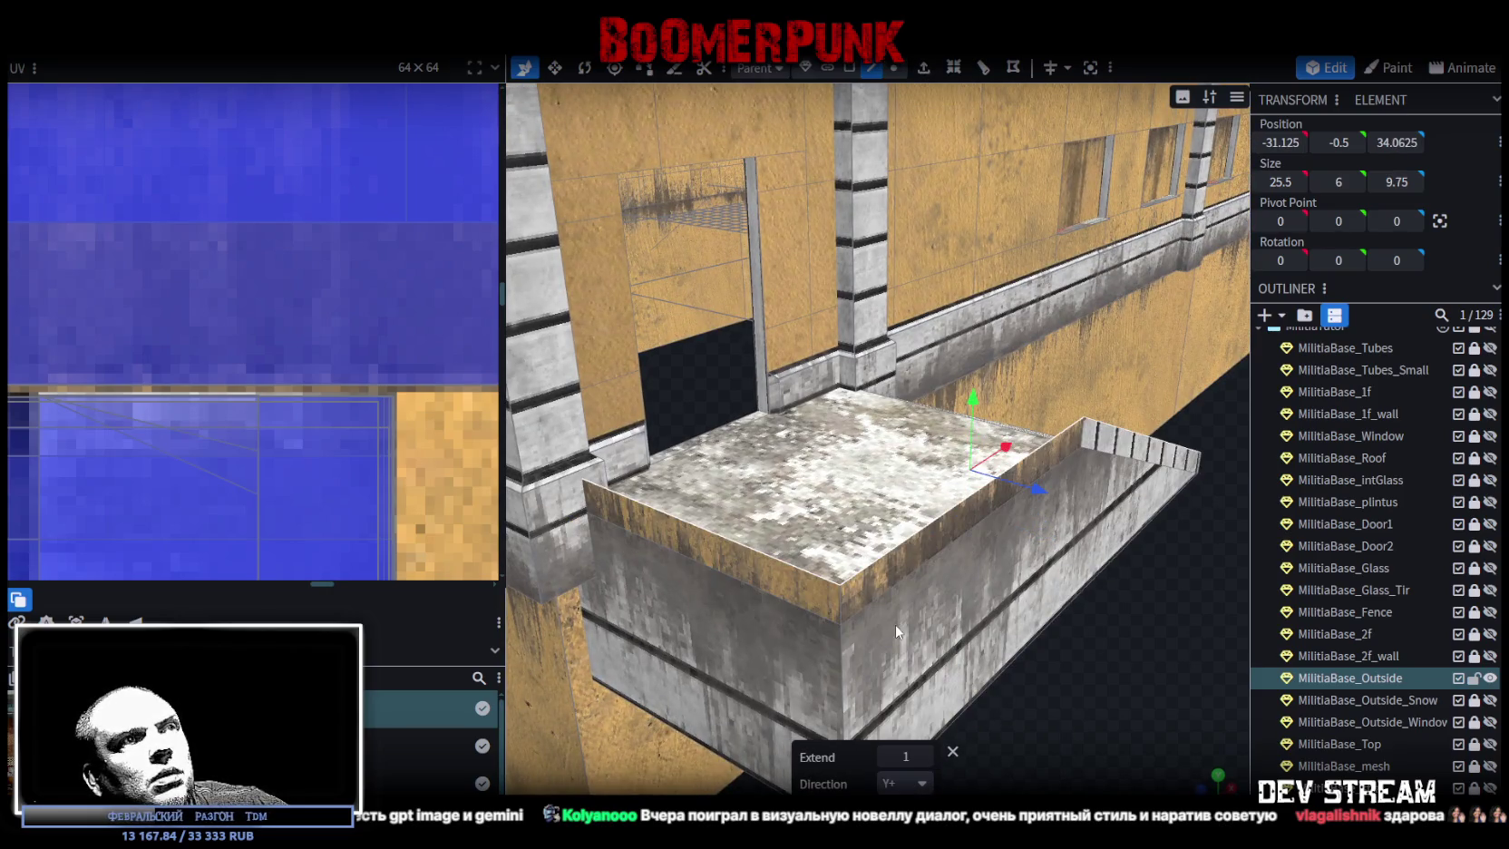
left_click_drag(1043, 680, 1123, 648)
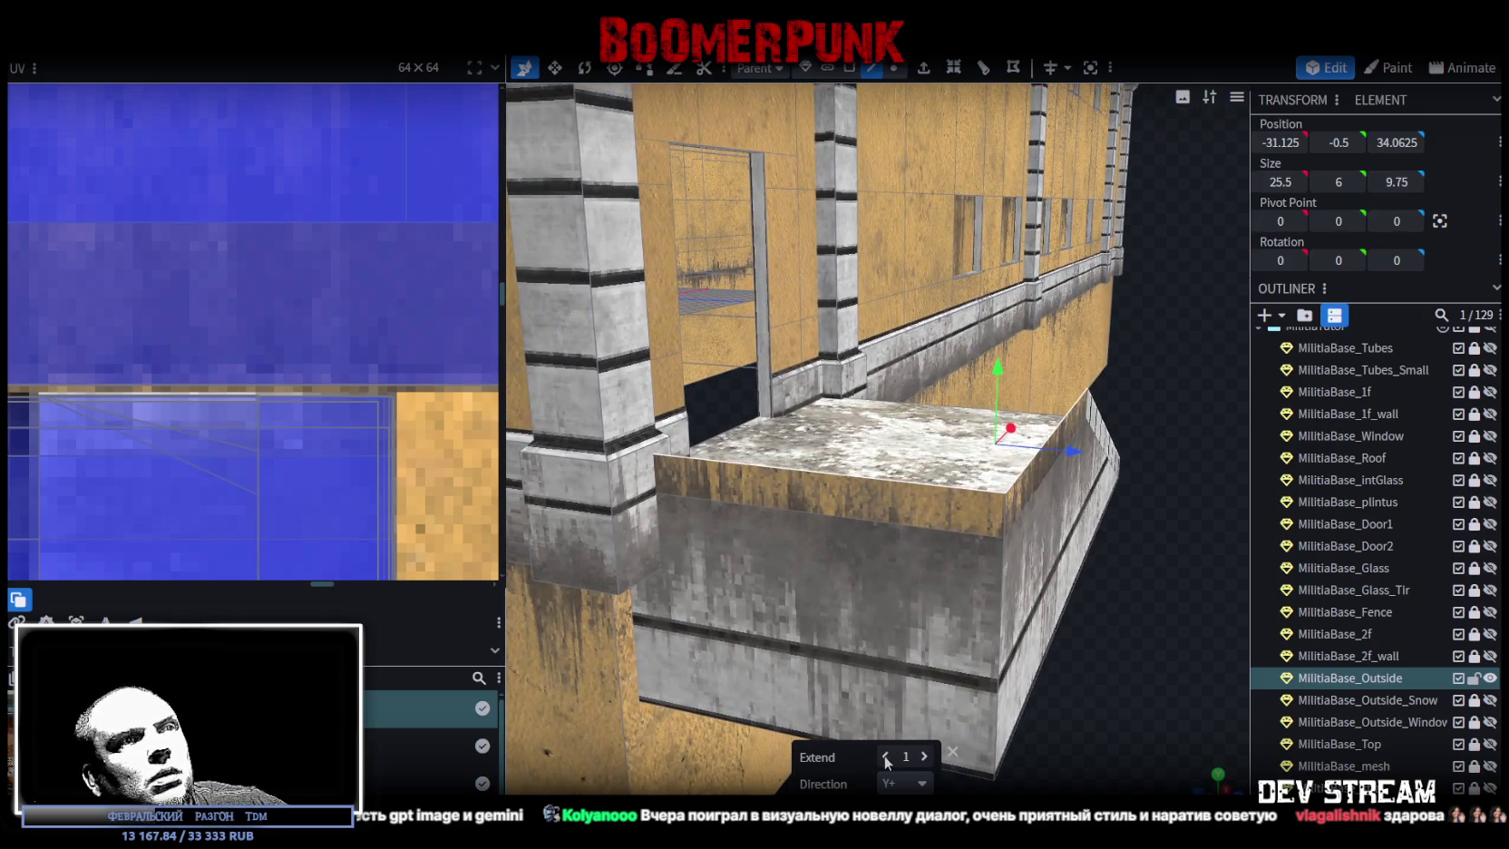
left_click_drag(887, 761, 843, 761)
left_click_drag(1075, 681, 1107, 644)
- Adjust the slab's top edges, pushing the front top edge in by 0.4
left_click(725, 526)
mouse_move(1068, 709)
left_mouse_down()
mouse_move(584, 731)
mouse_move(810, 591)
left_mouse_up()
left_click_drag(842, 478, 866, 490)
left_click(976, 550)
mouse_move(976, 550)
left_mouse_down()
mouse_move(1008, 666)
mouse_move(820, 674)
mouse_move(845, 536)
left_mouse_up()
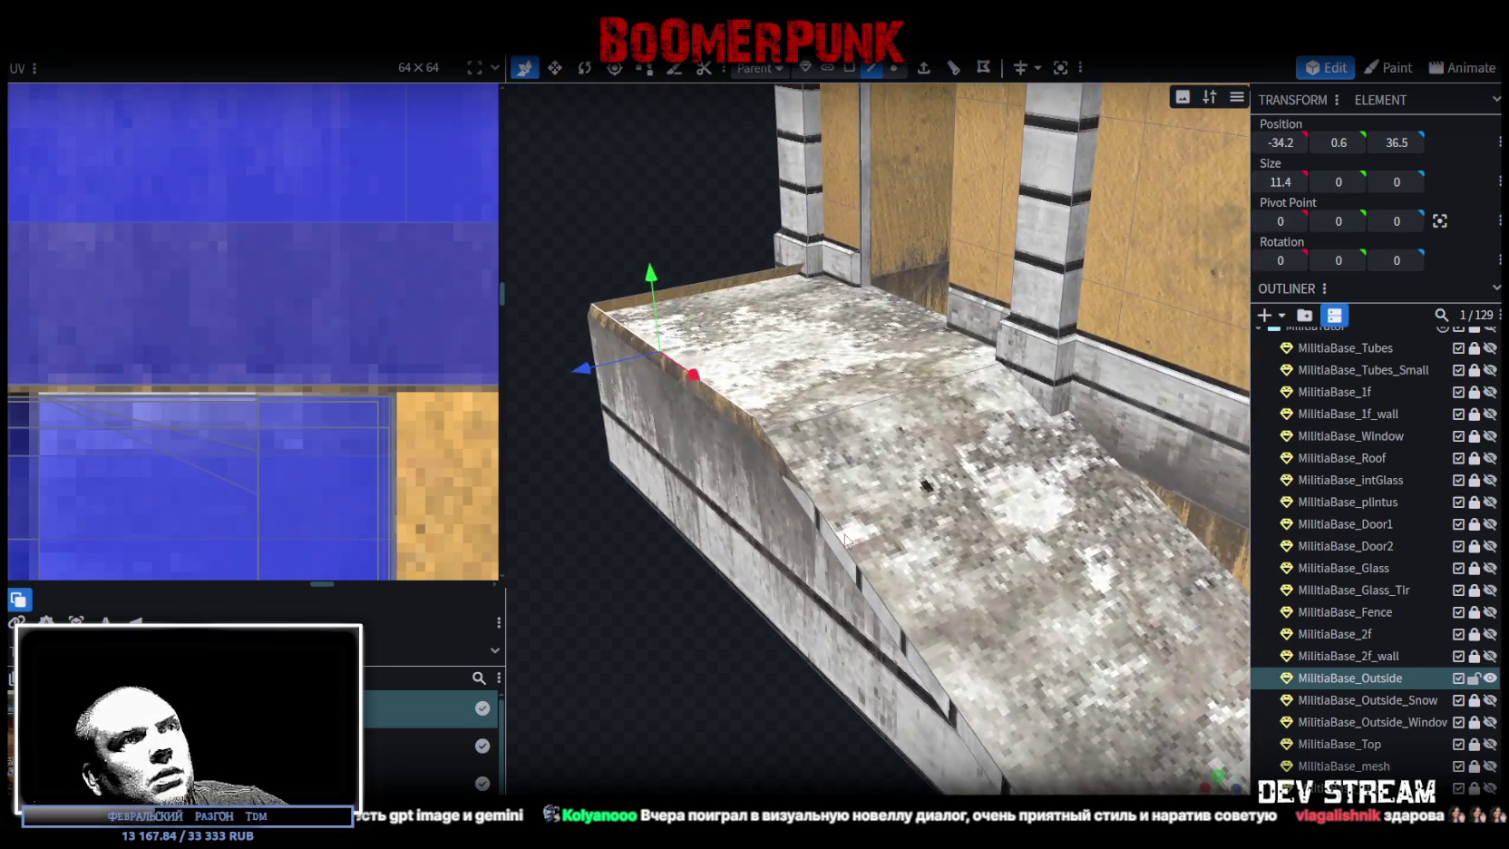
left_click(839, 544)
mouse_move(713, 514)
left_mouse_down()
mouse_move(727, 513)
mouse_move(813, 639)
mouse_move(934, 642)
left_mouse_up()
- Show flat colours and select the red rim faces, including the sloped one
key("z")
key("z")
key("z")
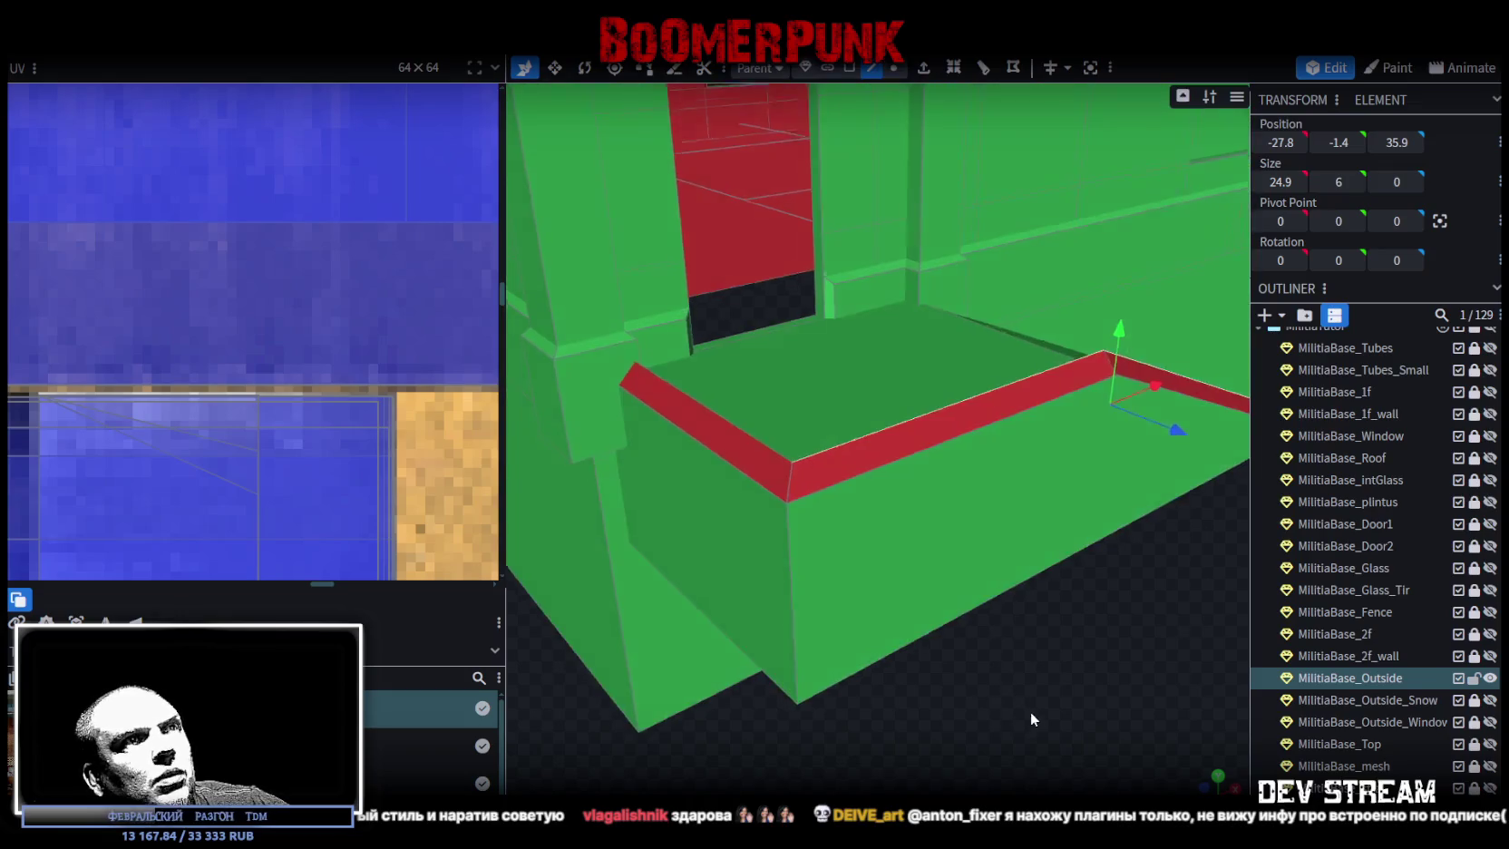
left_click(850, 69)
left_click(782, 509)
left_click(907, 490, "shift")
mouse_move(907, 490)
left_mouse_down()
mouse_move(848, 609)
mouse_move(894, 594)
left_mouse_up()
left_click(893, 594, "shift")
mouse_move(784, 759)
left_mouse_down()
mouse_move(727, 675)
mouse_move(638, 642)
mouse_move(653, 619)
mouse_move(755, 620)
mouse_move(1160, 119)
left_mouse_up()
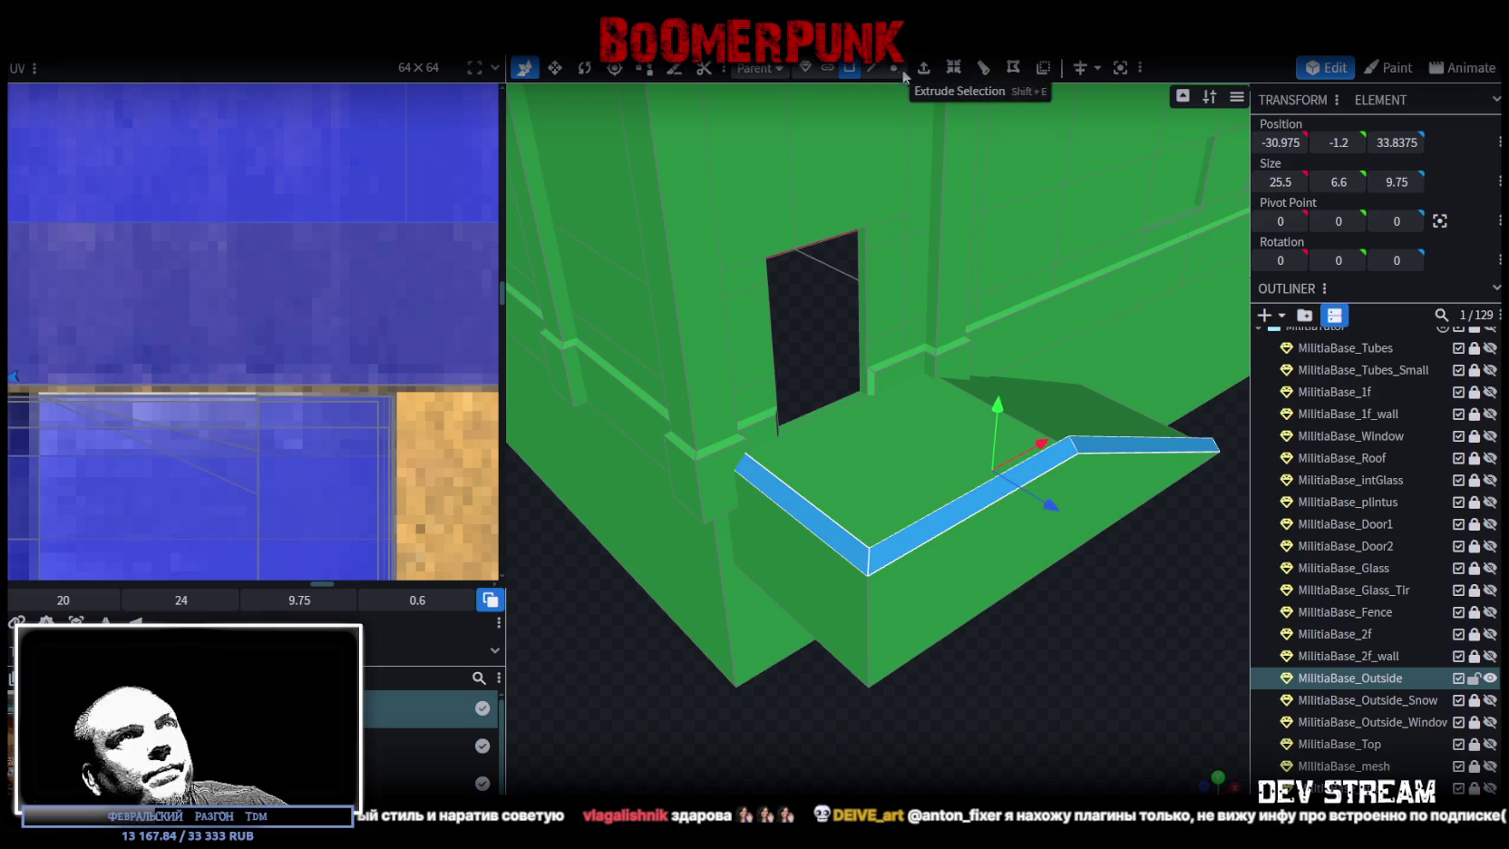
- Select the rim's top edges along the landing and ramp and lower them by 0.6
left_click(872, 69)
left_click_drag(811, 301, 807, 508)
left_click(812, 542)
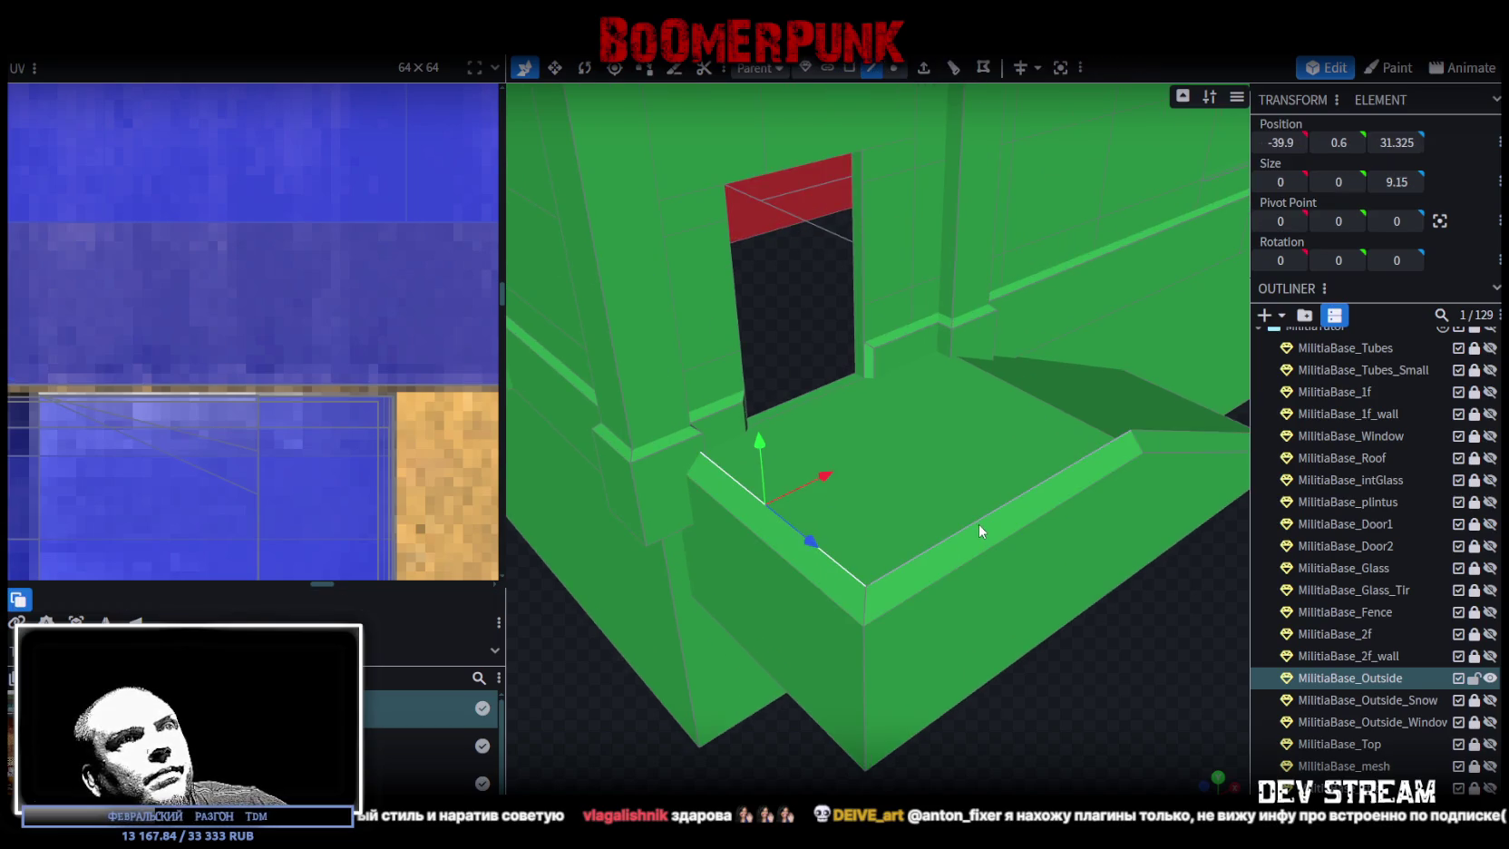
left_click(1102, 450, "shift")
left_click(1169, 436, "shift")
mouse_move(1169, 438)
left_mouse_down()
mouse_move(994, 708)
mouse_move(843, 660)
left_mouse_up()
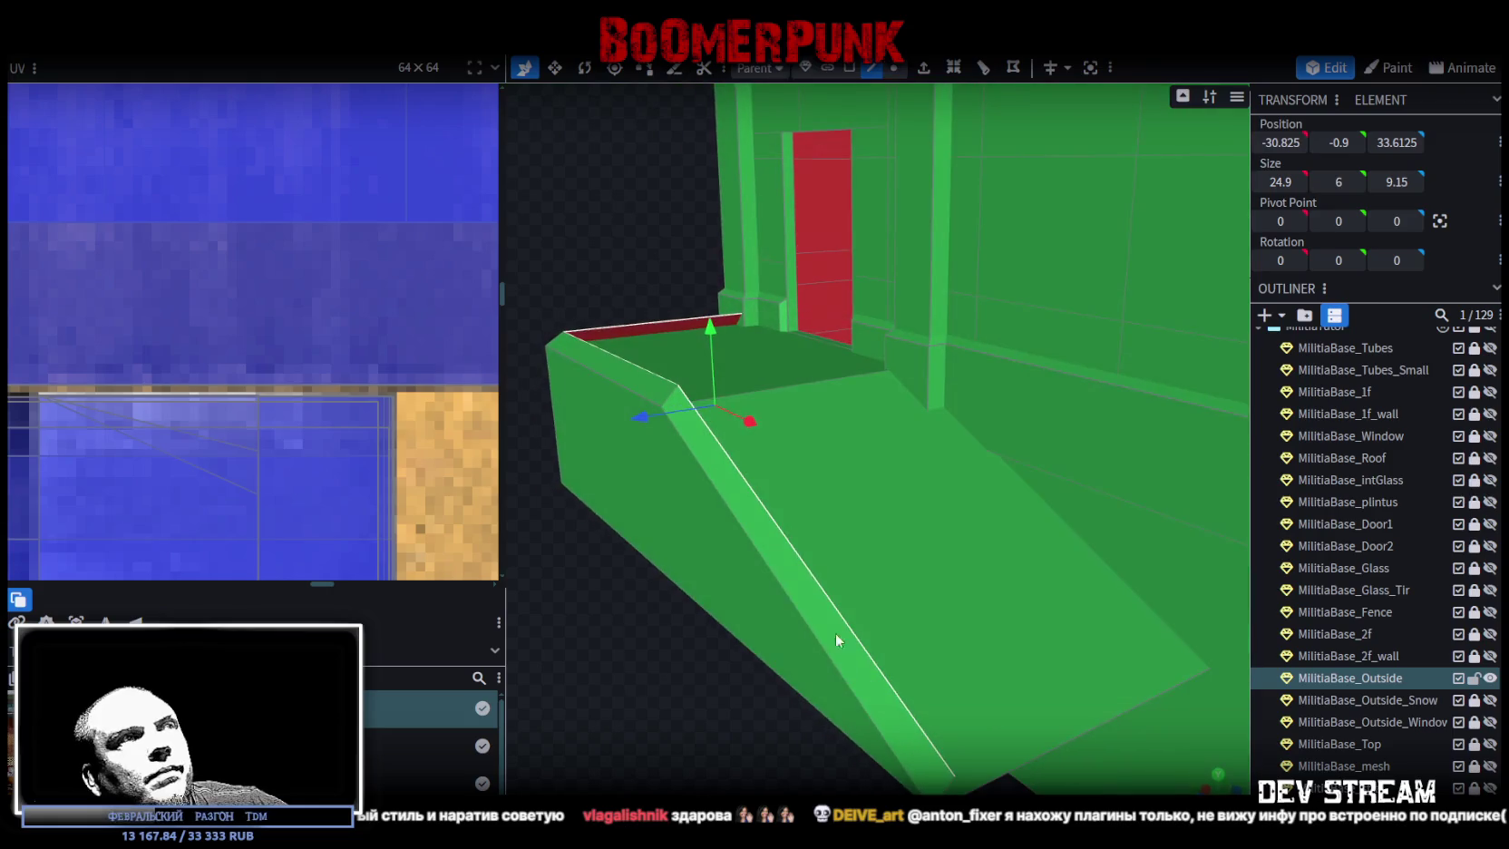
left_click_drag(716, 330, 715, 346)
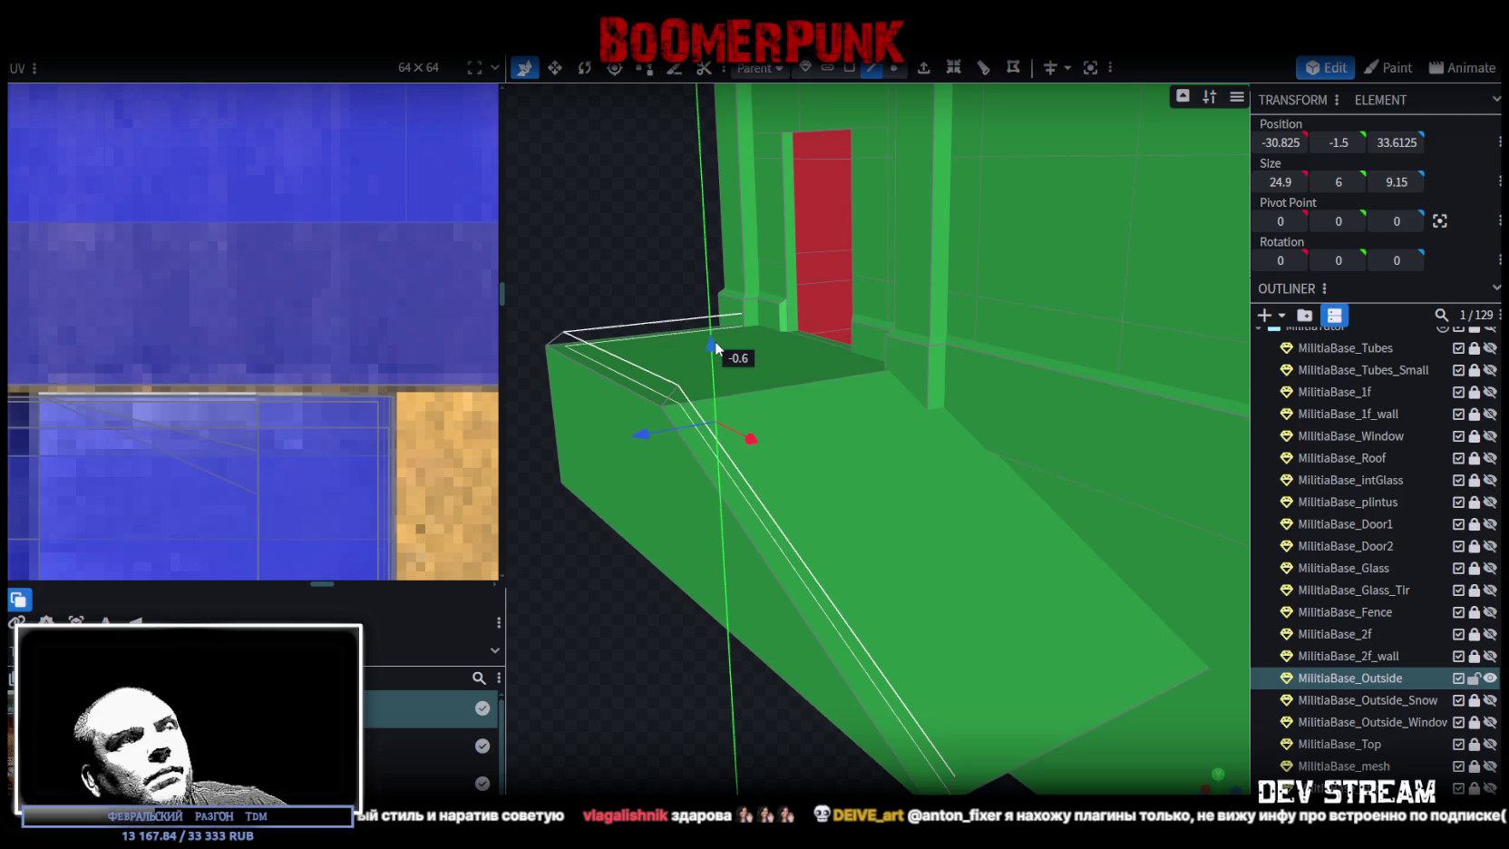
- Select the whole building model and move in closer to the landing
mouse_move(689, 480)
left_mouse_down()
mouse_move(660, 610)
mouse_move(637, 516)
mouse_move(643, 533)
mouse_move(656, 501)
left_mouse_up()
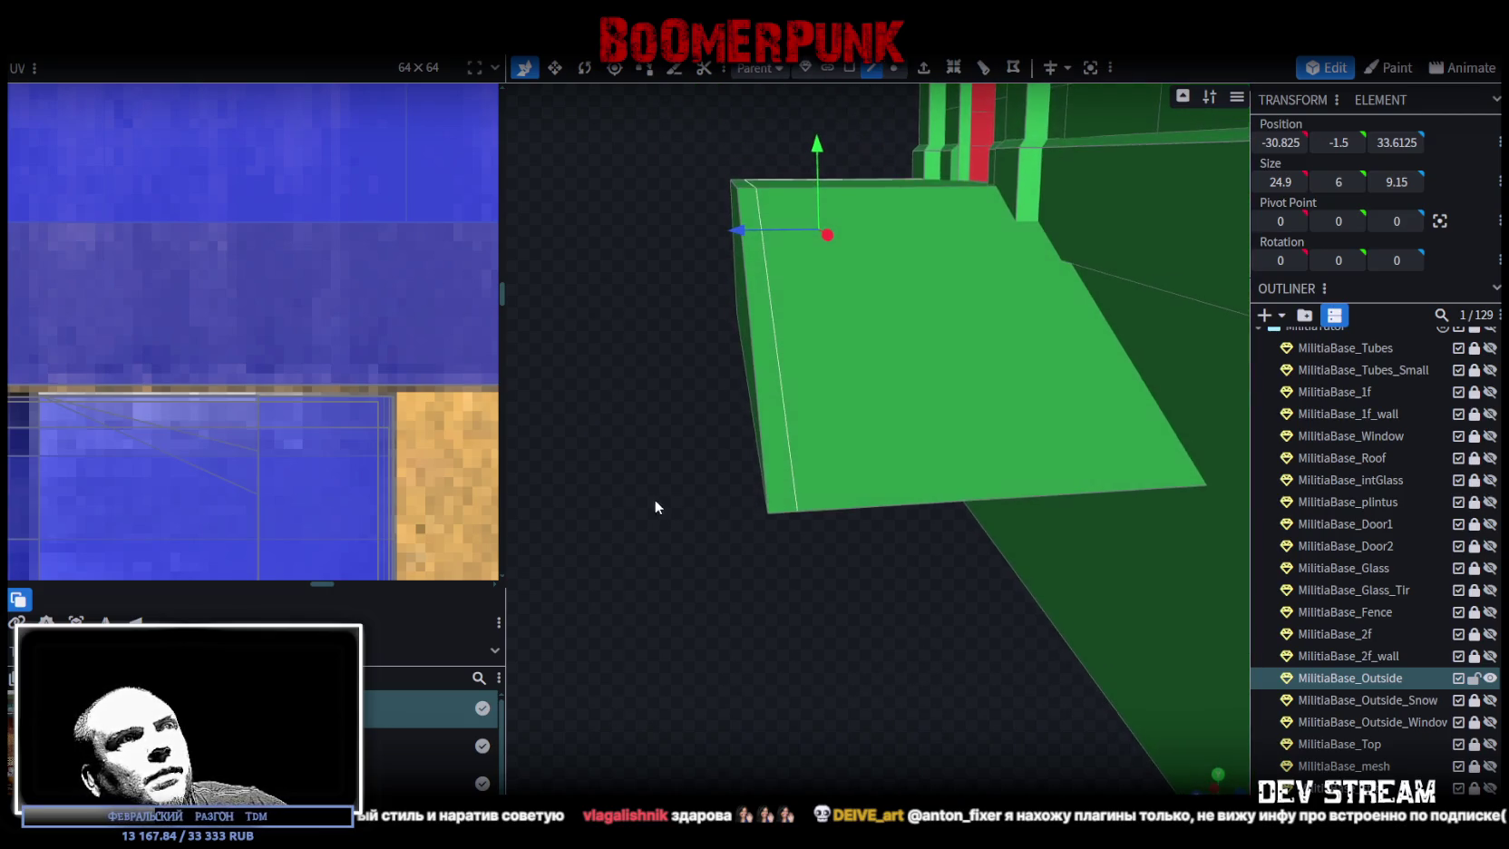
left_click(783, 509)
mouse_move(770, 392)
left_mouse_down()
mouse_move(773, 597)
mouse_move(901, 651)
mouse_move(933, 710)
left_mouse_up()
left_click(849, 67)
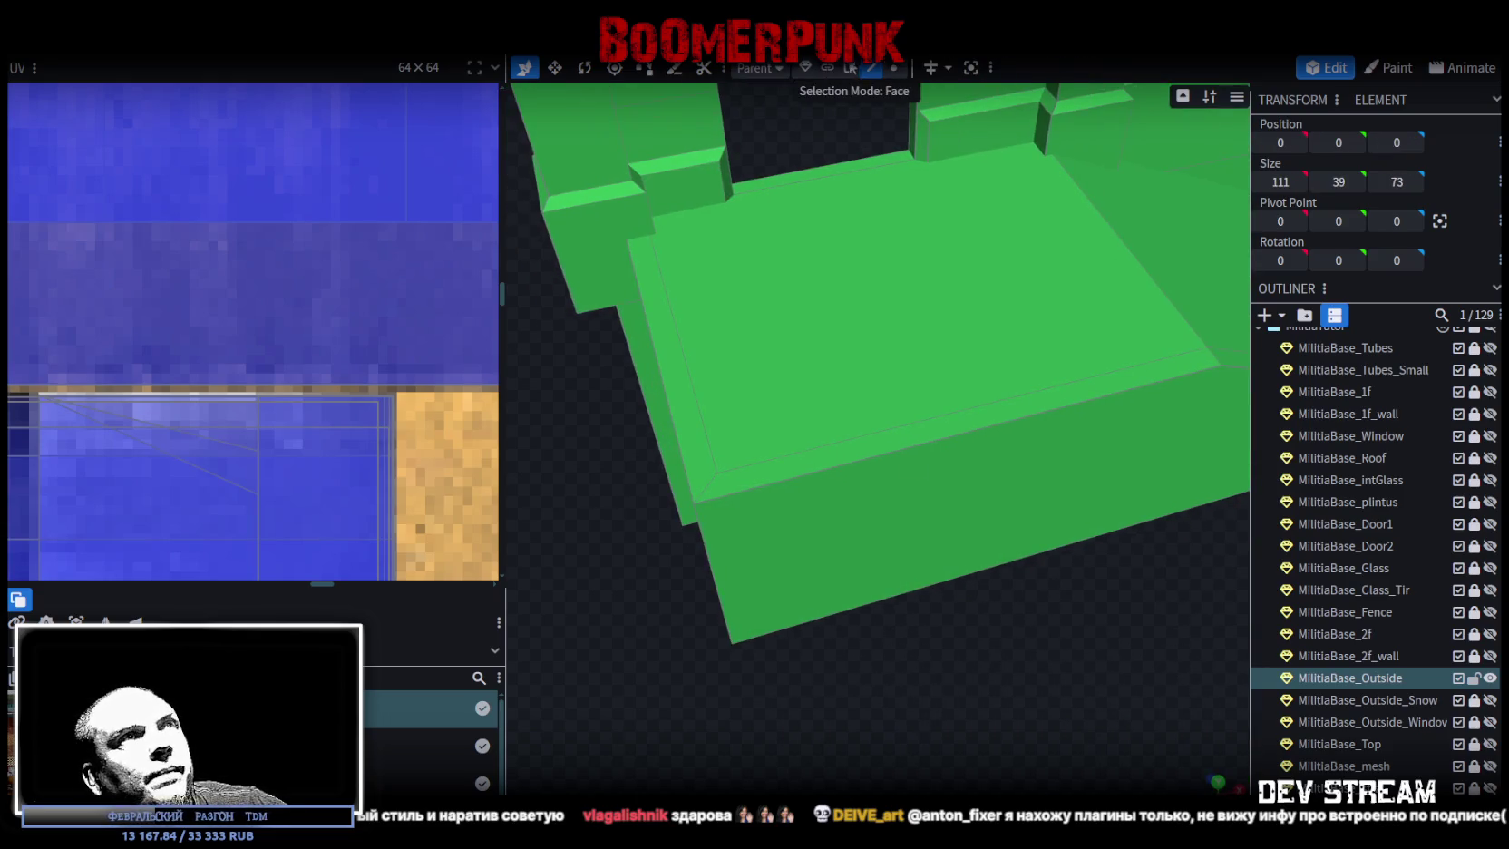
- Loop-cut the rim's top strip lengthwise with Direction 1 and raise the new edge slightly
left_click(899, 440)
left_click(983, 67)
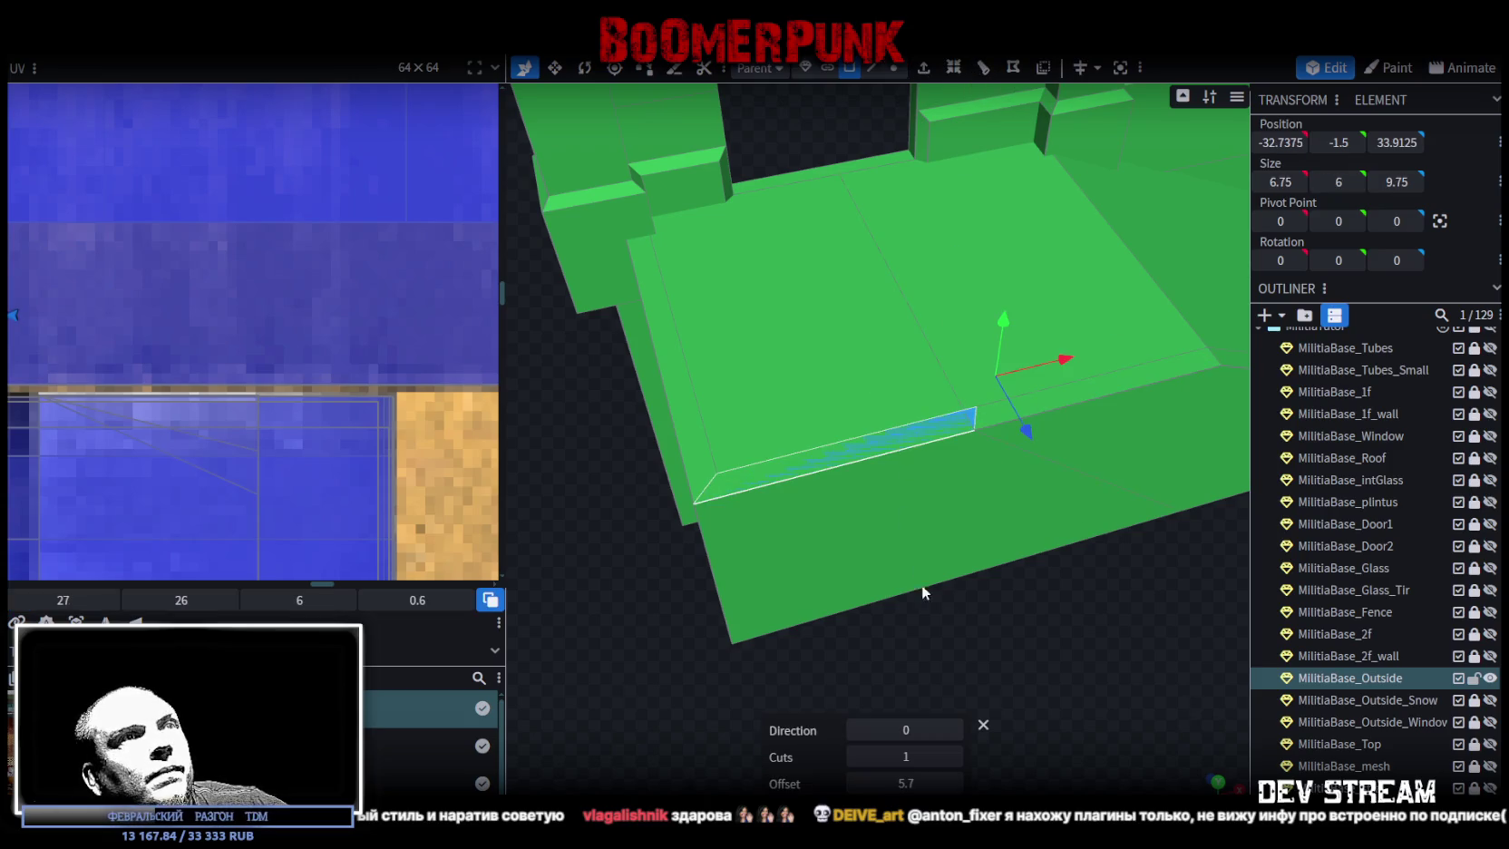
left_click(958, 728)
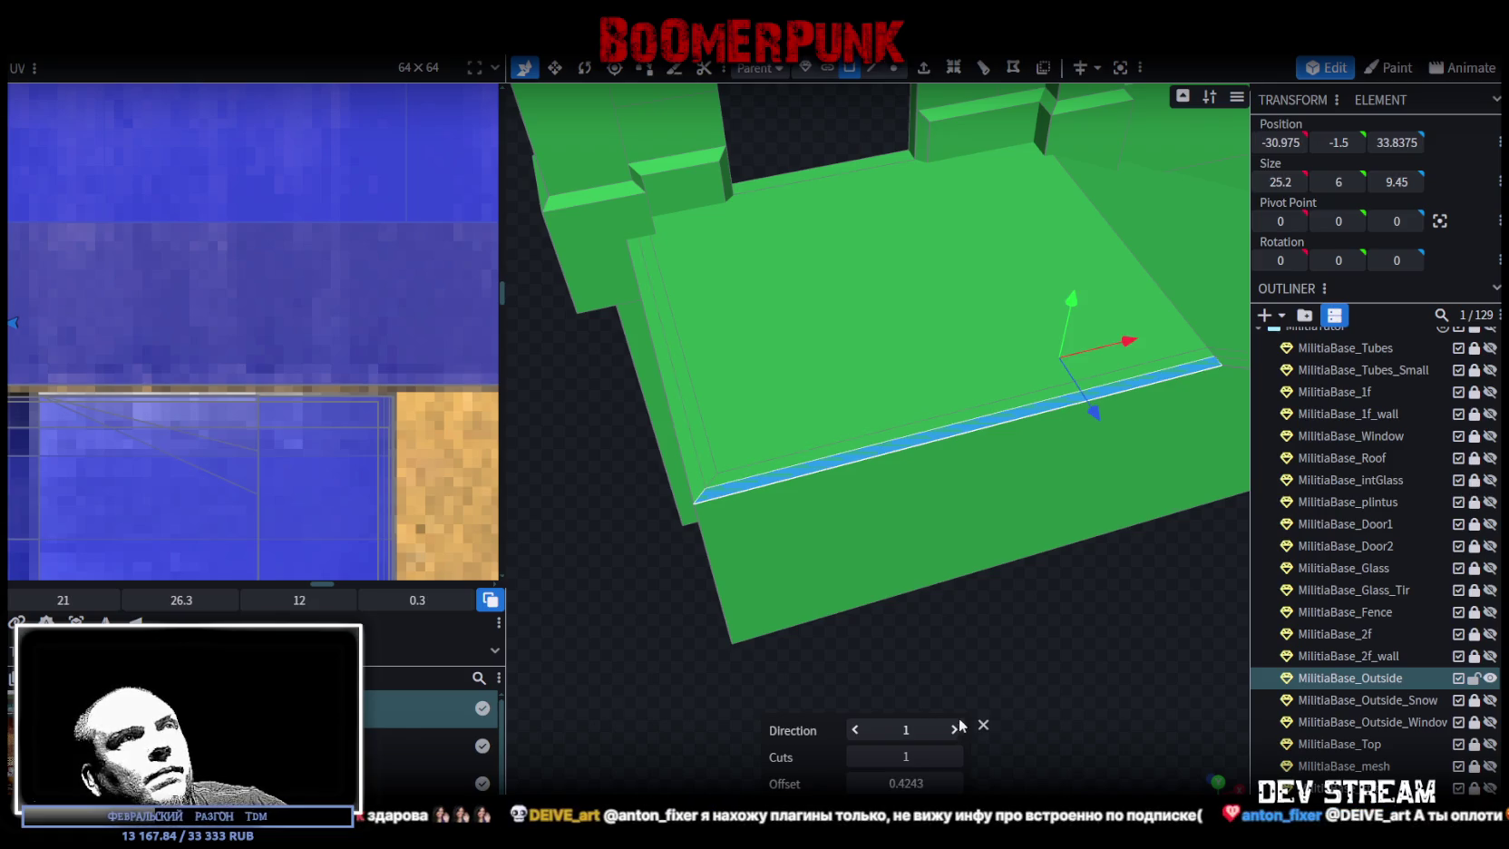
left_click(872, 68)
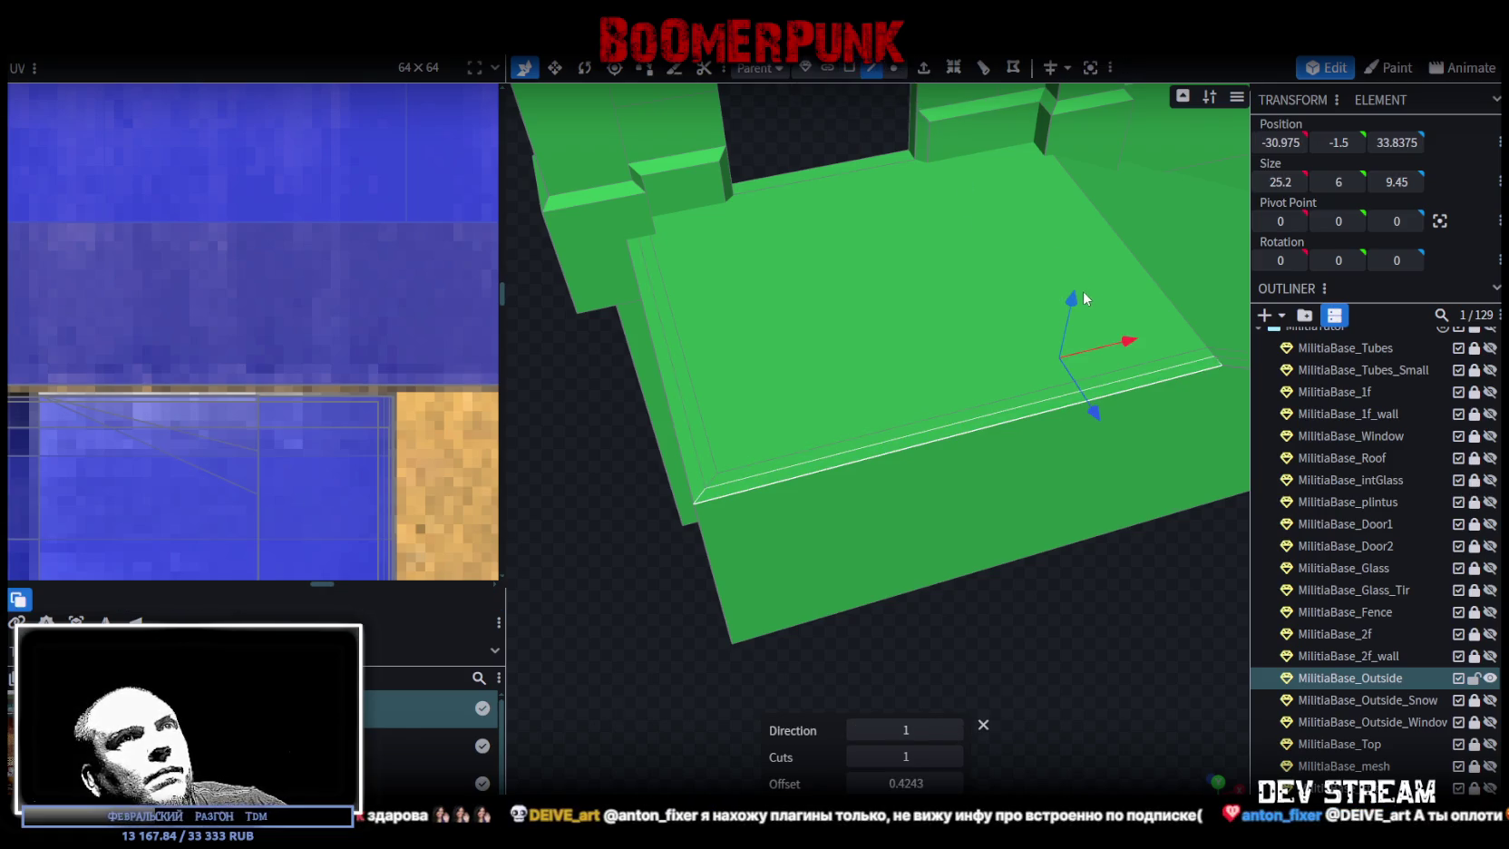
mouse_move(1073, 302)
left_mouse_down()
mouse_move(1005, 630)
mouse_move(867, 580)
mouse_move(873, 600)
left_mouse_up()
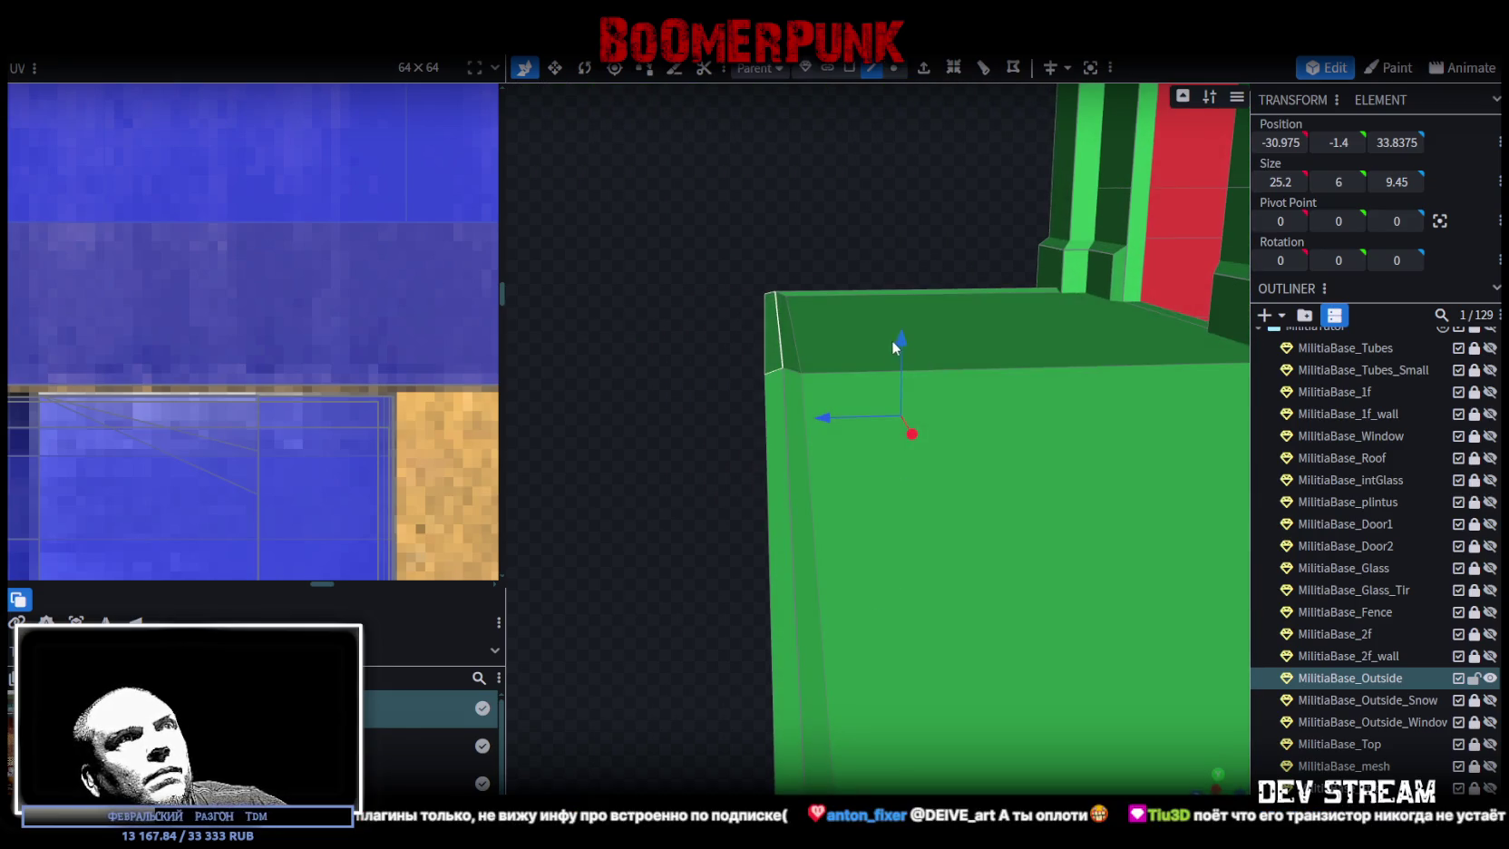
left_click_drag(900, 340, 901, 335)
- Select the rim's thin side face and left top face, then switch to top view
mouse_move(635, 481)
left_mouse_down()
mouse_move(622, 510)
mouse_move(642, 532)
mouse_move(647, 442)
mouse_move(689, 345)
left_mouse_up()
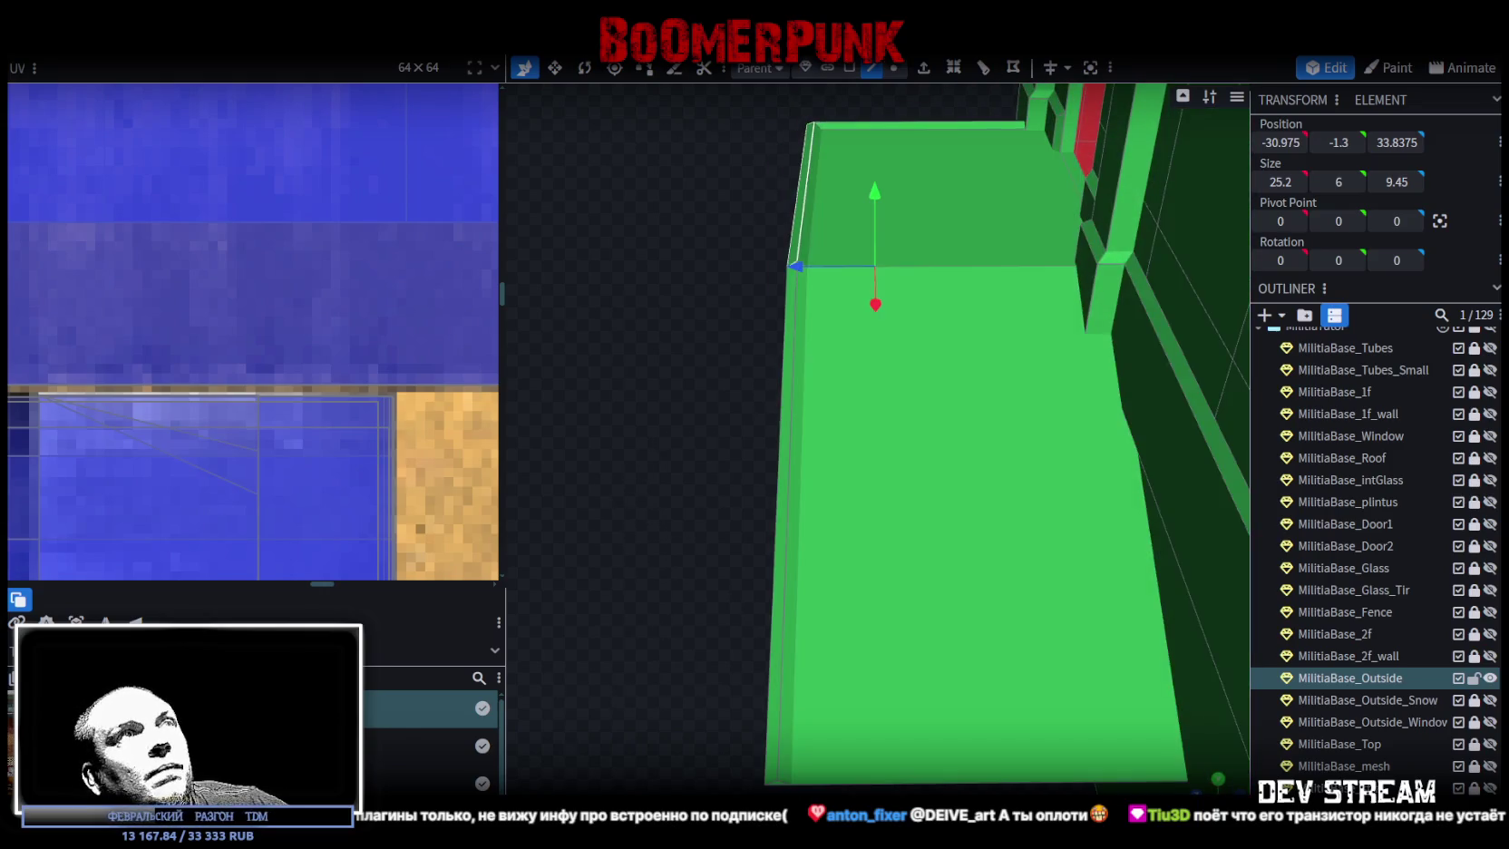
left_click(849, 67)
left_click(793, 311)
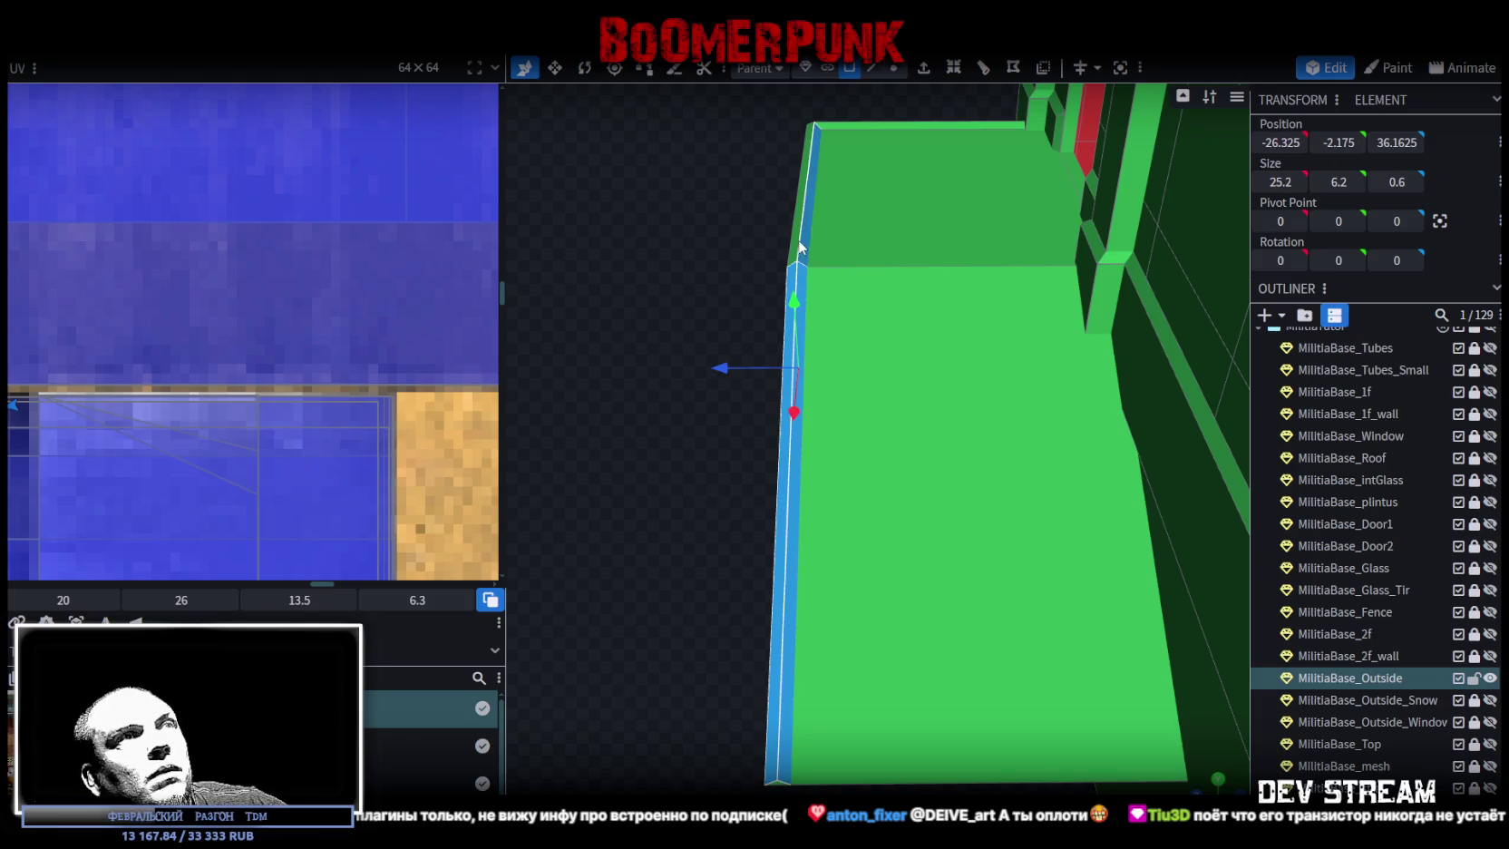
left_click_drag(722, 240, 1124, 275)
left_click(823, 461, "shift")
key("KP_7")
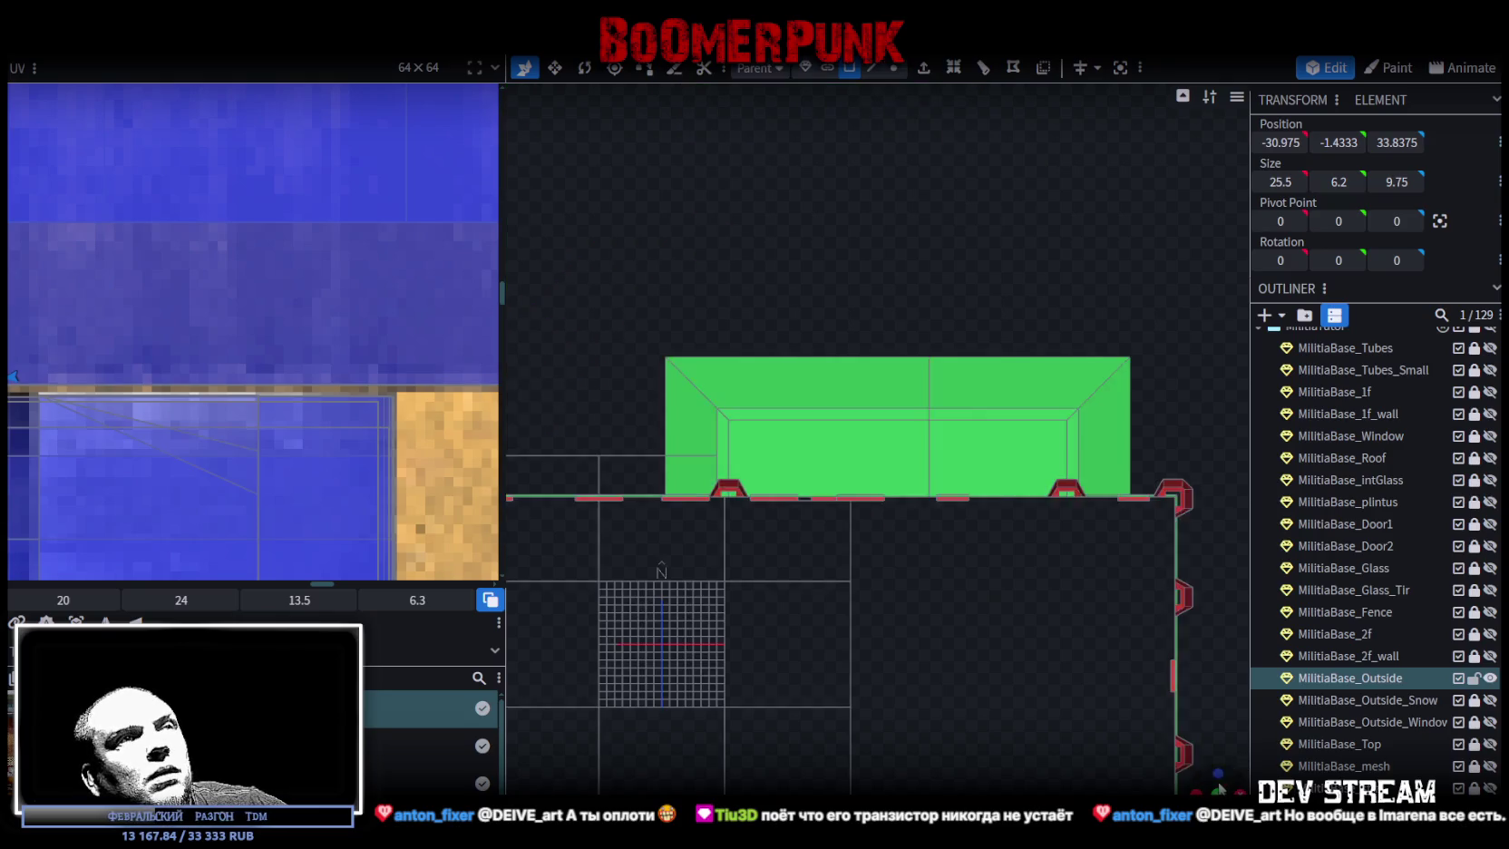
- Move the selected edge-face UV strip down-left to the texture's bottom edge
scroll(978, 643, "up", 2)
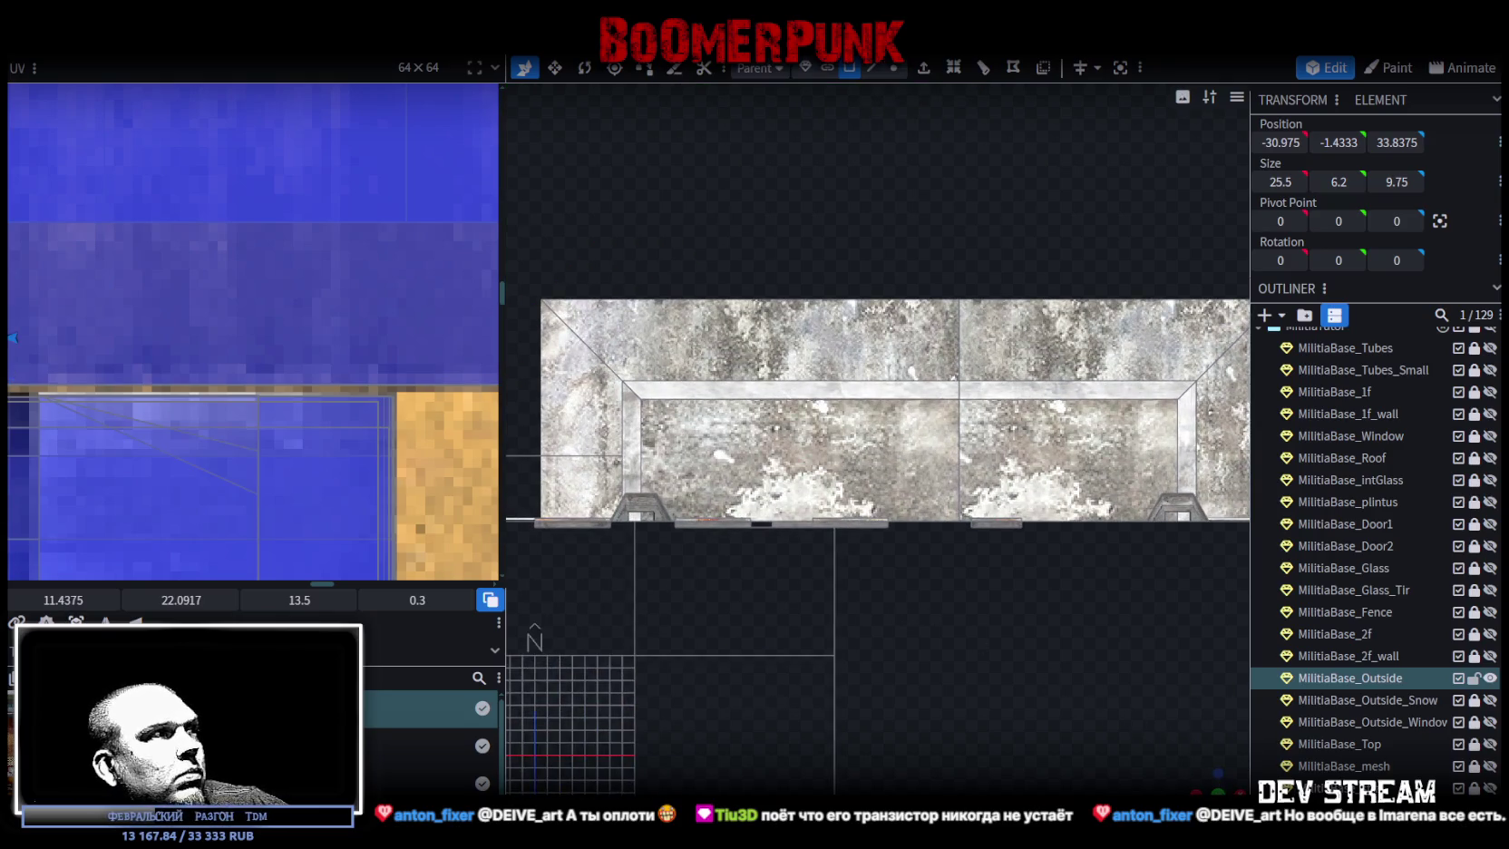
scroll(109, 409, "down", 5)
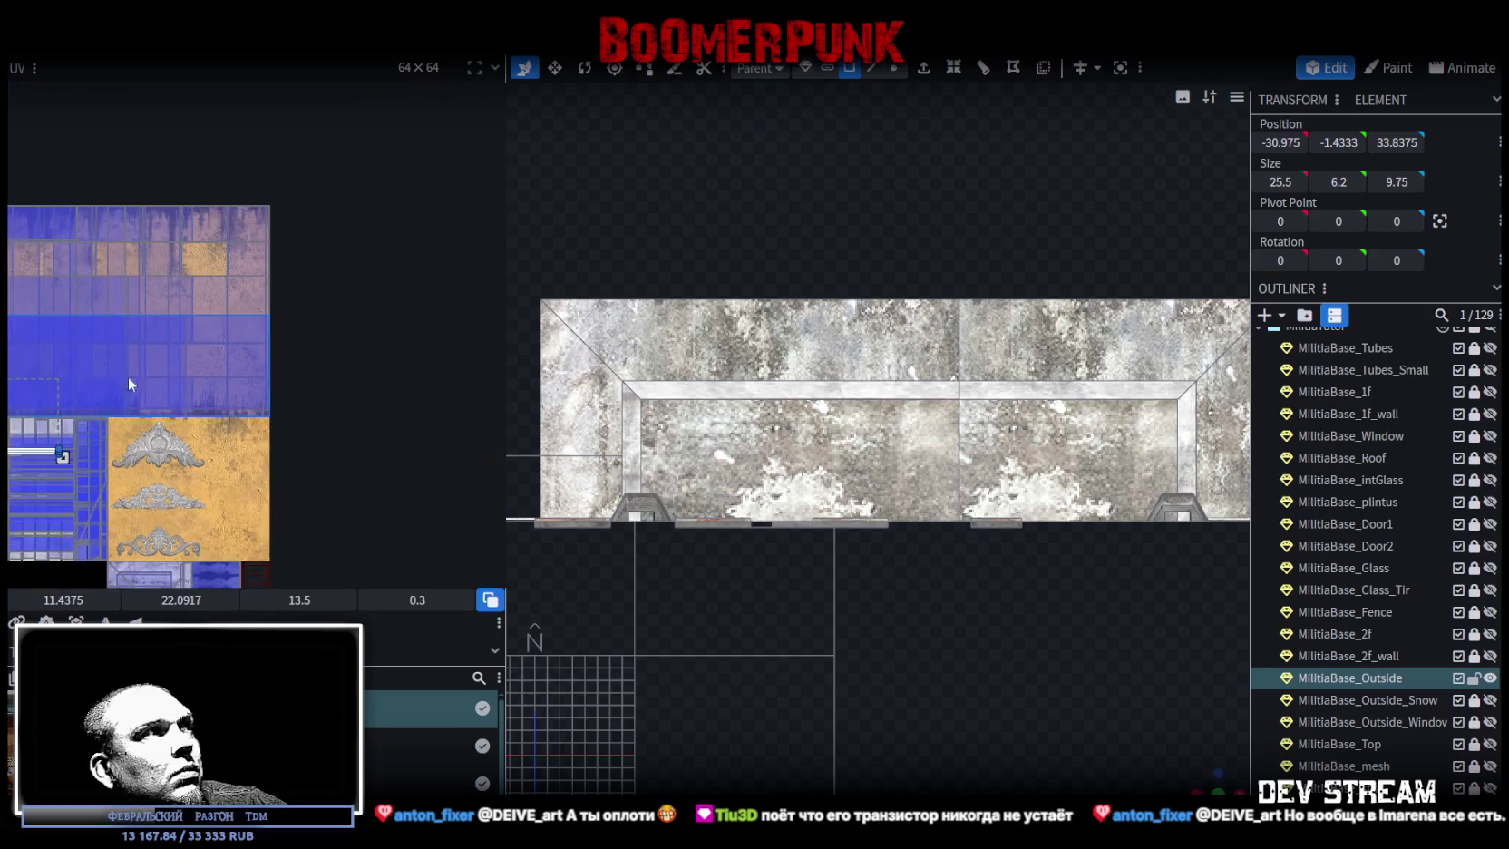
scroll(129, 384, "up", 5)
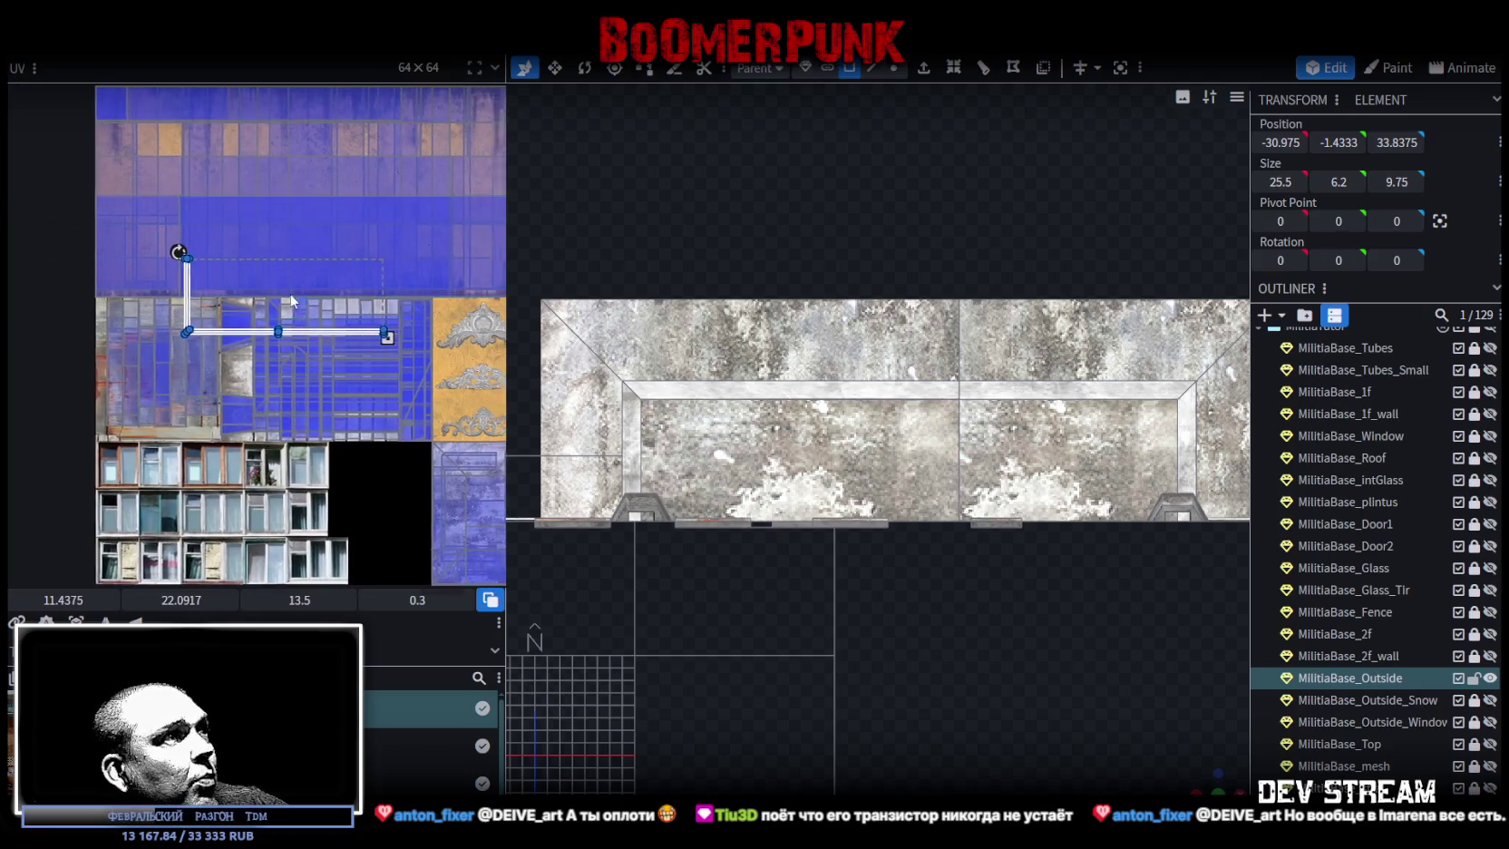
scroll(290, 299, "down", 3)
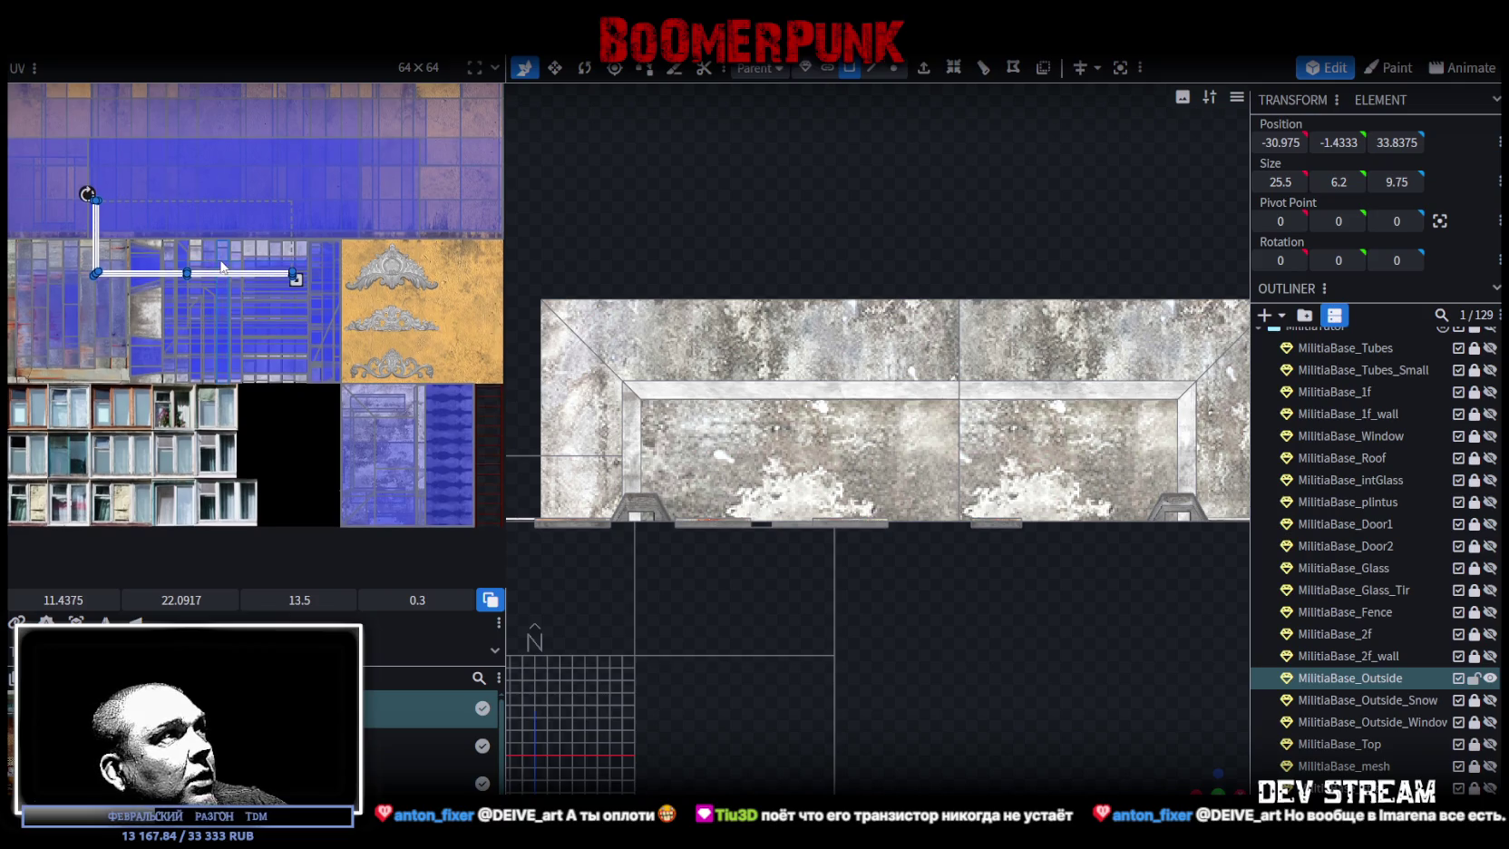
scroll(222, 266, "up", 5)
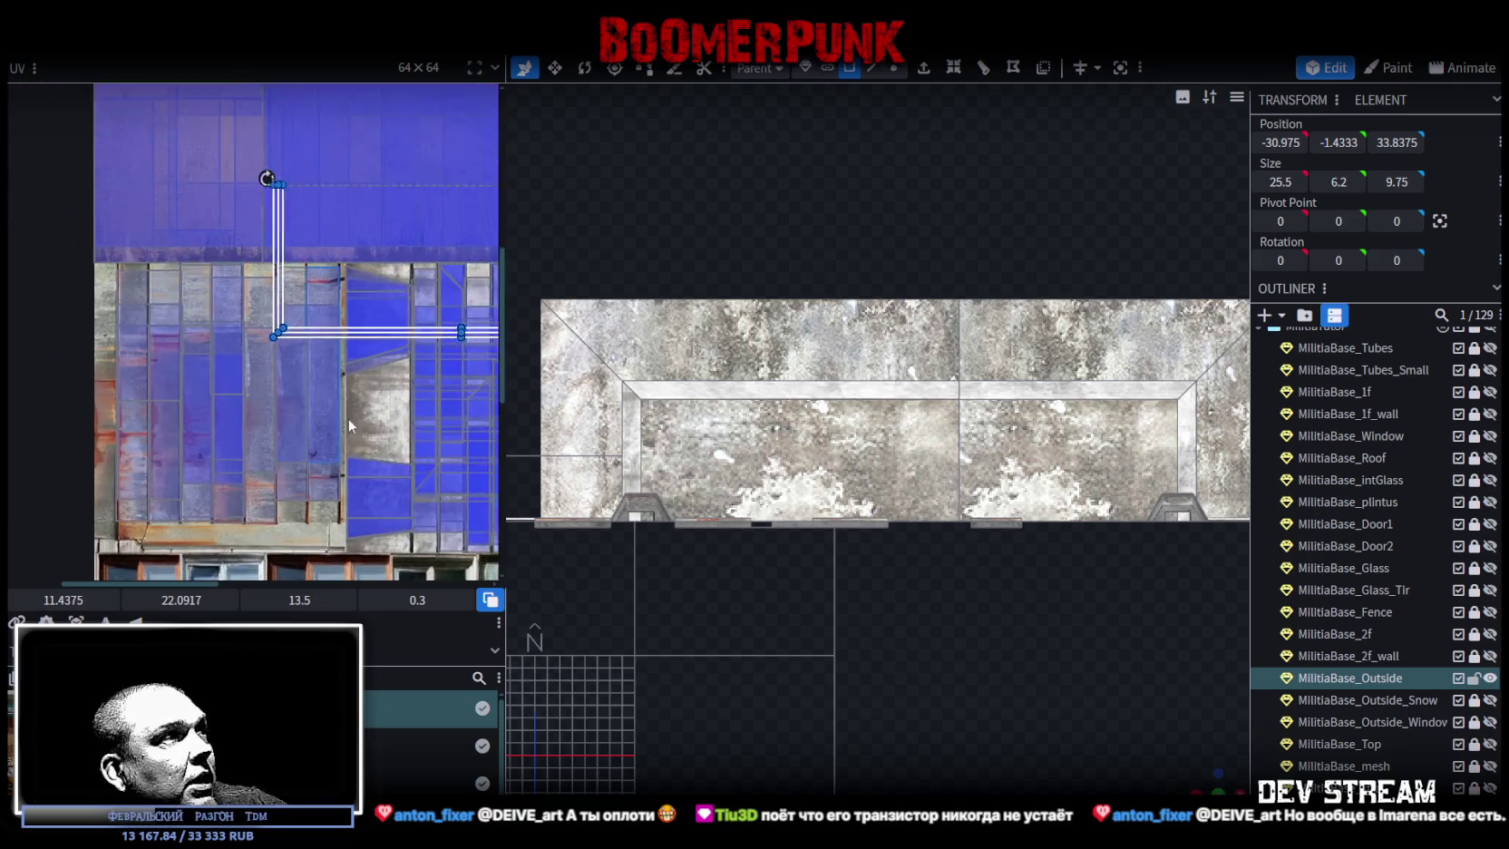
scroll(348, 419, "down", 5)
scroll(220, 436, "down", 5)
scroll(301, 440, "down", 2)
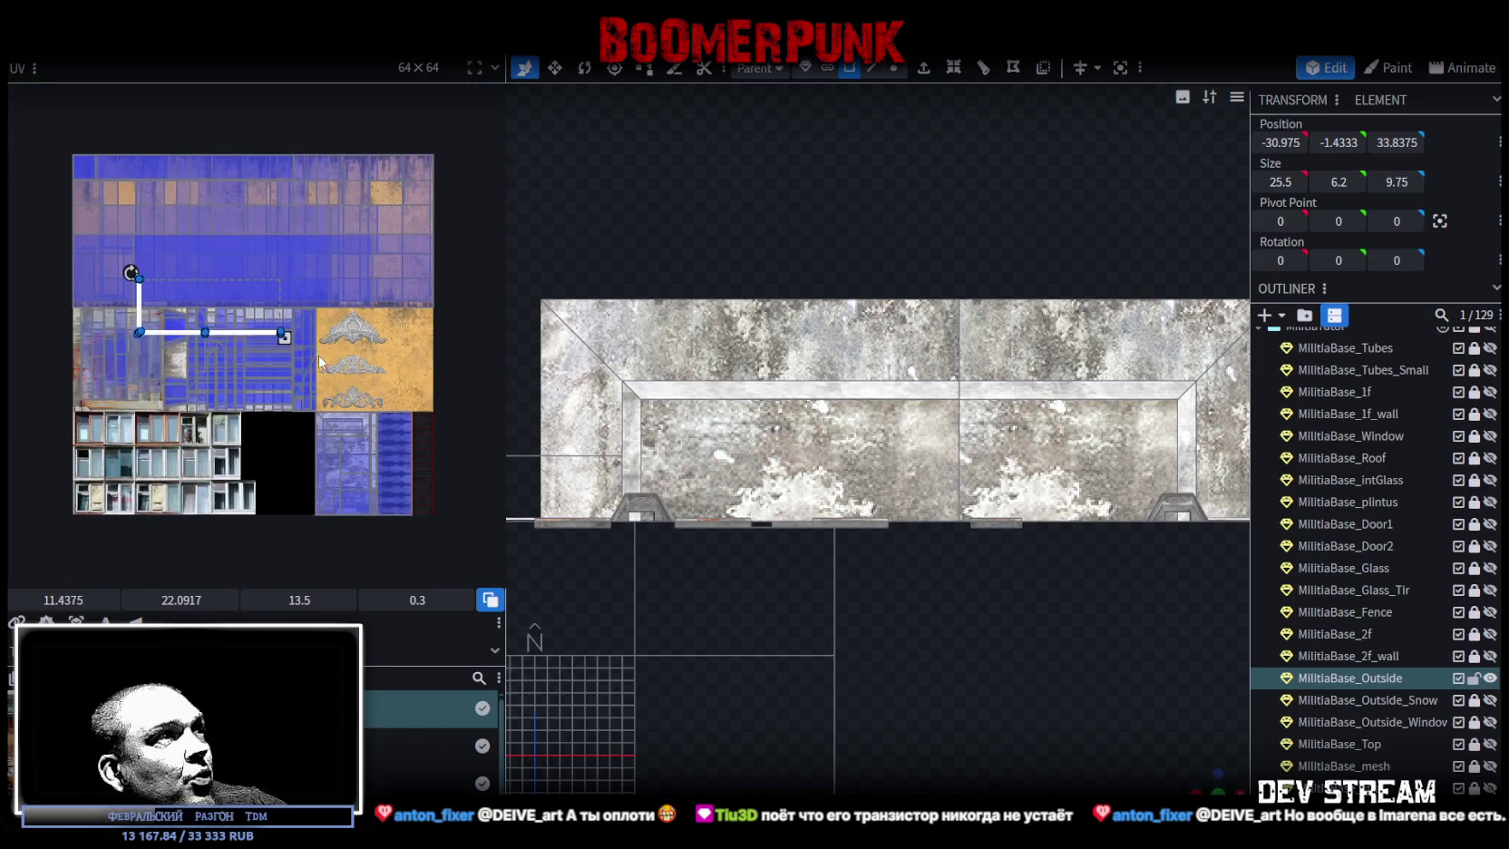
scroll(318, 353, "up", 2)
mouse_move(252, 419)
left_mouse_down()
mouse_move(360, 380)
mouse_move(505, 375)
left_mouse_up()
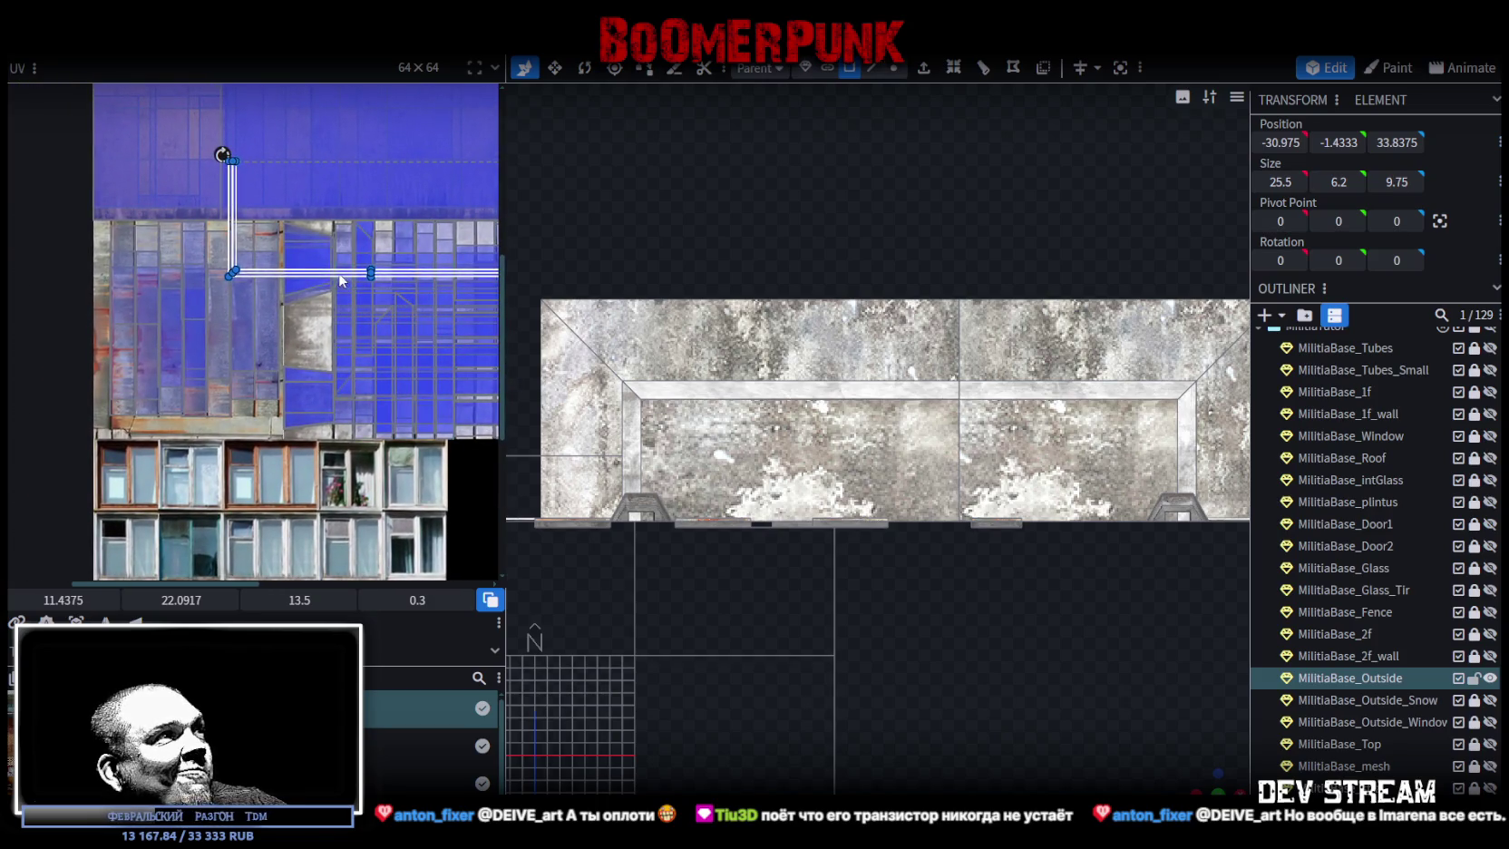
mouse_move(331, 281)
left_mouse_down()
mouse_move(277, 333)
mouse_move(274, 406)
mouse_move(340, 449)
mouse_move(277, 405)
mouse_move(302, 556)
left_mouse_up()
scroll(307, 336, "down", 3)
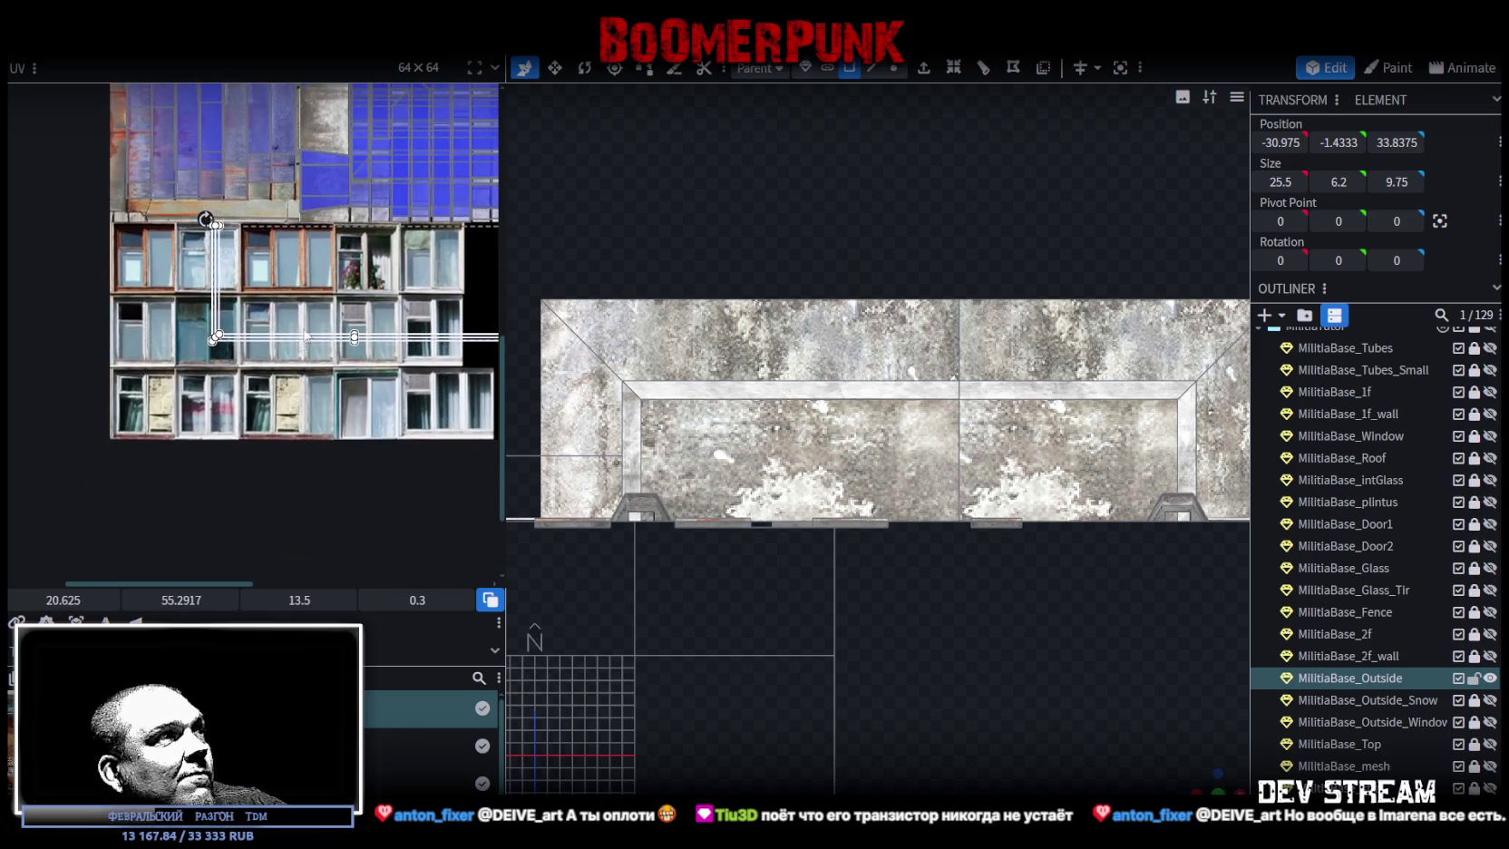
mouse_move(292, 348)
left_mouse_down()
mouse_move(227, 363)
mouse_move(216, 392)
mouse_move(249, 434)
left_mouse_up()
left_click_drag(313, 382, 354, 472)
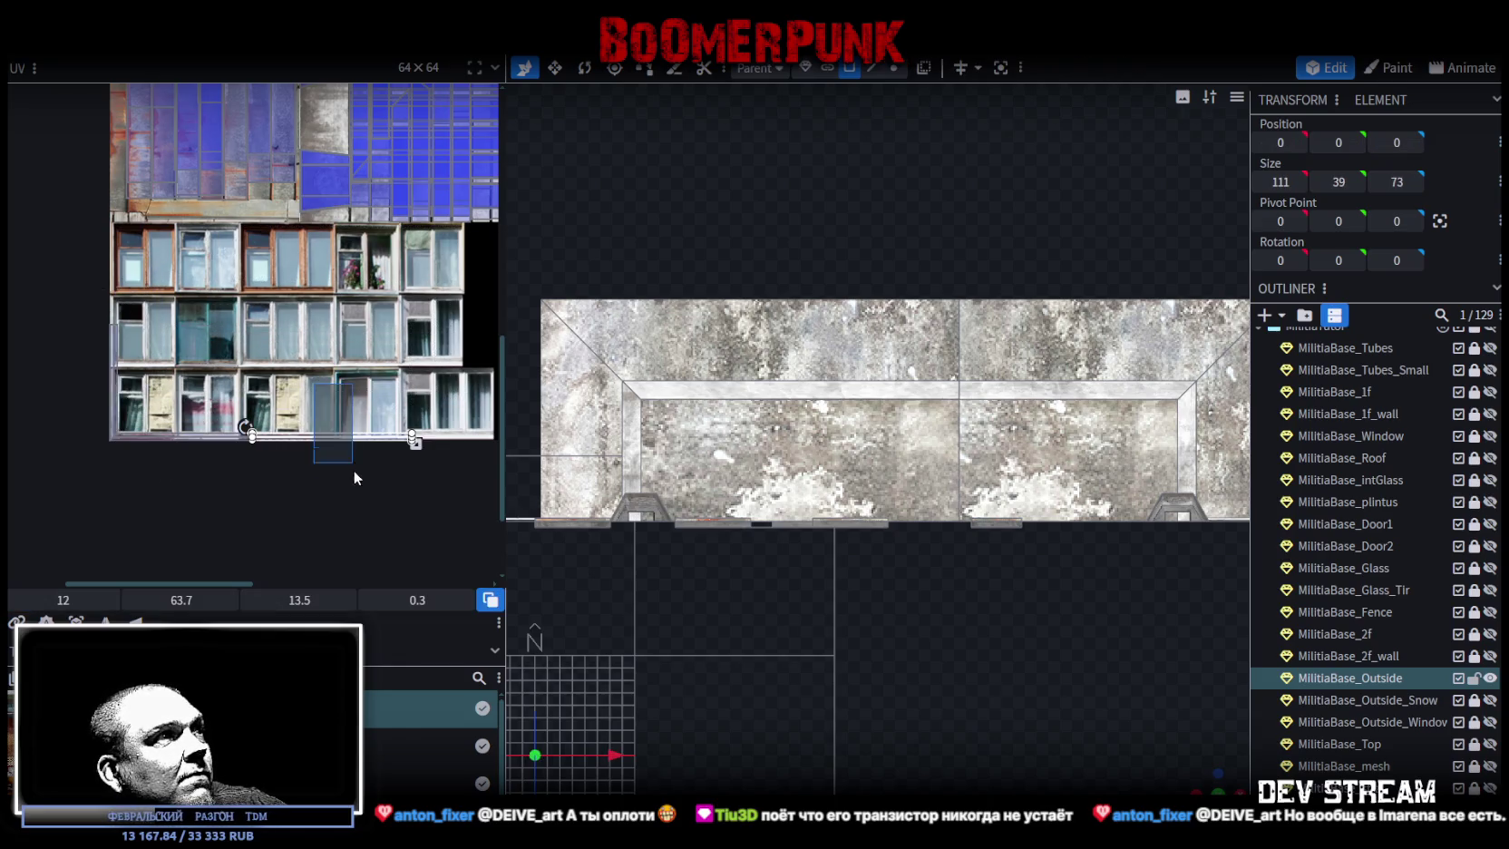
- Rotate the other thin edge face's UV and place it on the atlas's blue upper area
left_click(115, 399)
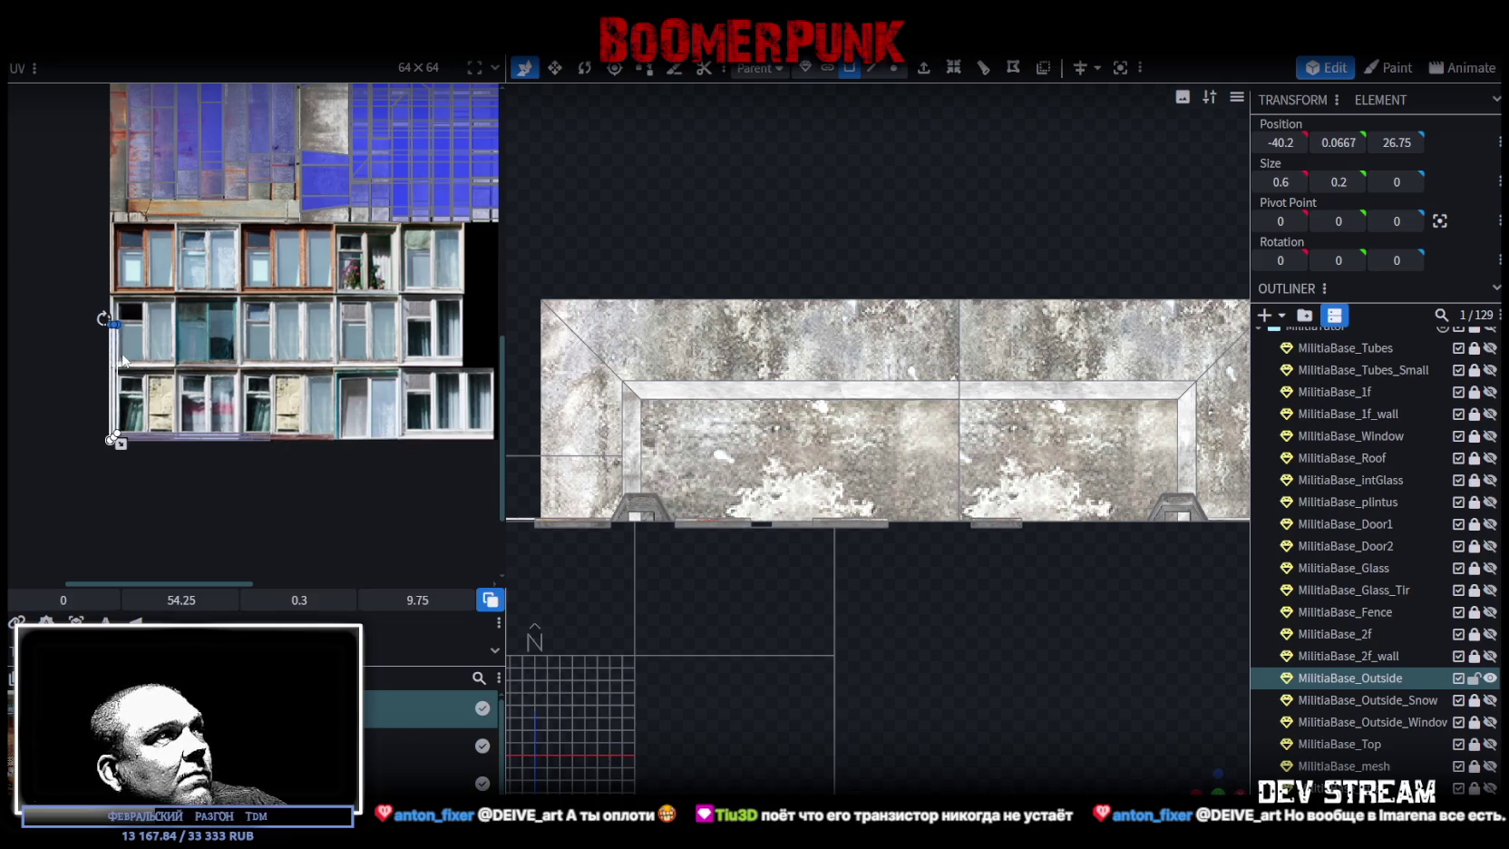
right_click(211, 301)
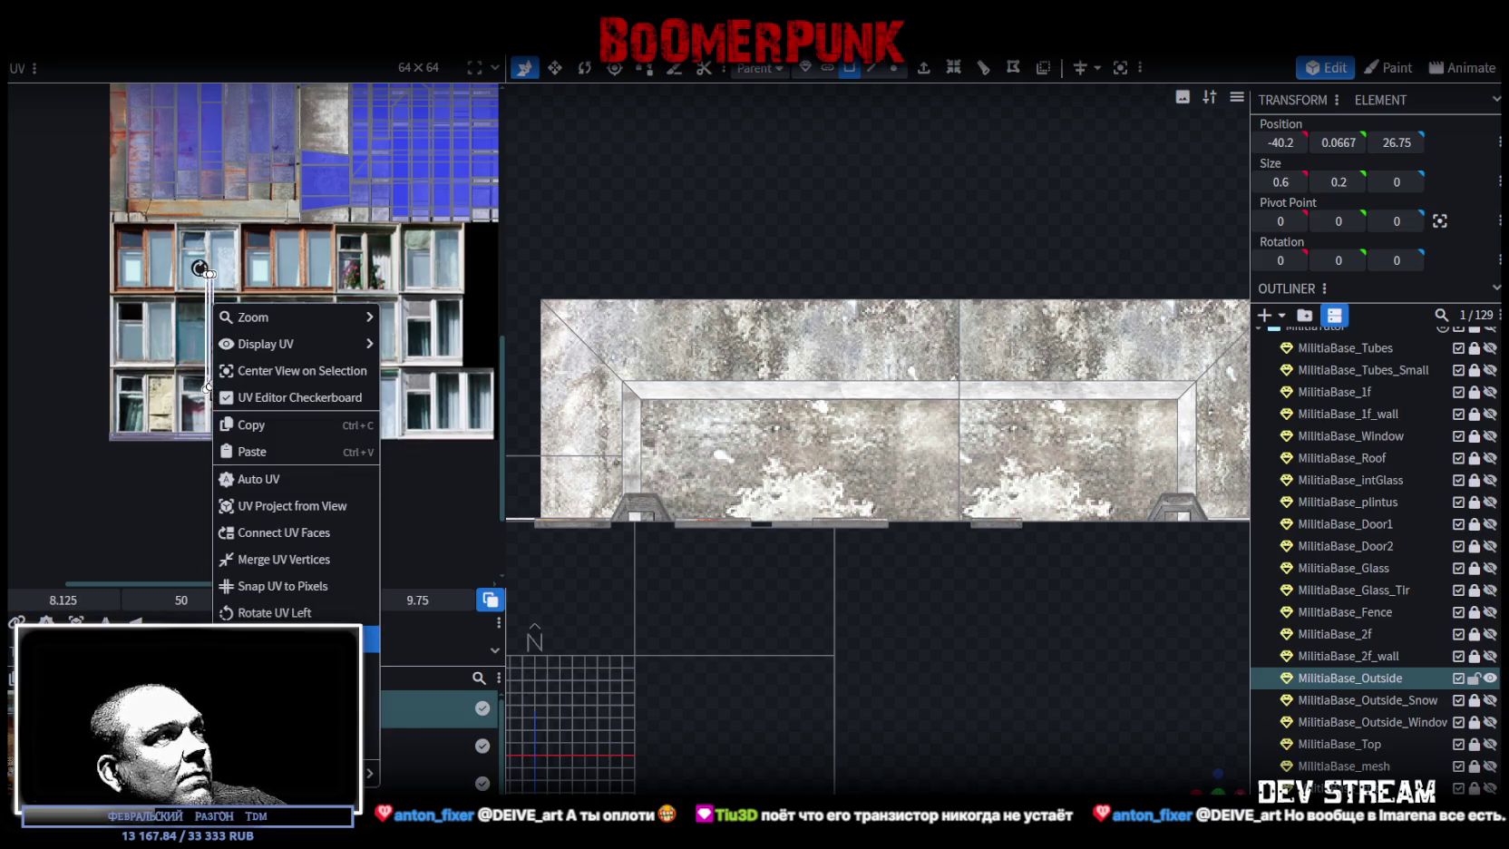
left_click(263, 381)
mouse_move(211, 343)
left_mouse_down()
mouse_move(153, 488)
mouse_move(161, 445)
left_mouse_up()
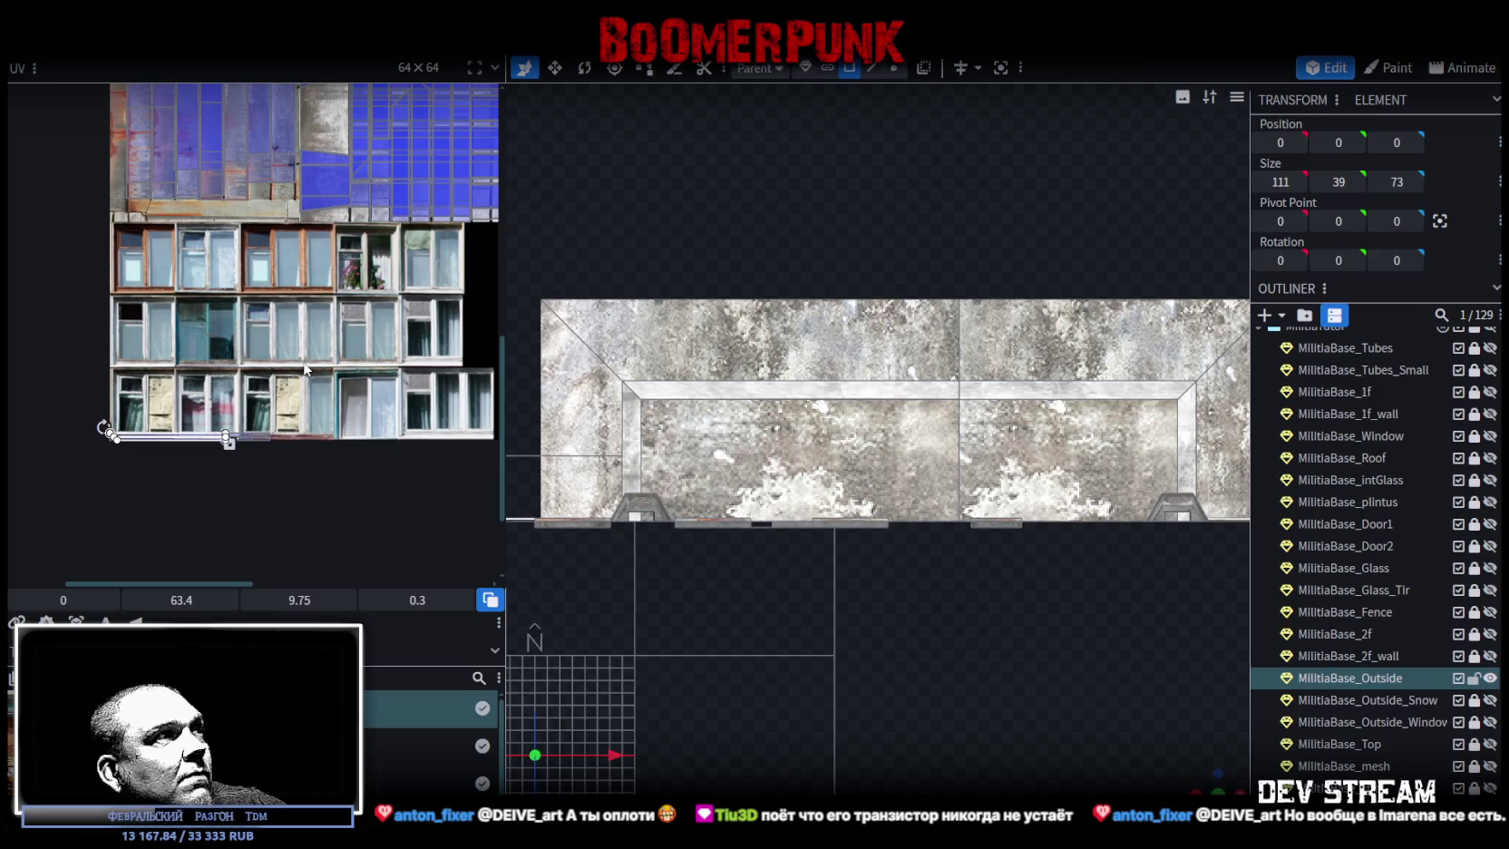
right_click(231, 329)
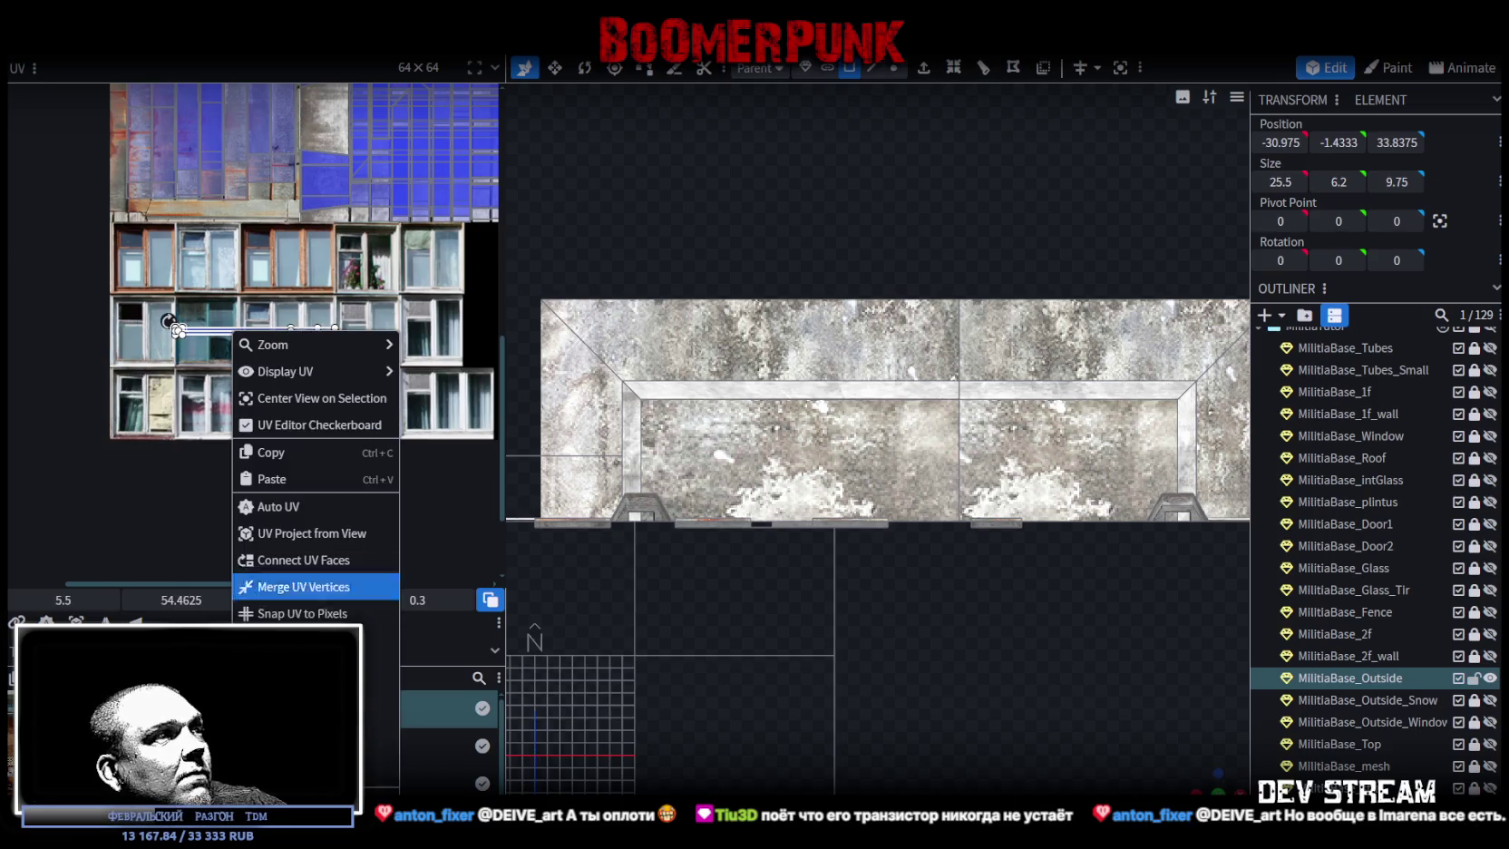
left_click(381, 667)
scroll(311, 451, "up", 5)
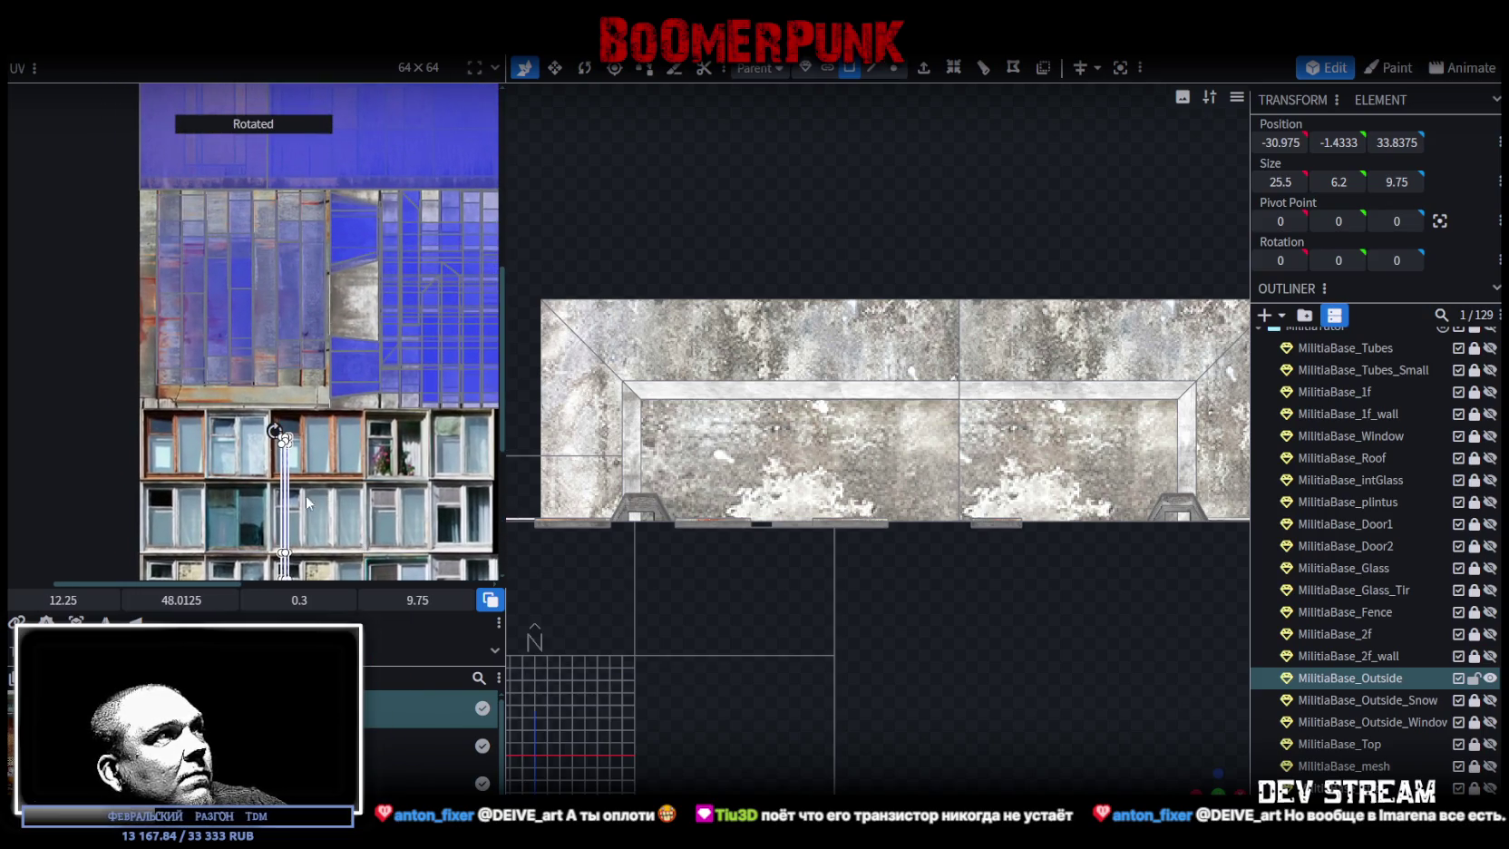
left_click(285, 497)
left_click_drag(285, 497, 240, 279)
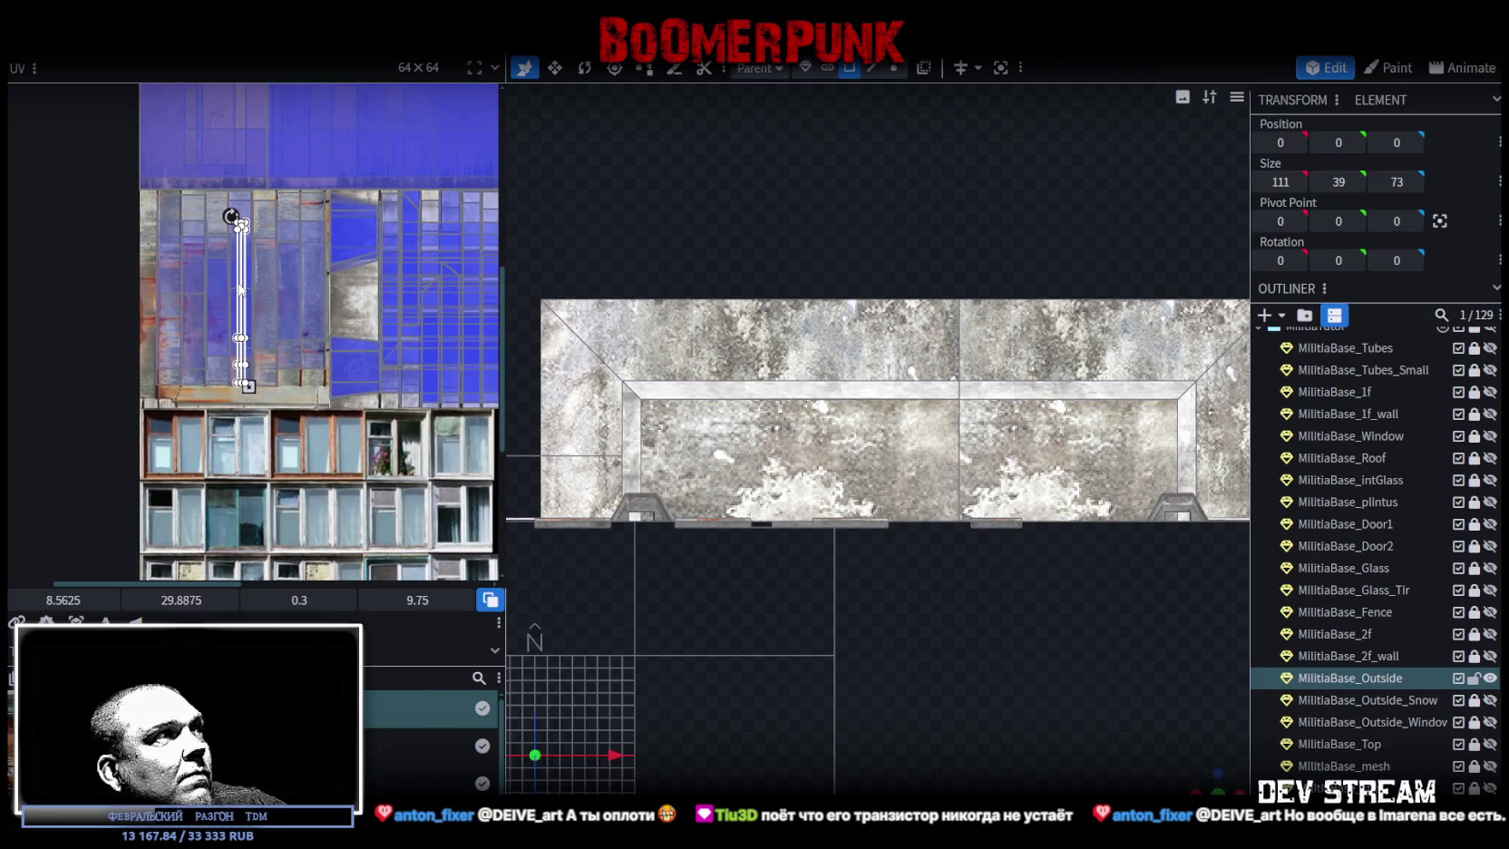
scroll(994, 657, "up", 1)
scroll(813, 693, "down", 10)
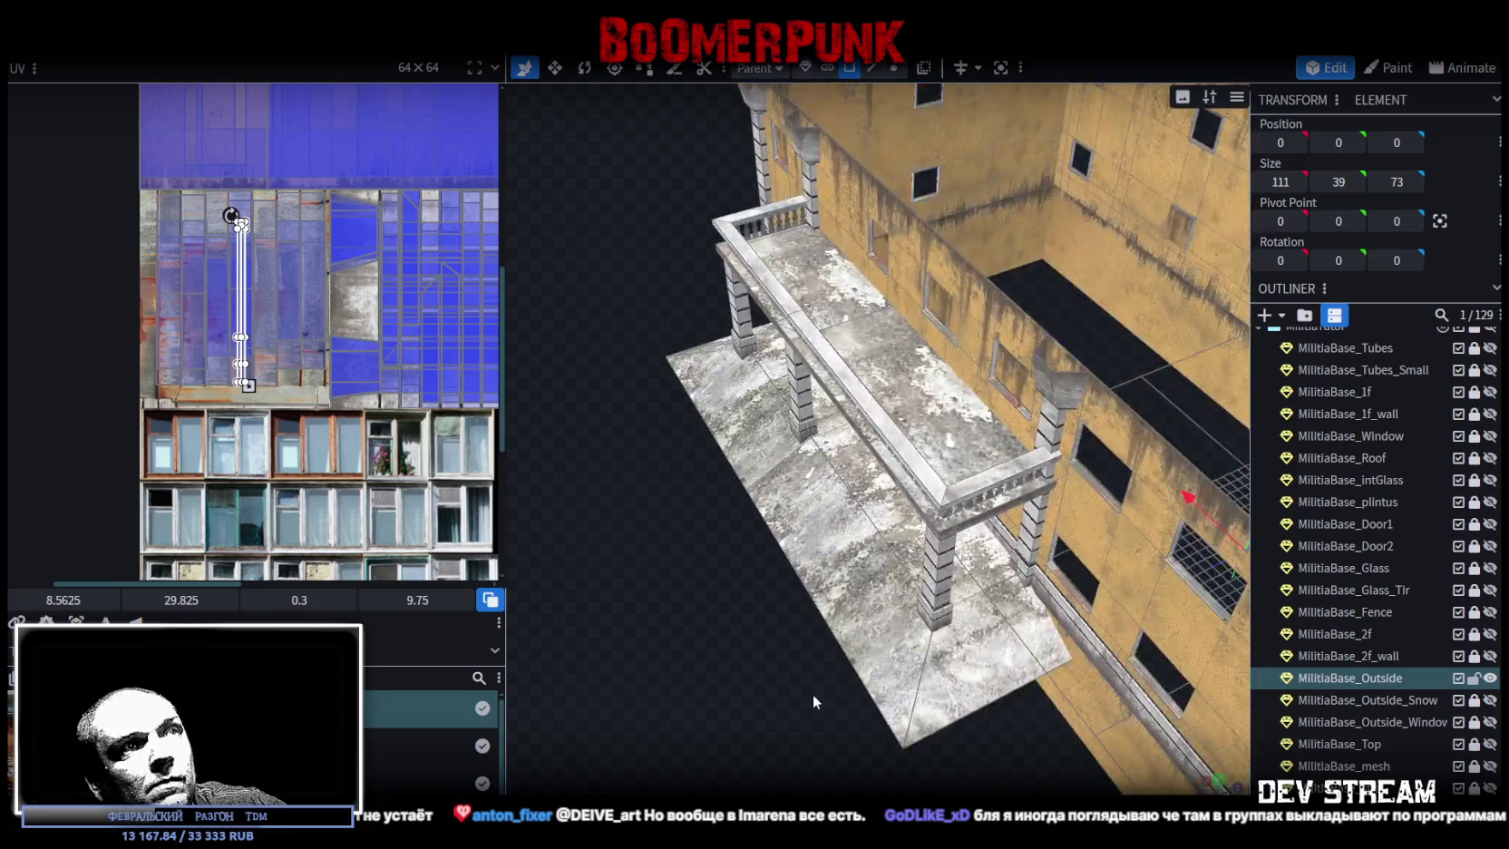
- Clear the selection and reselect the MilitiaBase_Outside mesh at the landing slab
left_click_drag(840, 623, 699, 602)
scroll(838, 614, "up", 8)
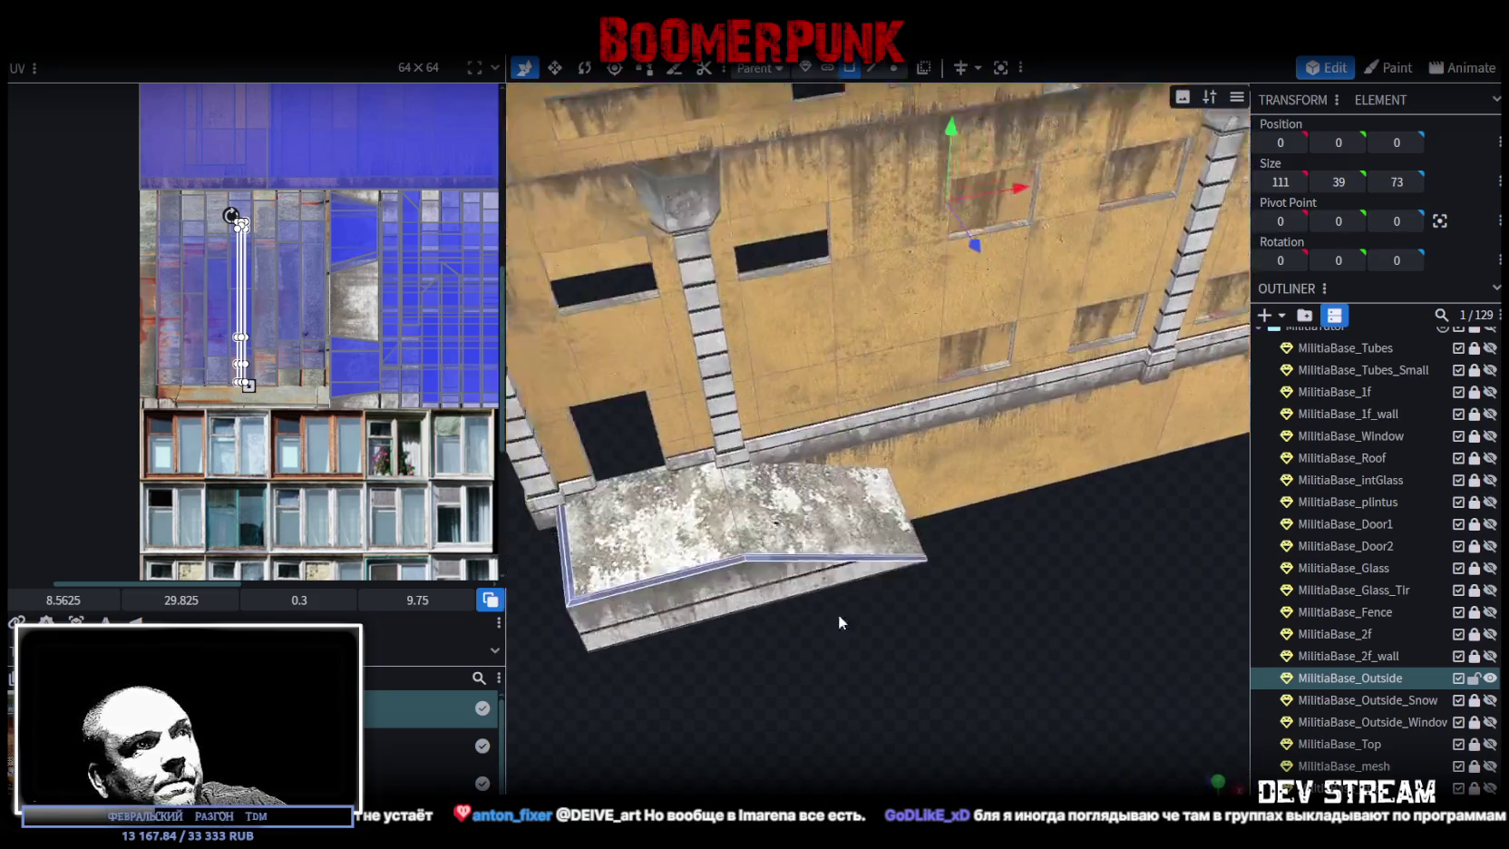
scroll(1364, 739, "down", 5)
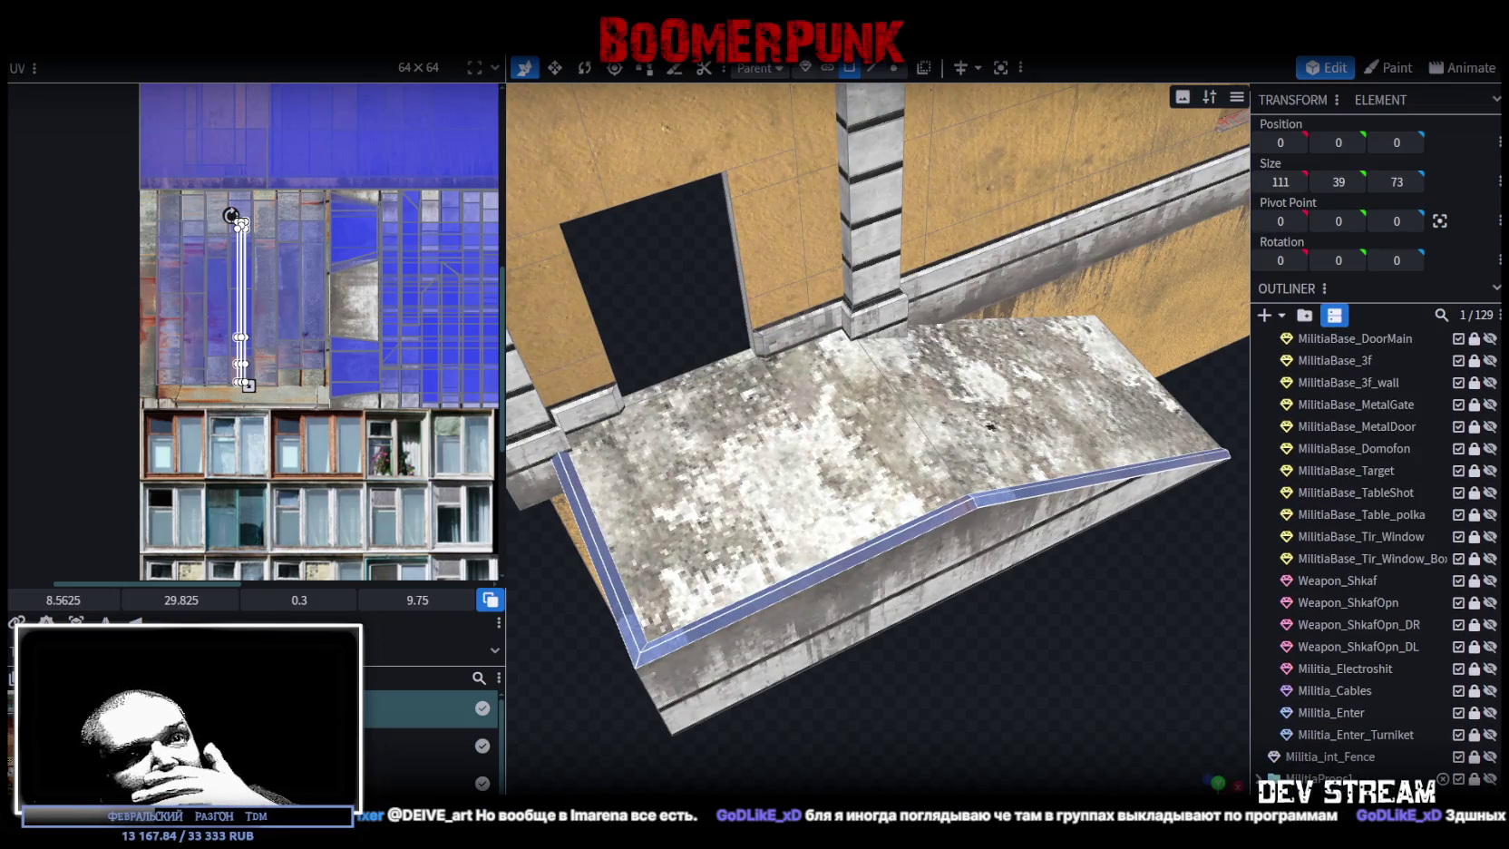
left_click(1006, 692)
left_click_drag(907, 653, 1006, 691)
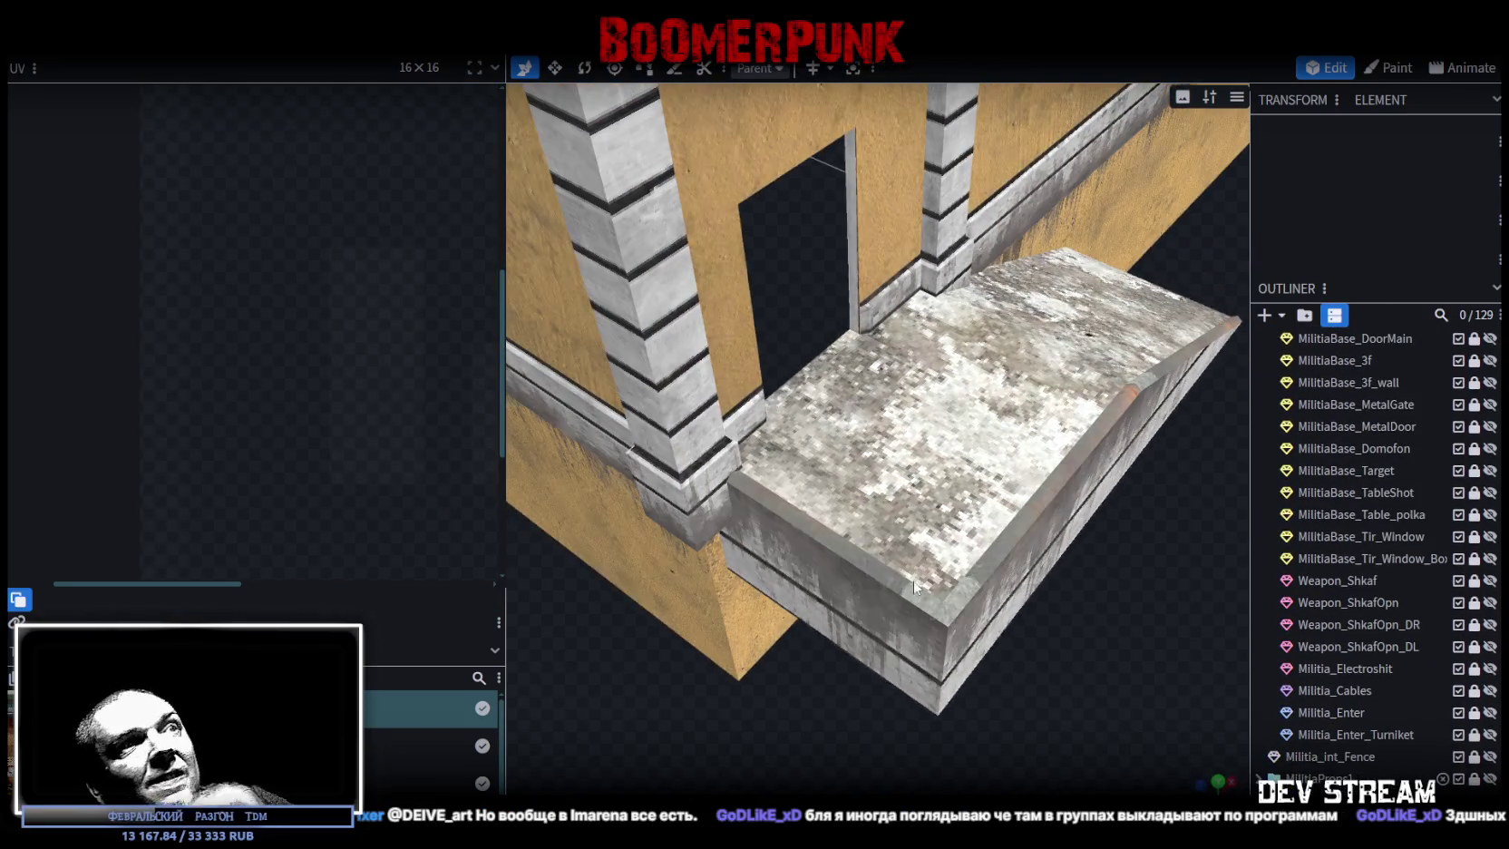
left_click(855, 559)
left_click(856, 557)
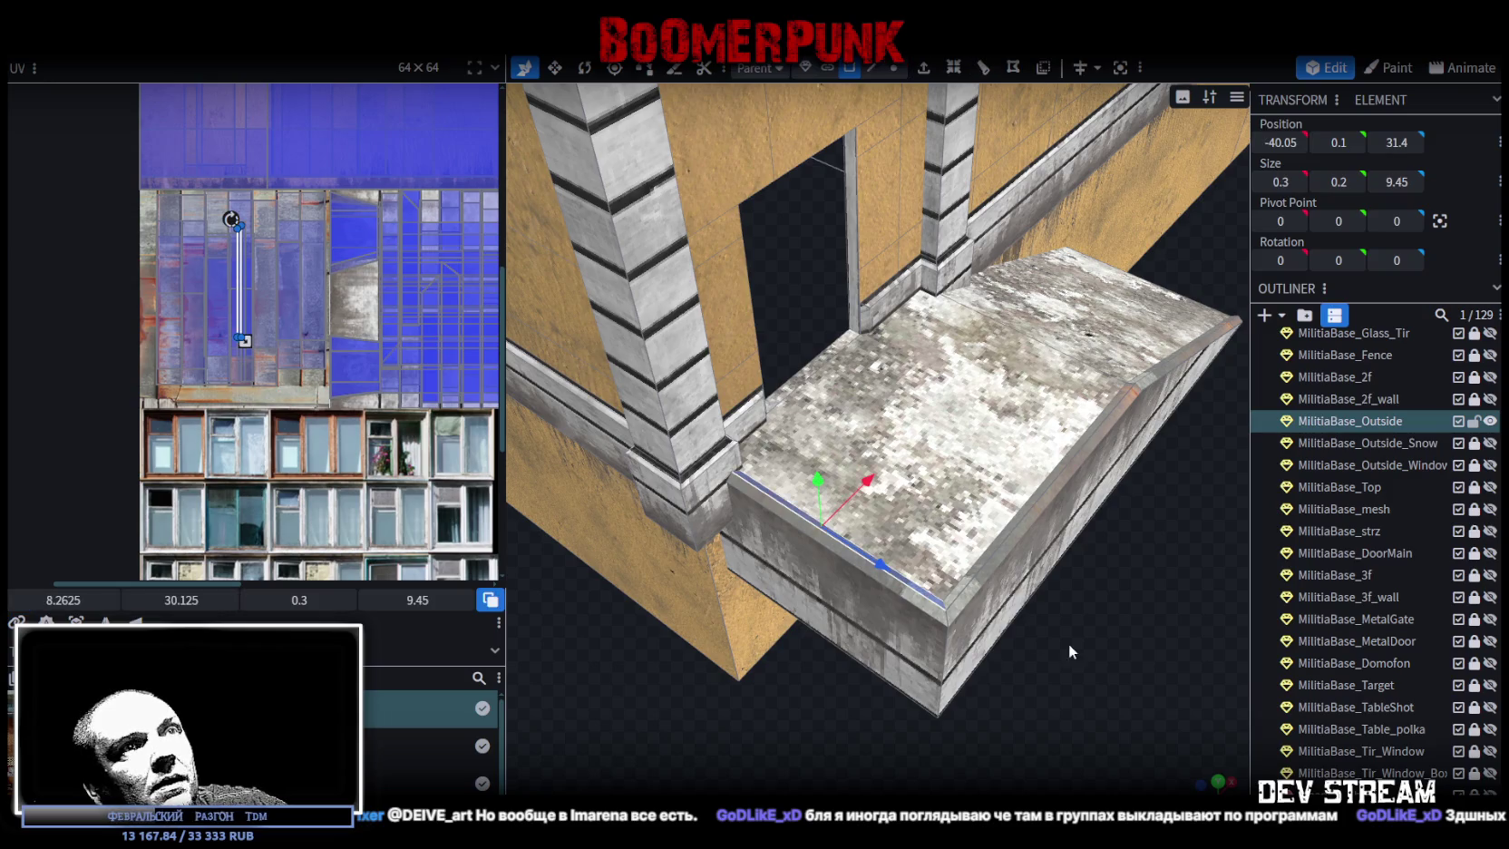
- Extrude the slab's long outer top edge straight up 3 units to form a parapet wall
left_click(872, 68)
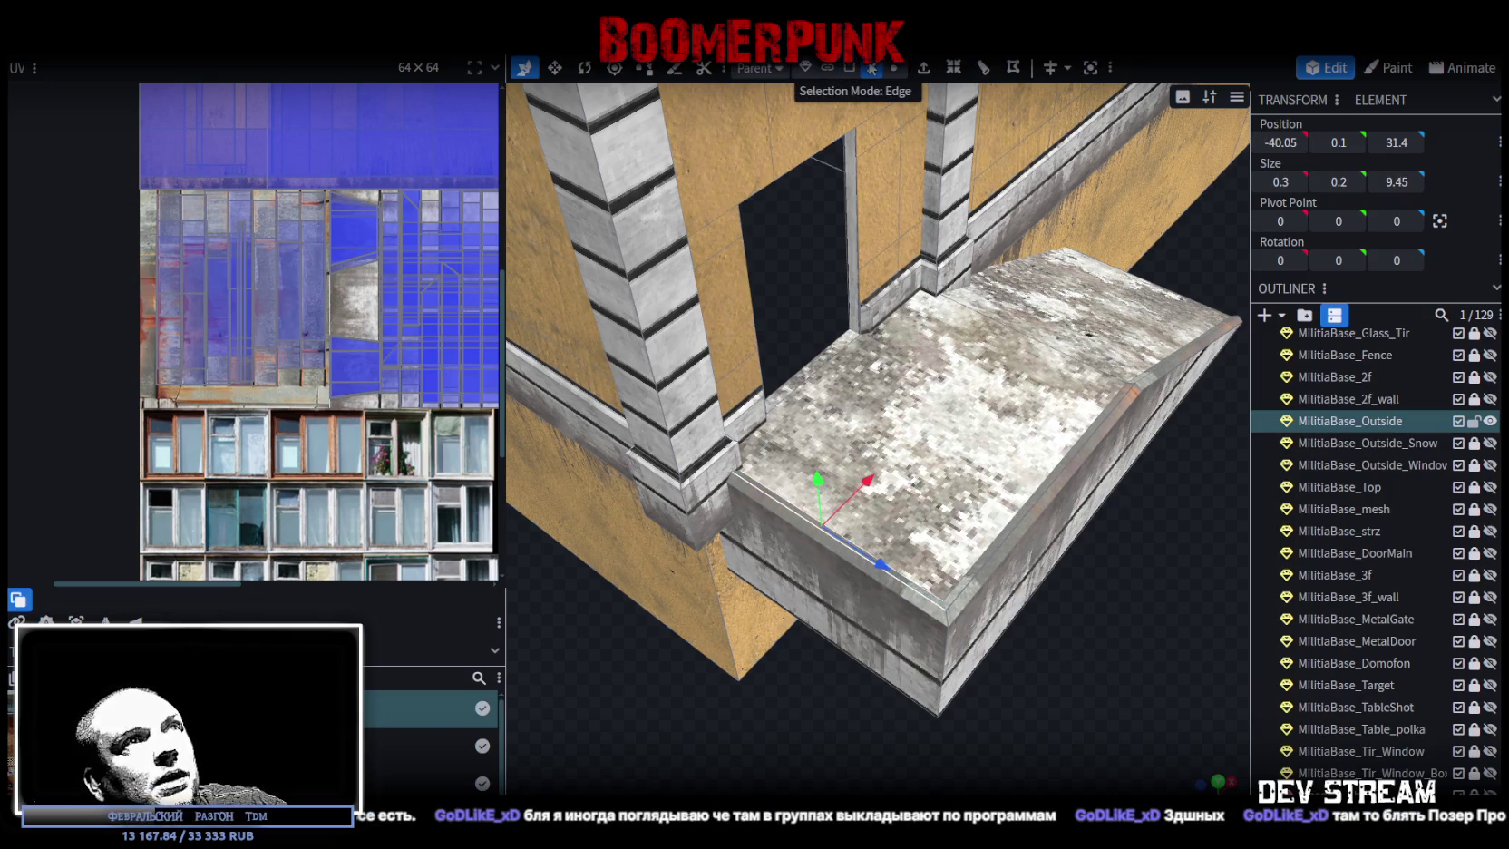
left_click(924, 597)
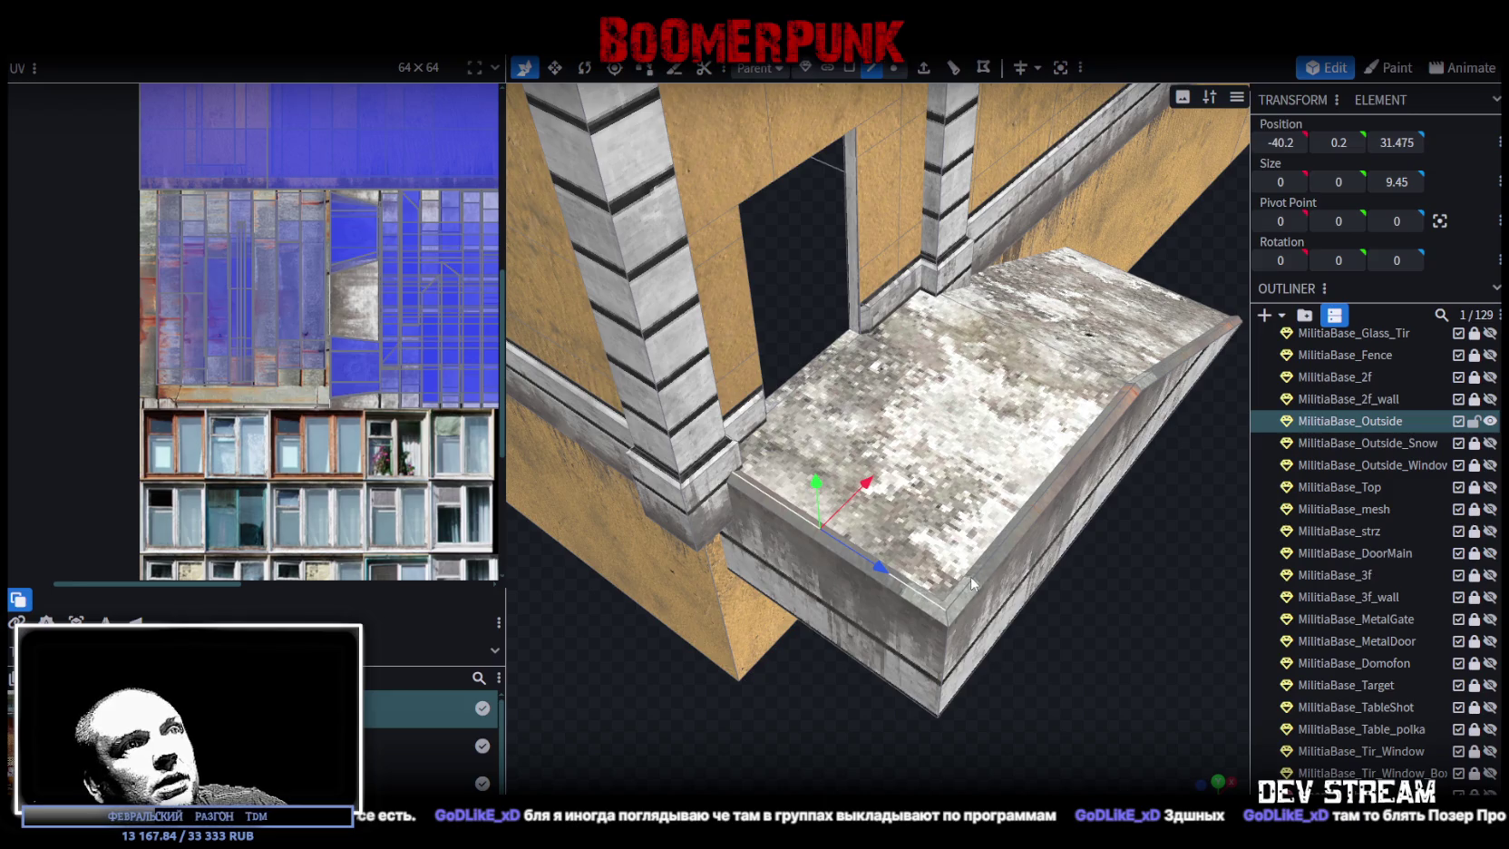
left_click(971, 582)
mouse_move(976, 575)
left_mouse_down()
mouse_move(985, 652)
mouse_move(951, 652)
mouse_move(1023, 664)
mouse_move(869, 664)
mouse_move(947, 646)
mouse_move(944, 630)
left_mouse_up()
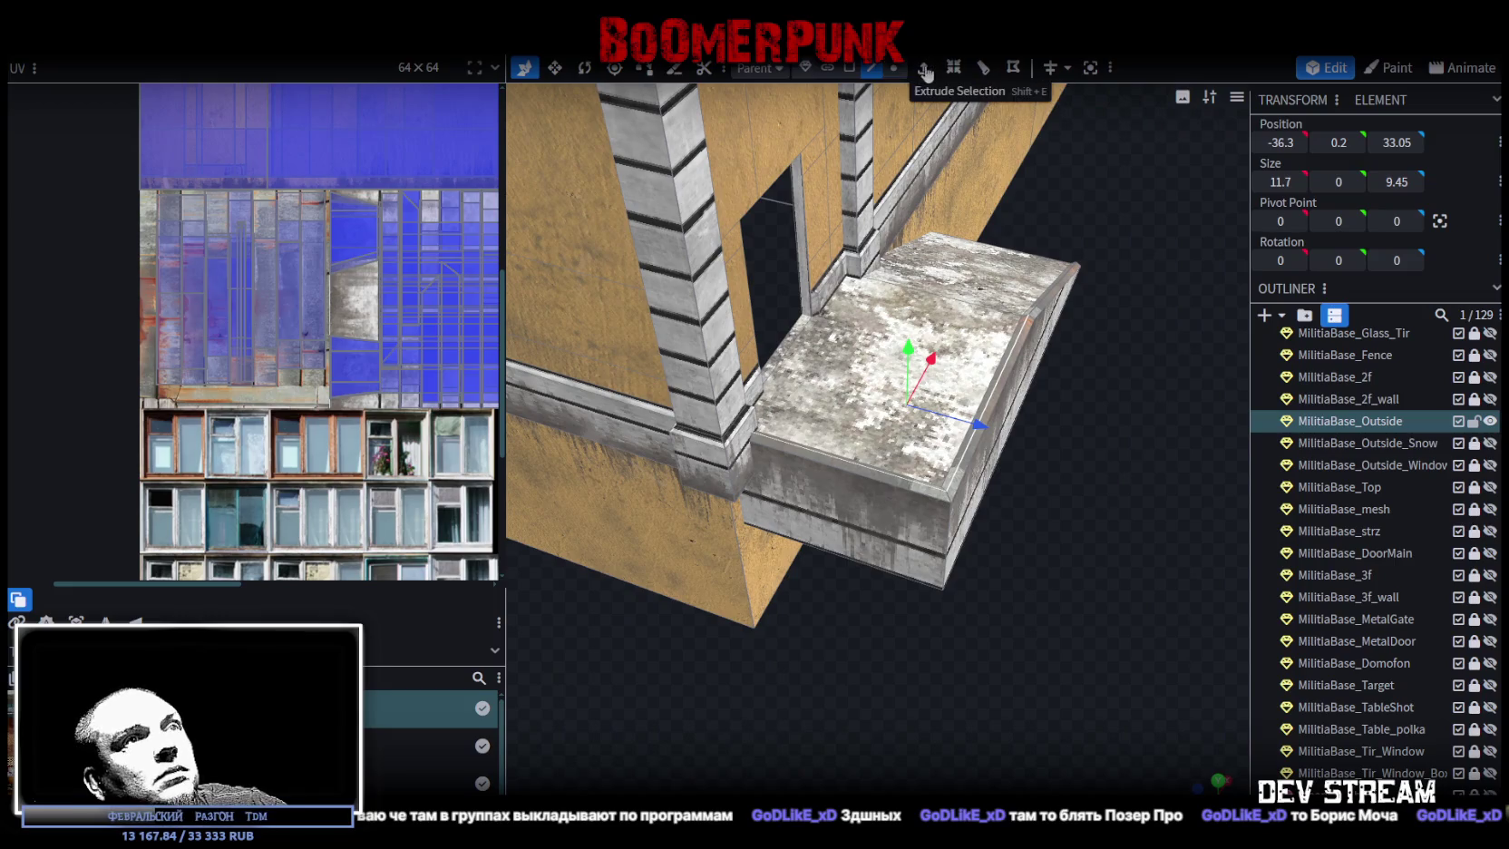
left_click(925, 70)
left_click(905, 784)
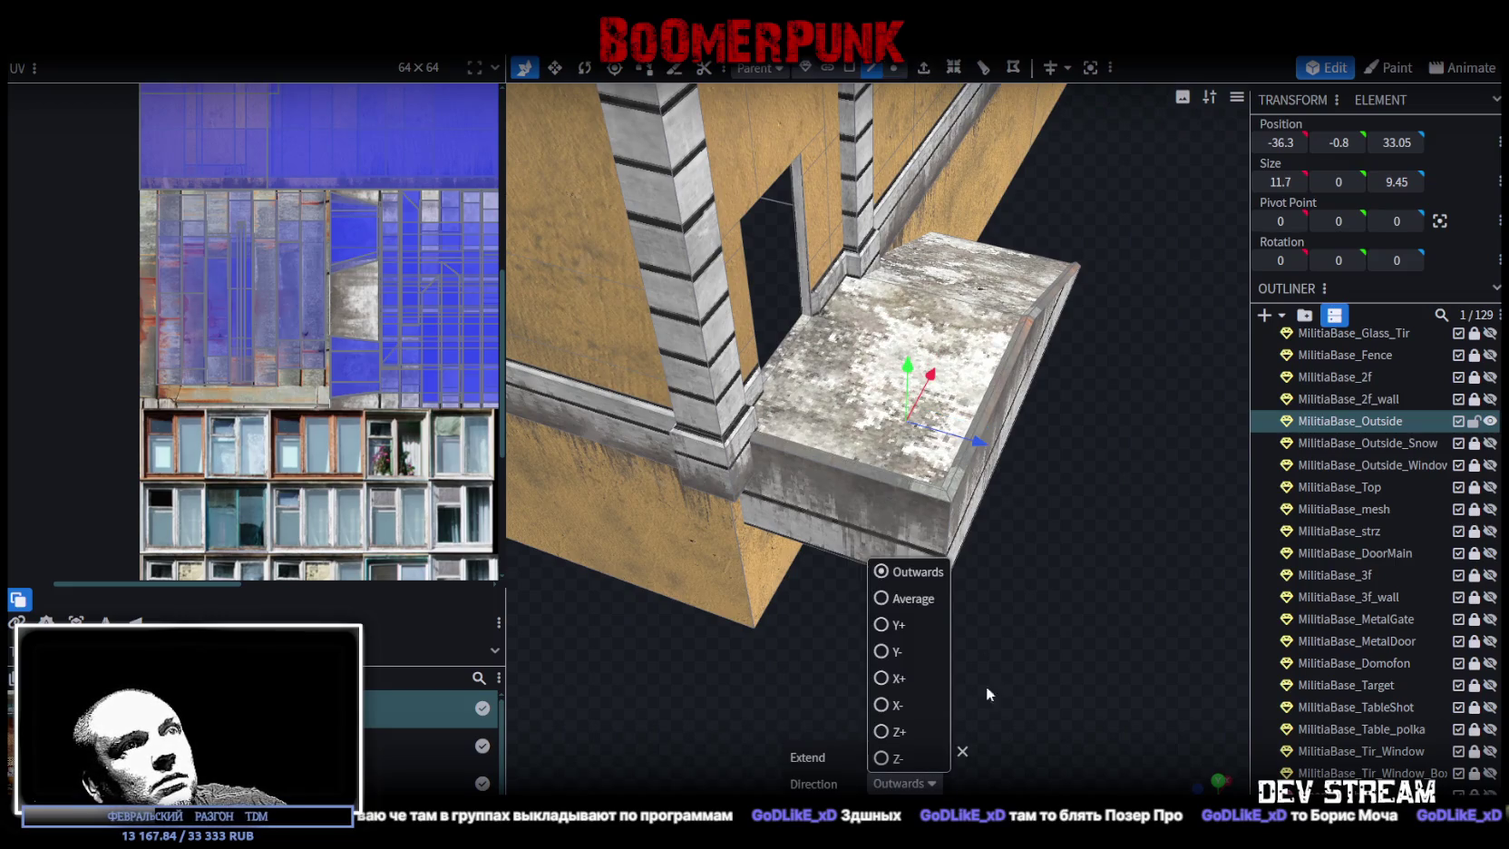
left_click(900, 625)
mouse_move(907, 617)
left_mouse_down()
mouse_move(1061, 552)
mouse_move(990, 590)
mouse_move(948, 653)
mouse_move(938, 634)
mouse_move(749, 600)
mouse_move(951, 594)
mouse_move(1033, 655)
mouse_move(1028, 114)
left_mouse_up()
left_click(924, 756)
left_click(924, 757)
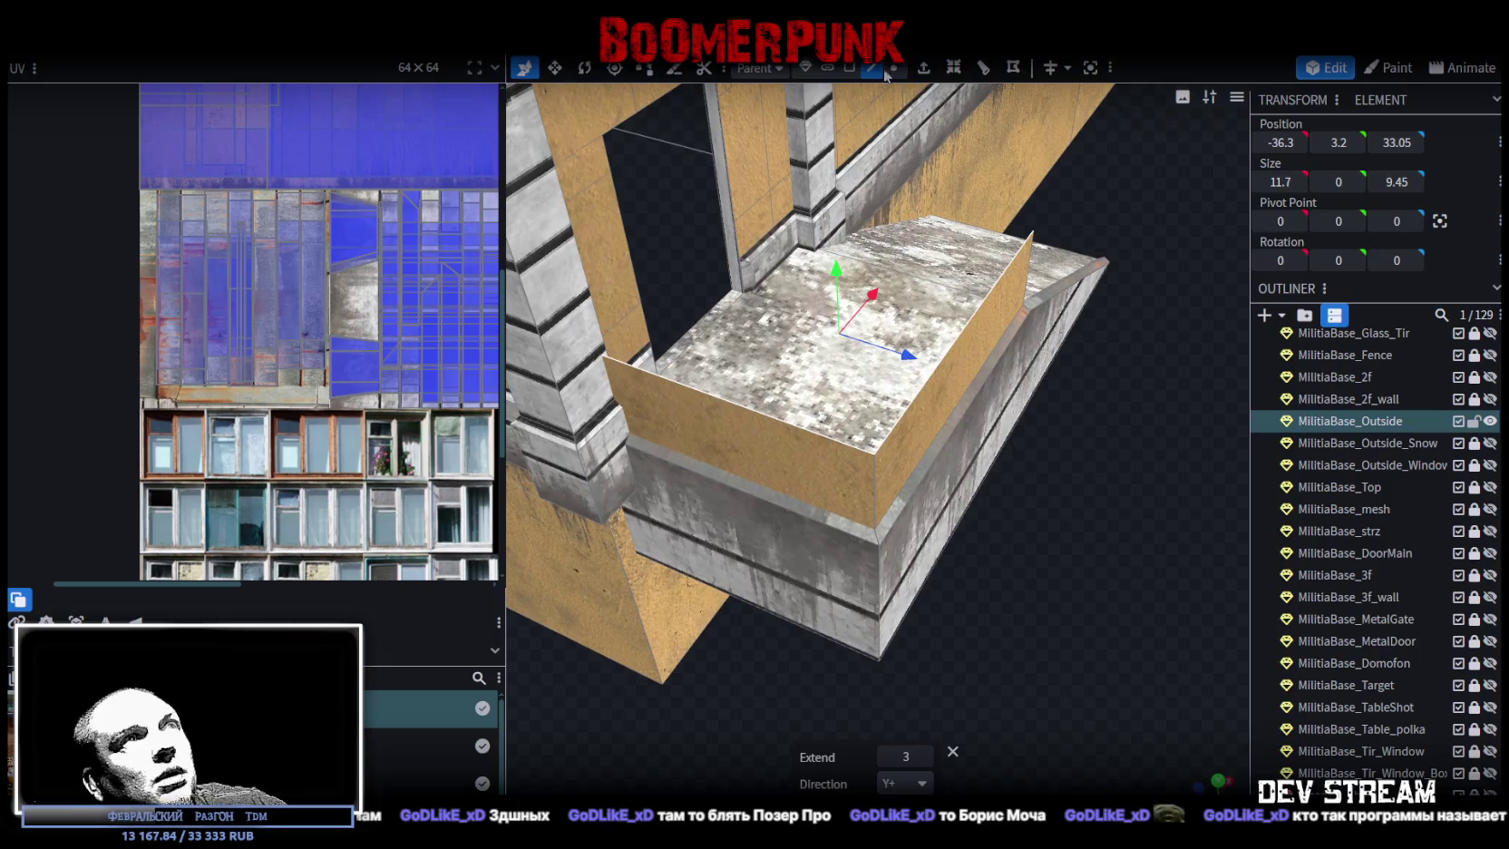
- Split the new parapet wall face off into its own object
left_click(848, 70)
left_click(913, 439)
right_click(910, 265)
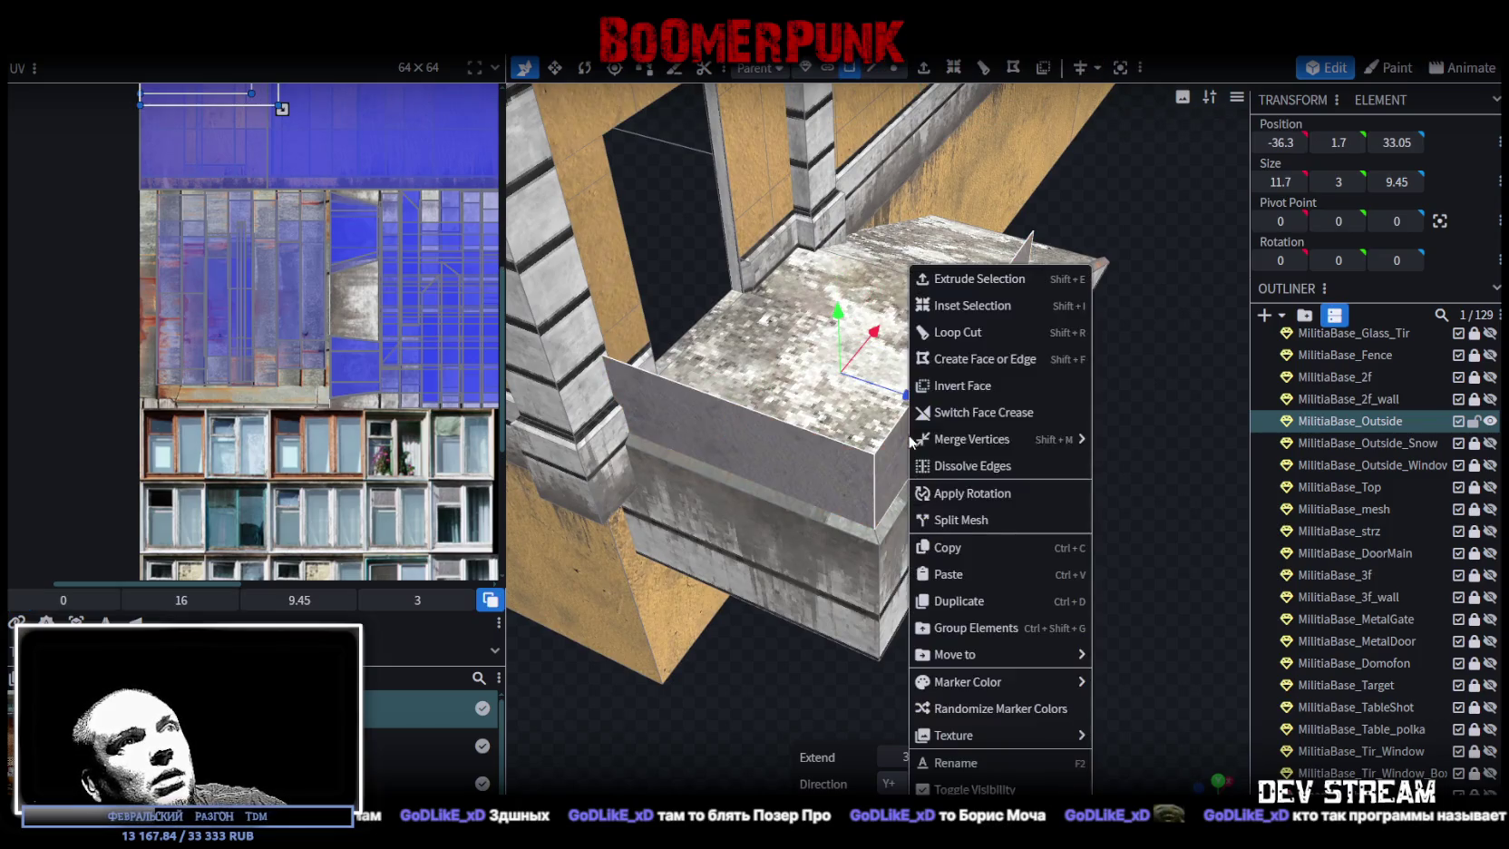
left_click(993, 530)
mouse_move(992, 530)
left_mouse_down()
mouse_move(938, 621)
mouse_move(976, 613)
mouse_move(668, 629)
mouse_move(902, 628)
mouse_move(923, 413)
left_mouse_up()
- Nudge the parapet's side faces 0.1 along X and 0.1 along Z
left_click(935, 522)
mouse_move(935, 523)
left_mouse_down()
mouse_move(946, 692)
mouse_move(836, 611)
mouse_move(830, 544)
left_mouse_up()
scroll(868, 699, "up", 3)
left_click_drag(832, 439, 836, 442)
left_click(969, 761)
mouse_move(969, 760)
left_mouse_down()
mouse_move(849, 628)
mouse_move(996, 611)
left_mouse_up()
left_click_drag(1116, 380, 1115, 378)
mouse_move(1127, 447)
left_mouse_down()
mouse_move(736, 645)
mouse_move(807, 510)
mouse_move(628, 576)
mouse_move(799, 346)
left_mouse_up()
- Select the parapet's back wall and lower it to Position Y 1.6
left_click(799, 352)
left_click_drag(581, 577, 644, 575)
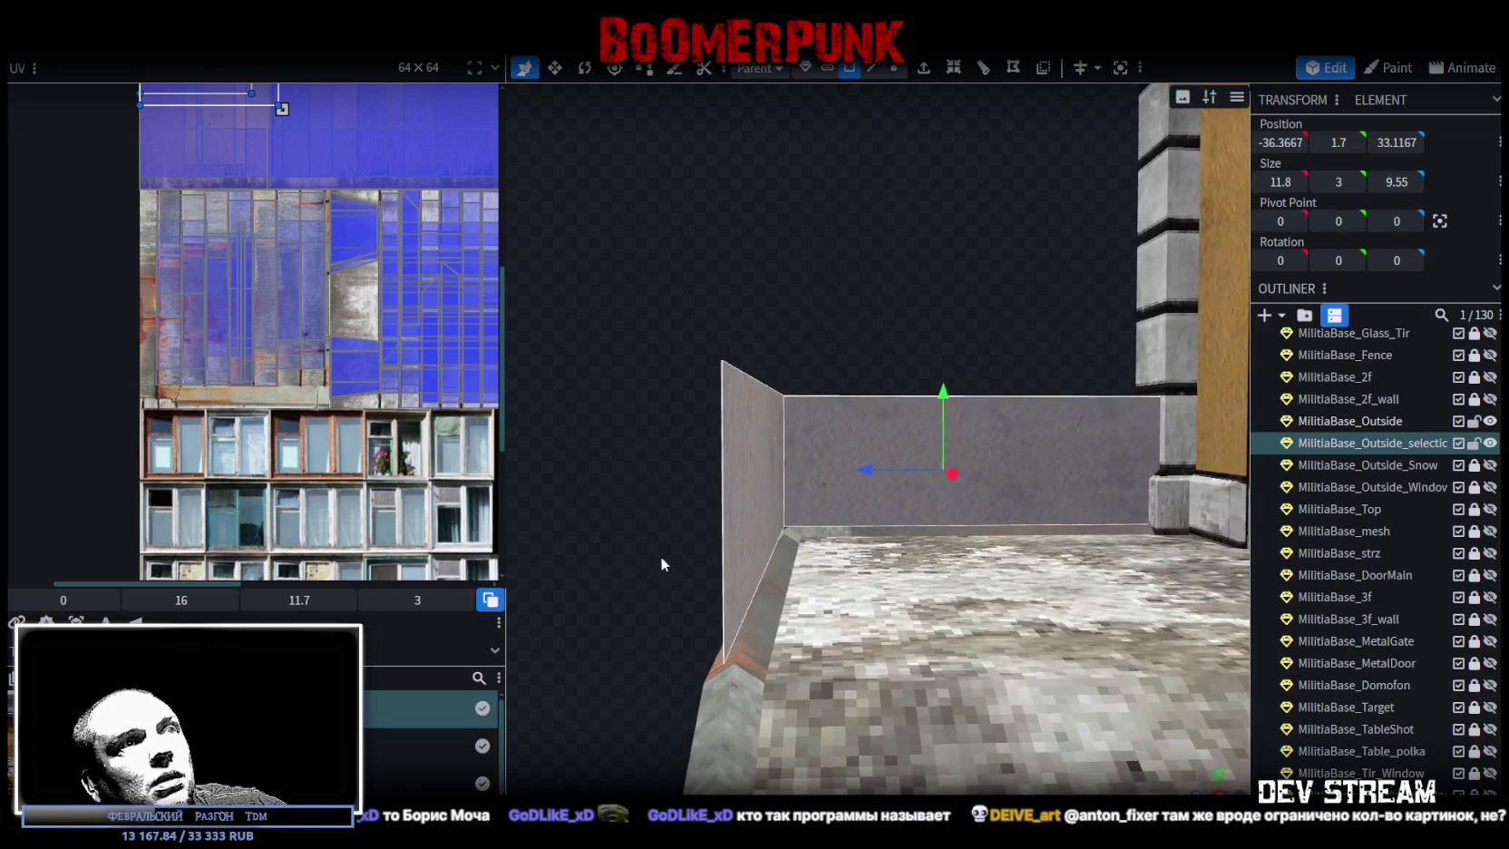
left_click_drag(944, 390, 566, 533)
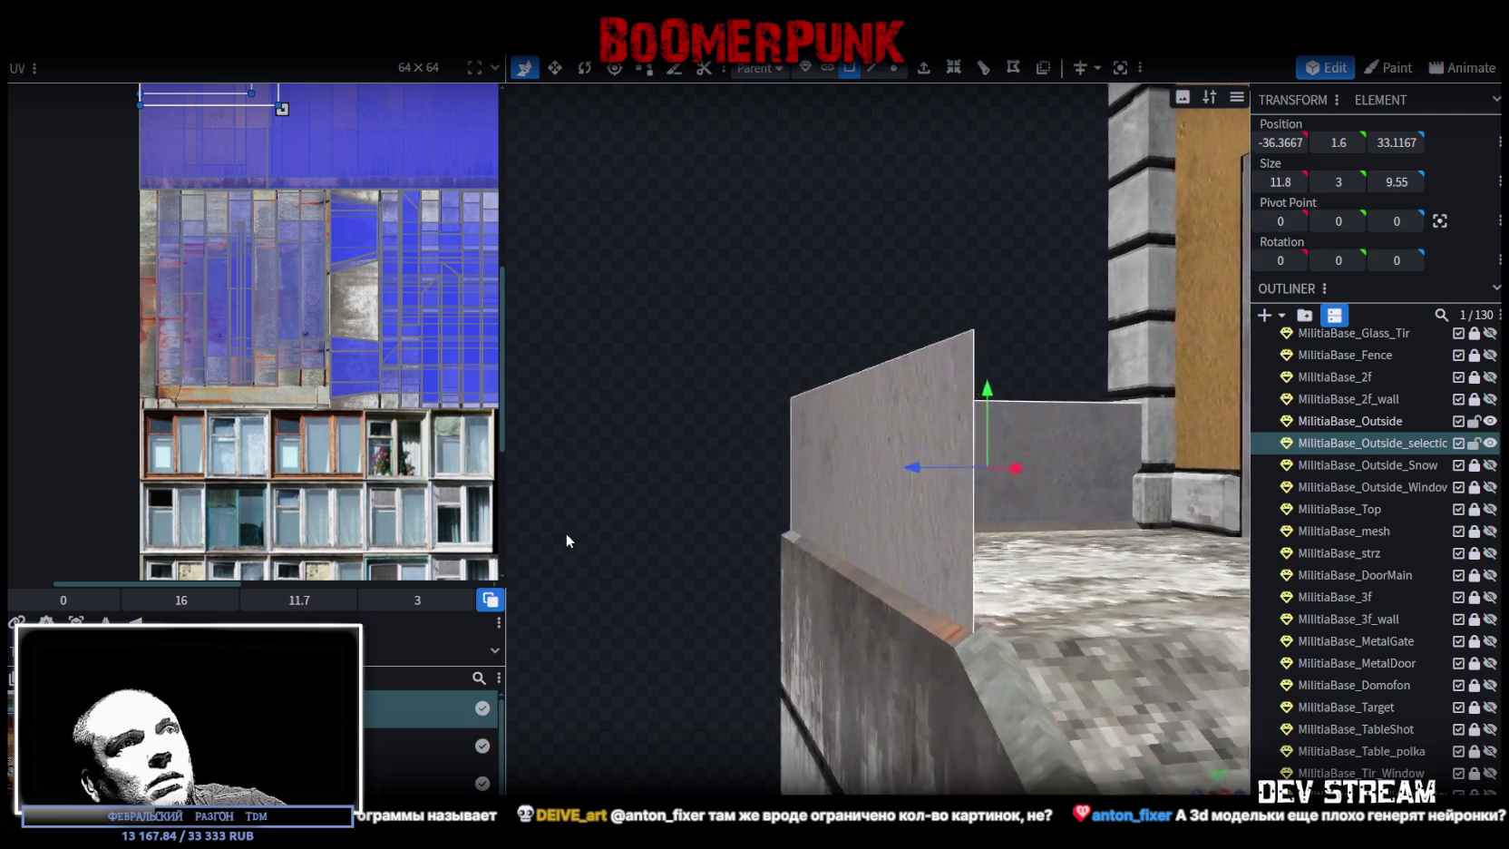
left_click_drag(977, 400, 983, 384)
- Orbit around the wall corner and pull back to see it against the building
left_click_drag(713, 440, 837, 500)
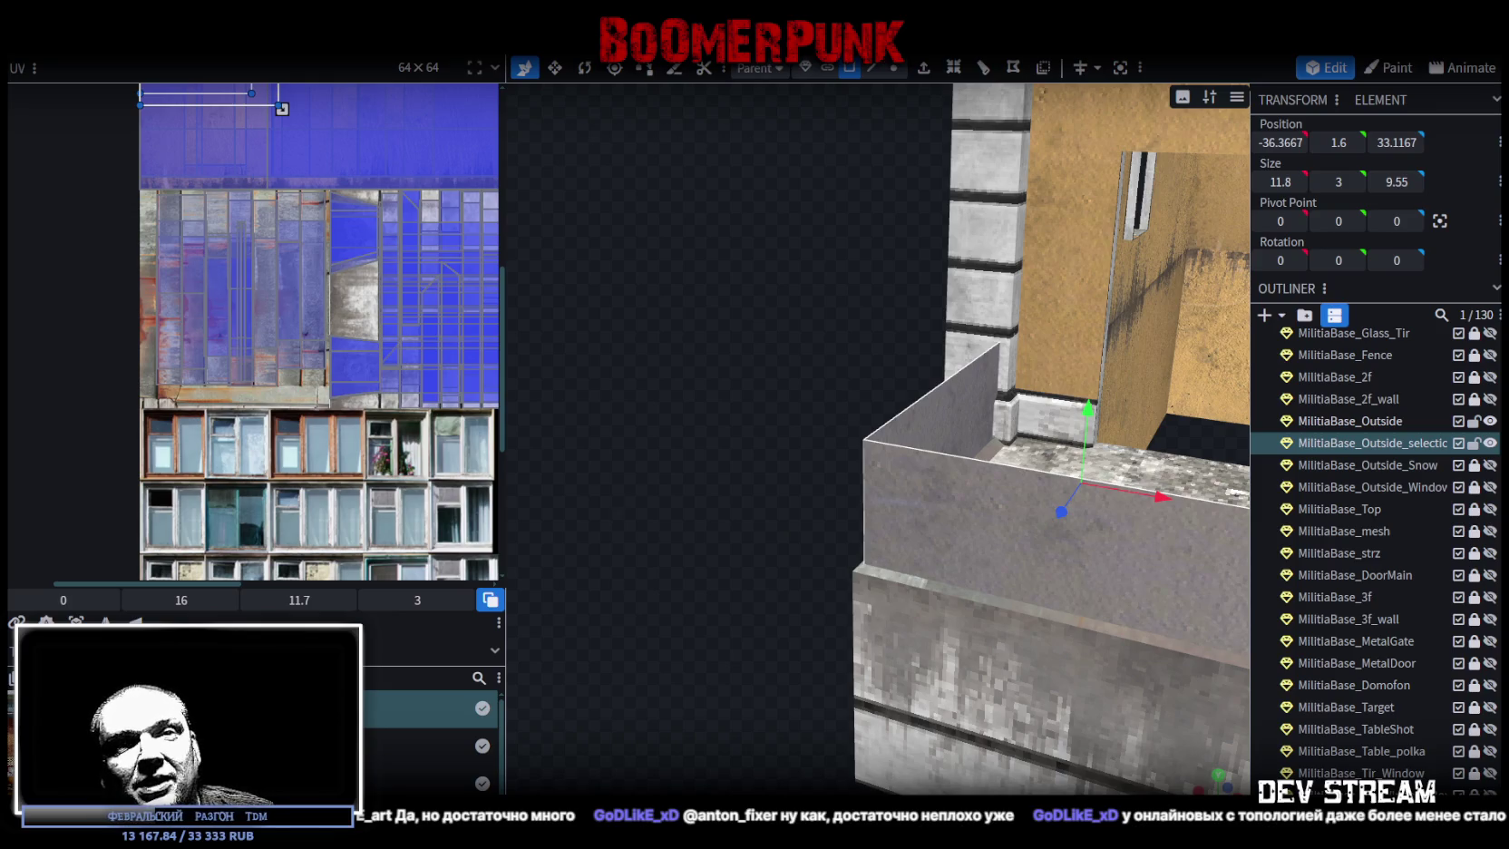
mouse_move(742, 363)
left_mouse_down()
mouse_move(735, 381)
mouse_move(771, 368)
left_mouse_up()
mouse_move(776, 439)
left_mouse_down()
mouse_move(841, 408)
mouse_move(866, 441)
left_mouse_up()
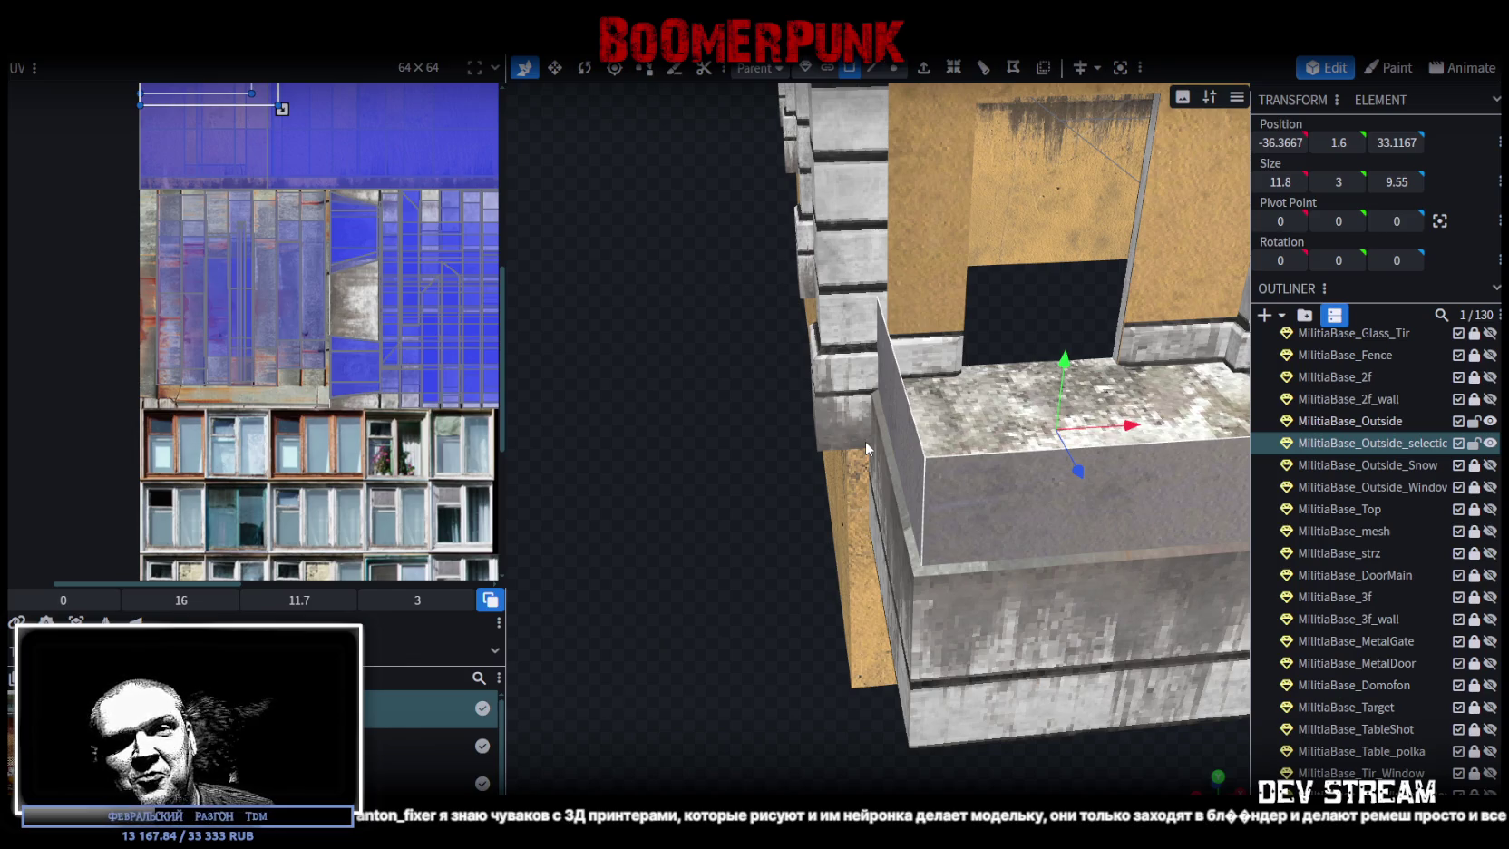
mouse_move(986, 536)
left_mouse_down()
mouse_move(1087, 625)
mouse_move(1058, 586)
mouse_move(887, 537)
mouse_move(1009, 524)
mouse_move(1047, 639)
mouse_move(1247, 633)
mouse_move(1122, 653)
mouse_move(1079, 584)
mouse_move(943, 609)
mouse_move(809, 563)
mouse_move(785, 504)
mouse_move(877, 575)
left_mouse_up()
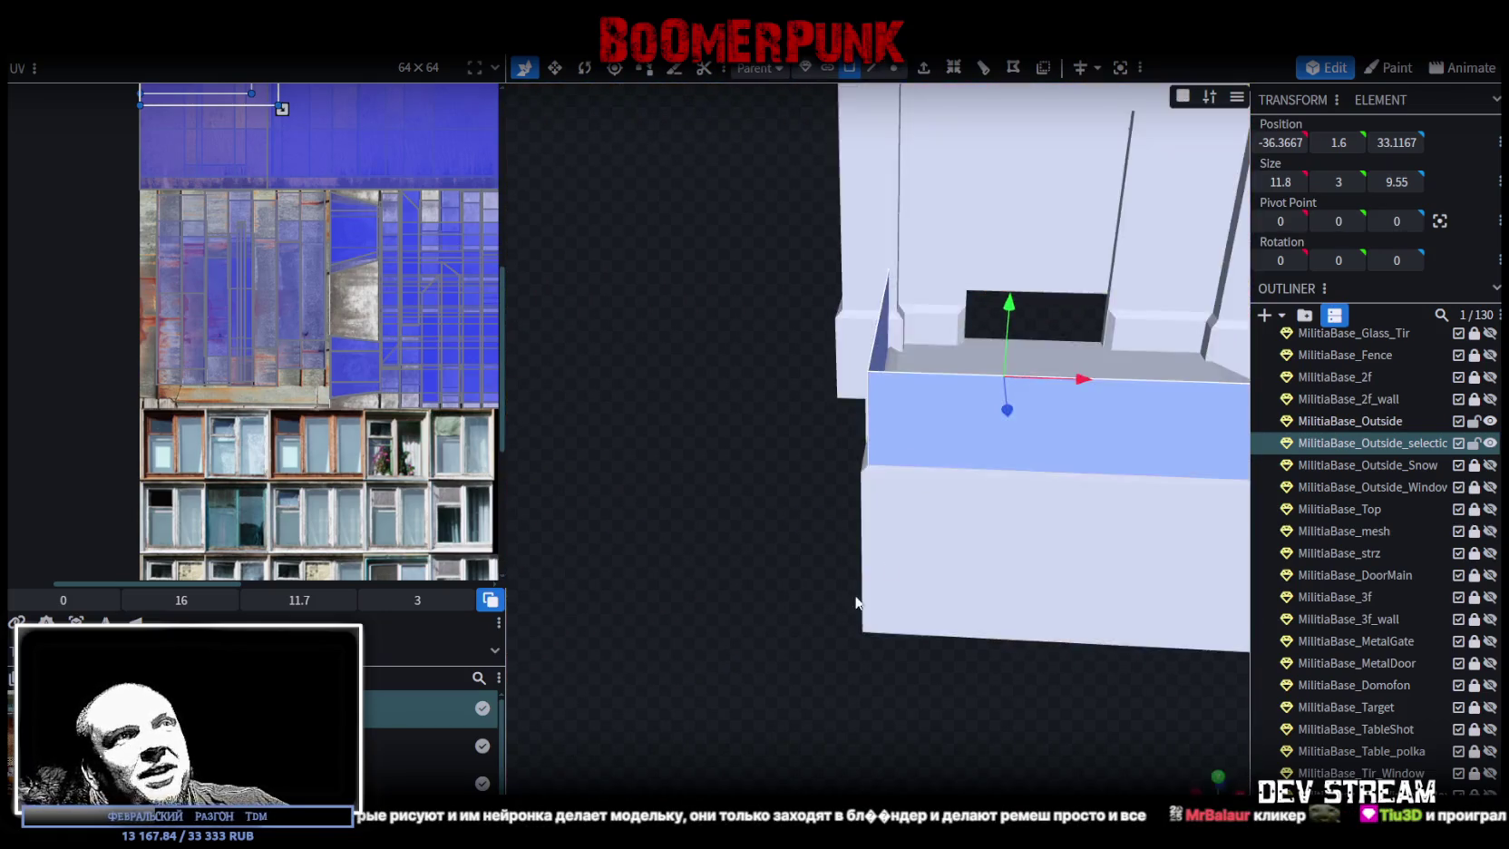
mouse_move(735, 642)
left_mouse_down()
mouse_move(982, 666)
mouse_move(1032, 631)
mouse_move(1068, 633)
mouse_move(769, 640)
mouse_move(713, 621)
left_mouse_up()
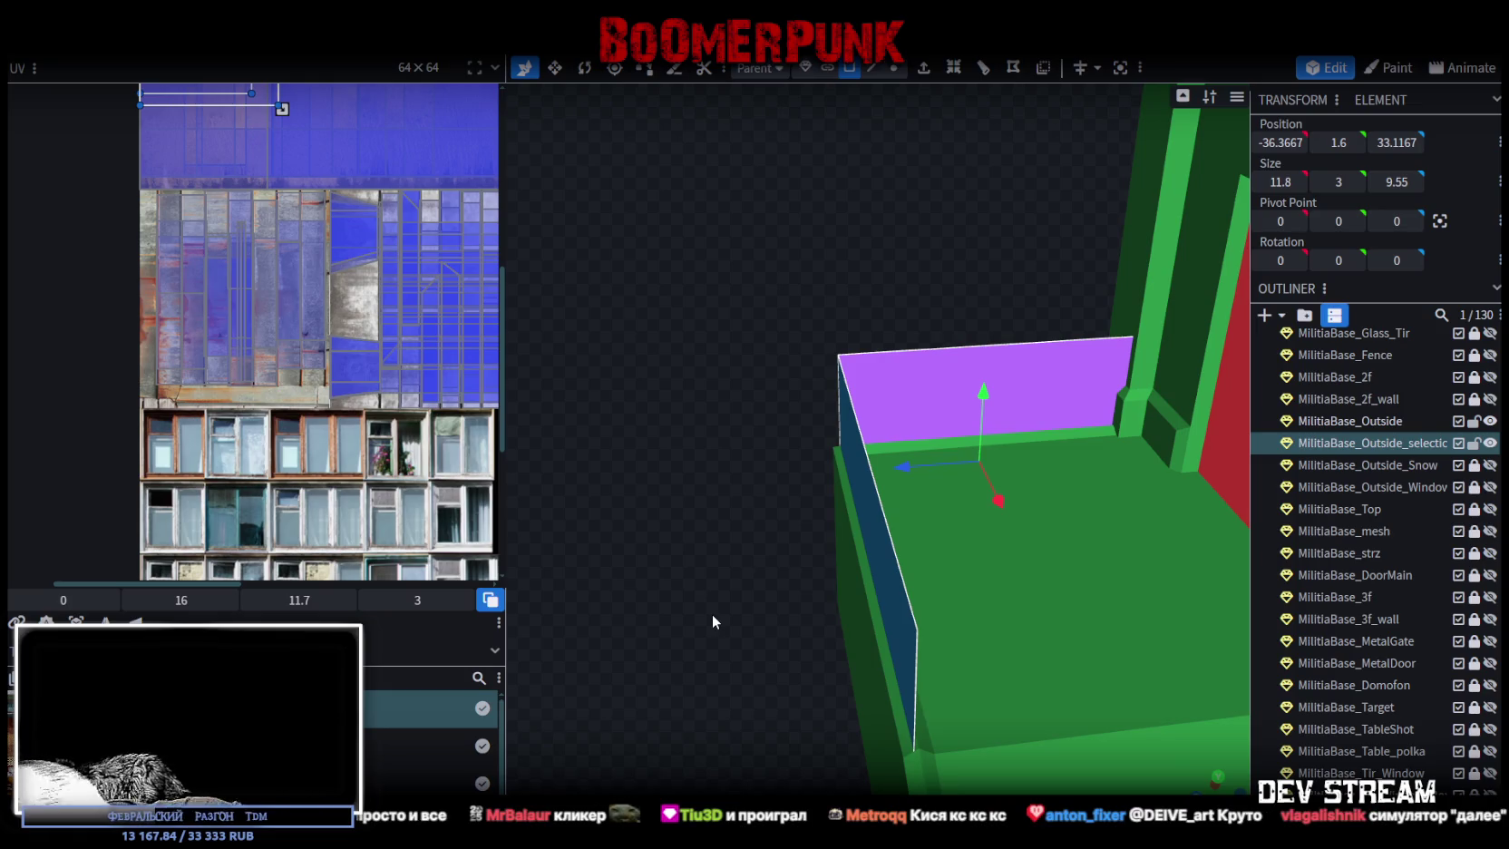
- Copy the two parapet wall faces and paste them into the mesh as a mesh selection
scroll(833, 595, "up", 5)
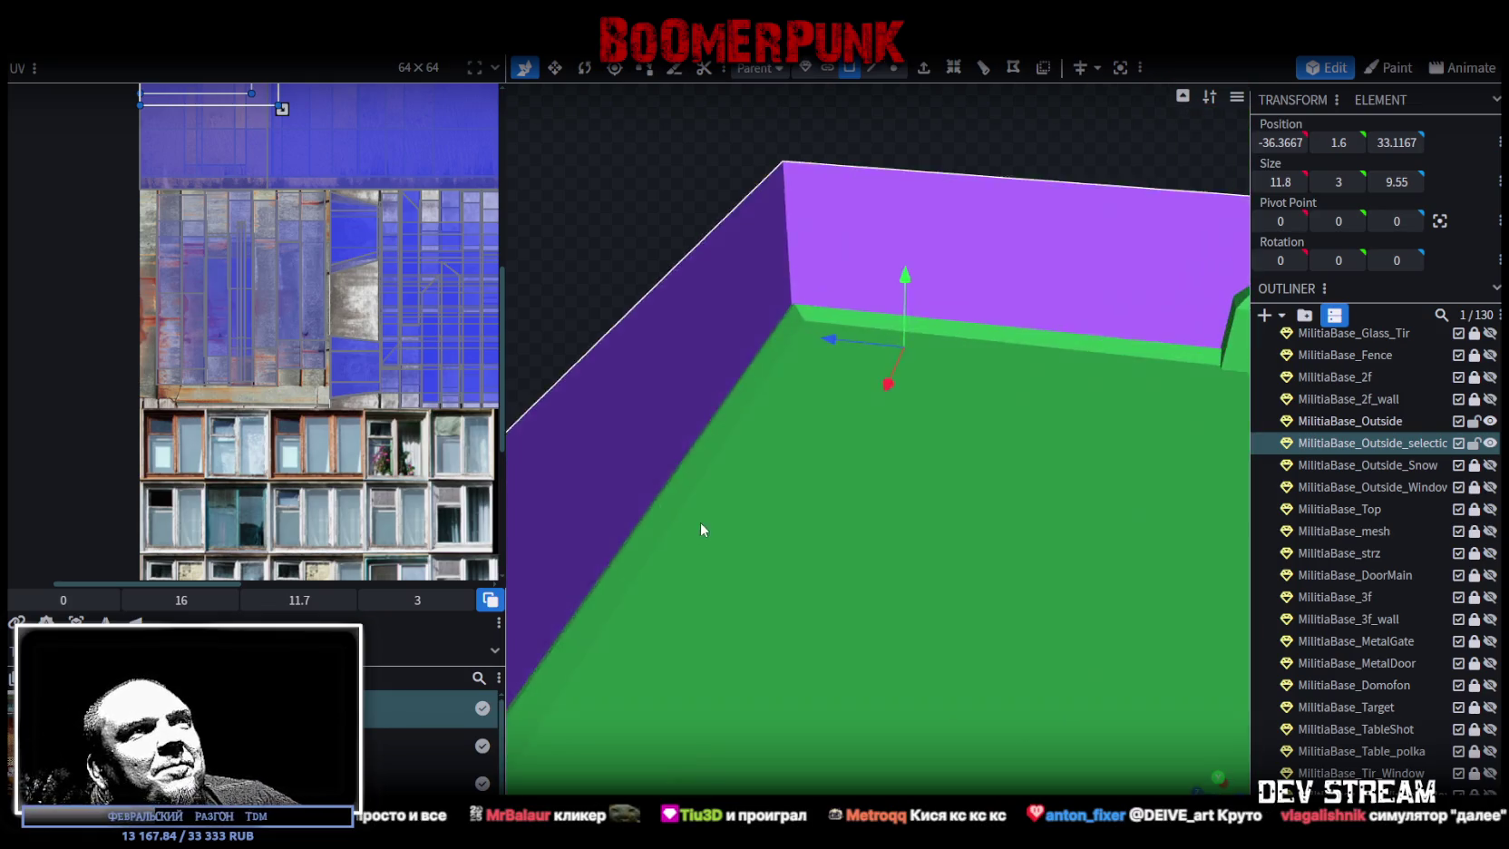
scroll(716, 521, "down", 1)
right_click(748, 351)
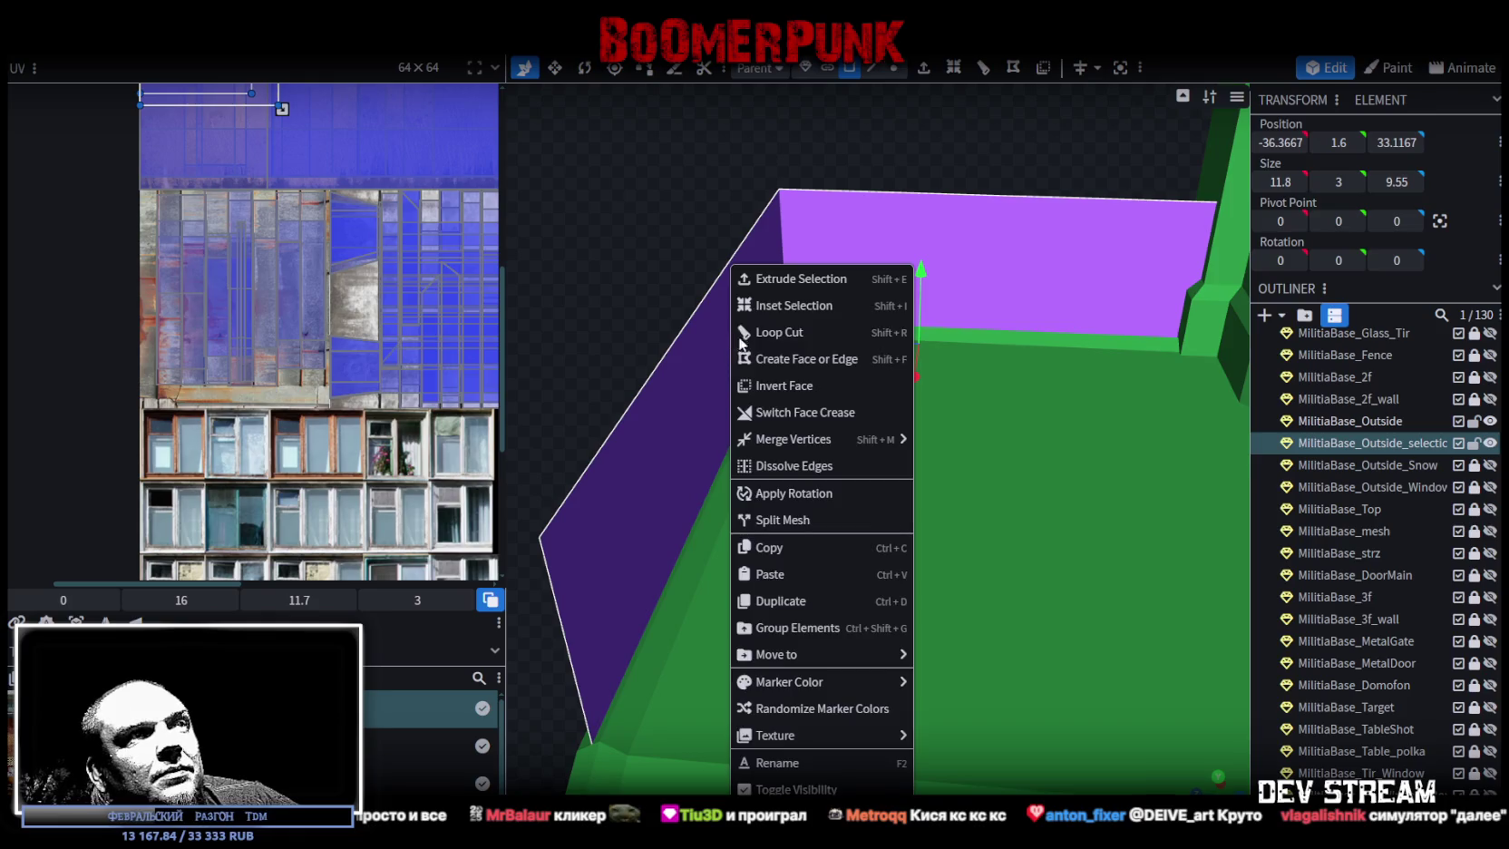
left_click(789, 549)
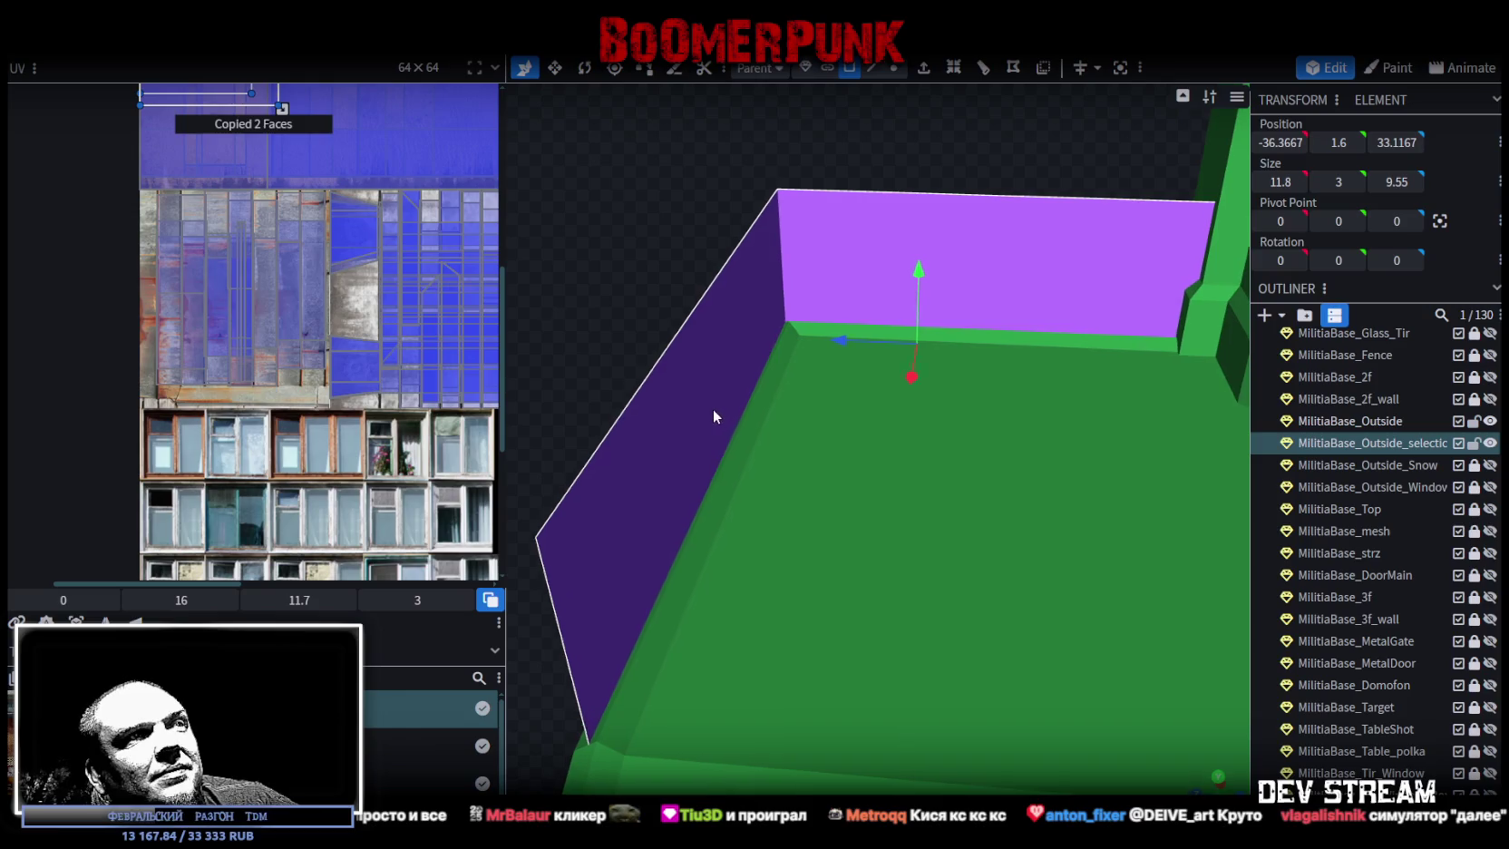
right_click(713, 408)
left_click(799, 555)
left_click(828, 621)
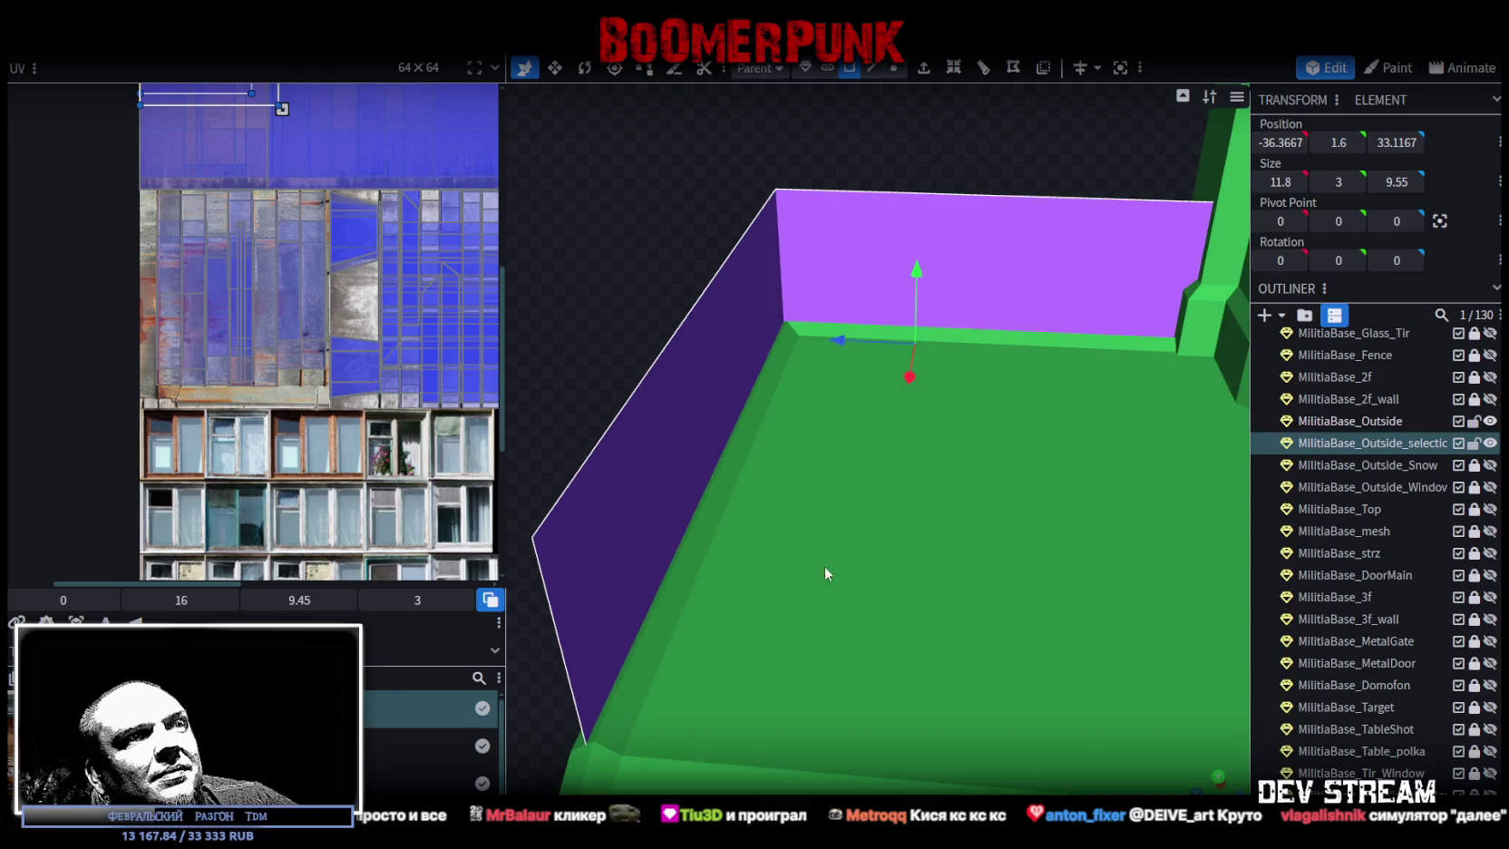
mouse_move(665, 228)
left_mouse_down()
mouse_move(896, 288)
mouse_move(907, 634)
mouse_move(1055, 360)
mouse_move(1042, 692)
mouse_move(989, 746)
mouse_move(844, 653)
mouse_move(689, 504)
left_mouse_up()
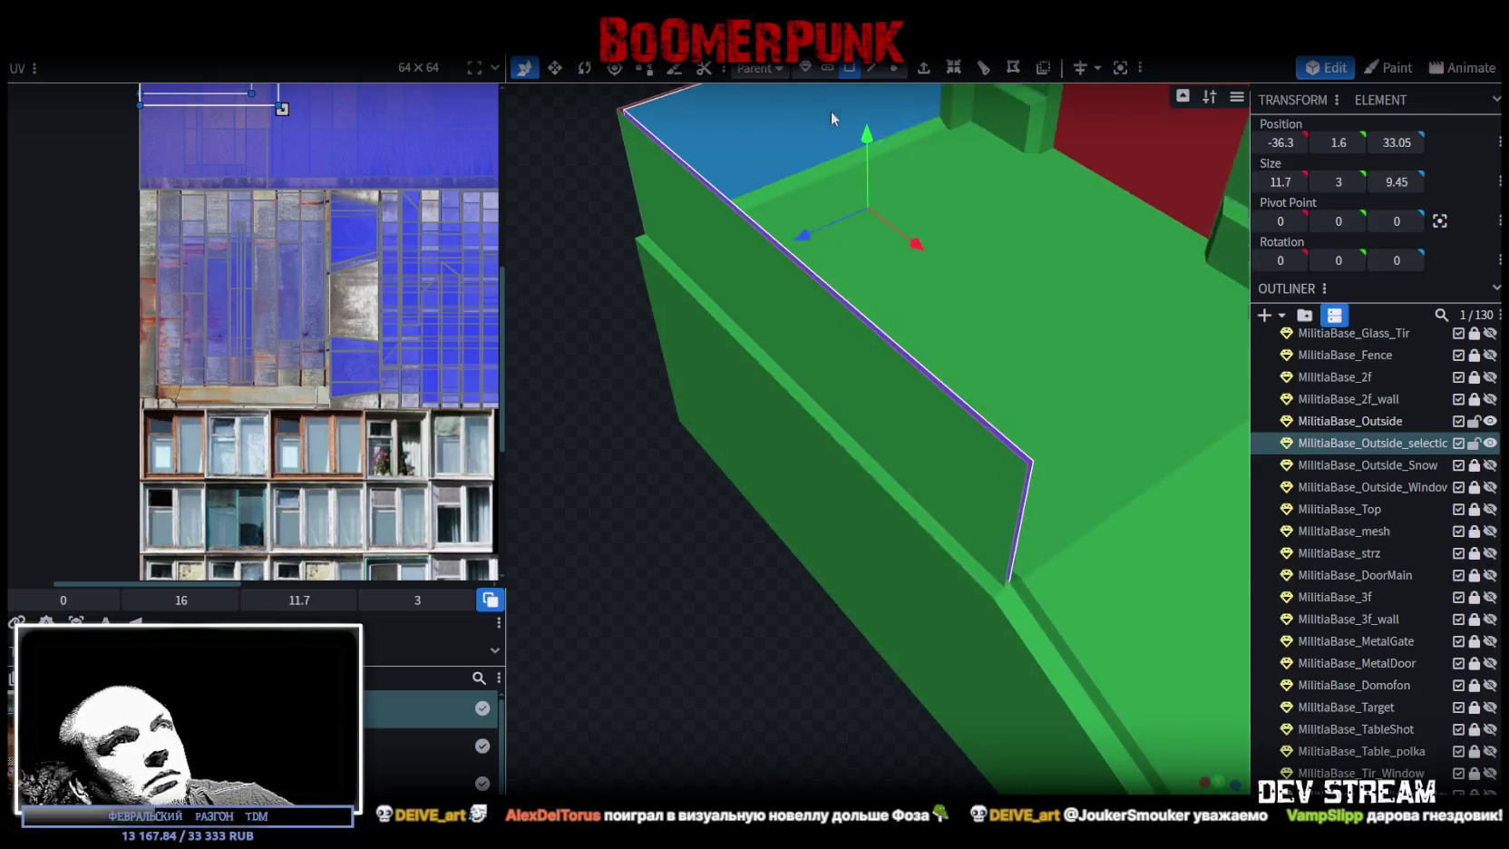
- Give the pasted wall's vertical end edge a 0.1 depth
left_click(871, 75)
left_click(1039, 504)
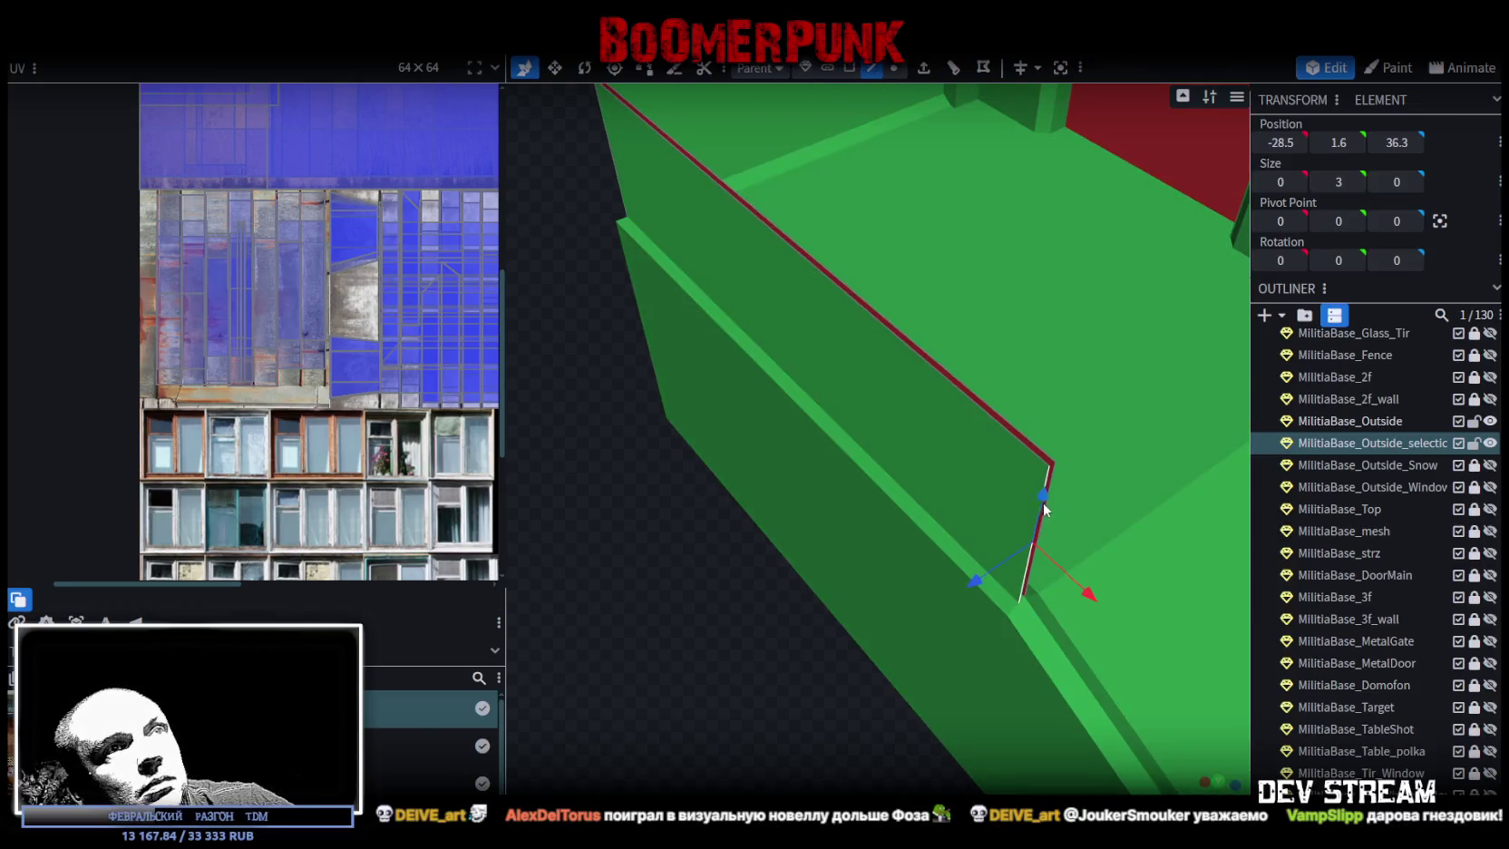
left_click(1056, 464)
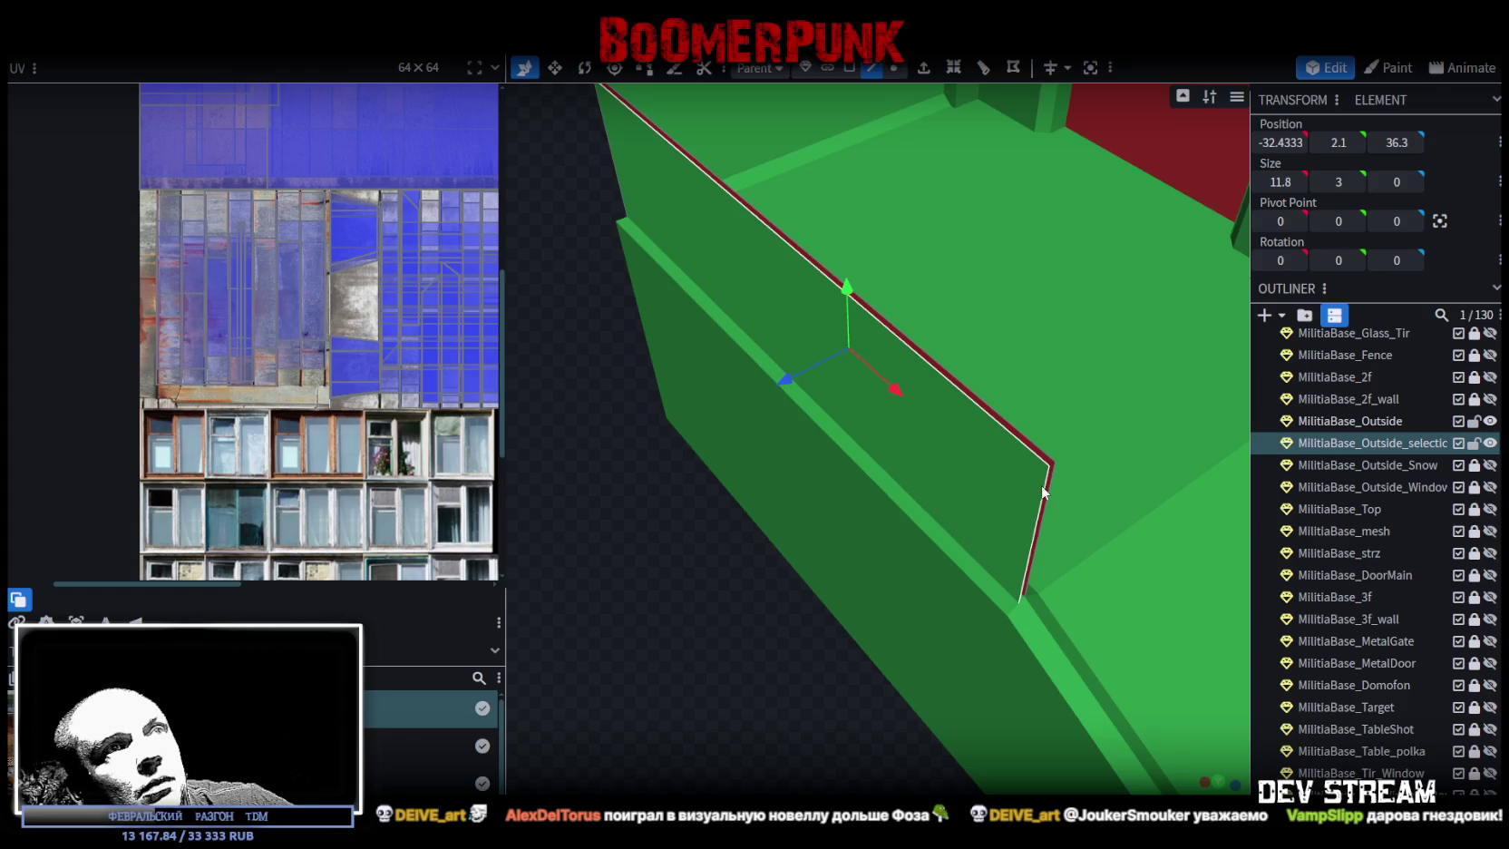
left_click(1042, 485)
mouse_move(1043, 494)
left_mouse_down()
mouse_move(1037, 519)
mouse_move(764, 463)
mouse_move(951, 432)
mouse_move(1000, 397)
mouse_move(1011, 616)
mouse_move(768, 539)
mouse_move(812, 472)
left_mouse_up()
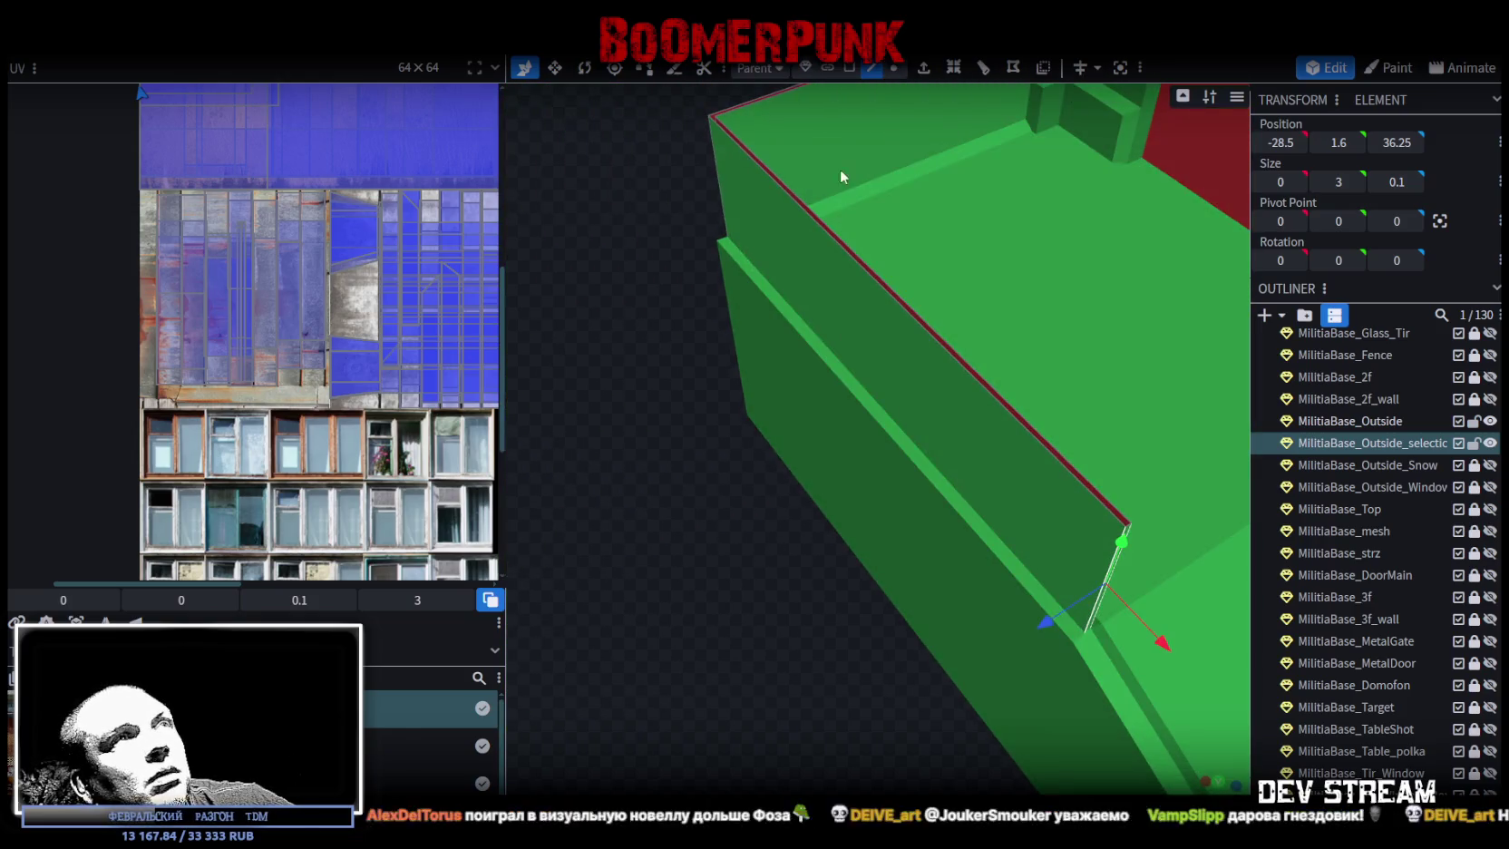
- Select the landing's ledge strip faces, including the left and top strips
left_click(852, 68)
left_click(884, 421)
mouse_move(884, 422)
left_mouse_down()
mouse_move(692, 559)
mouse_move(865, 521)
left_mouse_up()
left_click(803, 554)
left_click(985, 210, "shift")
left_click_drag(689, 226, 1117, 219)
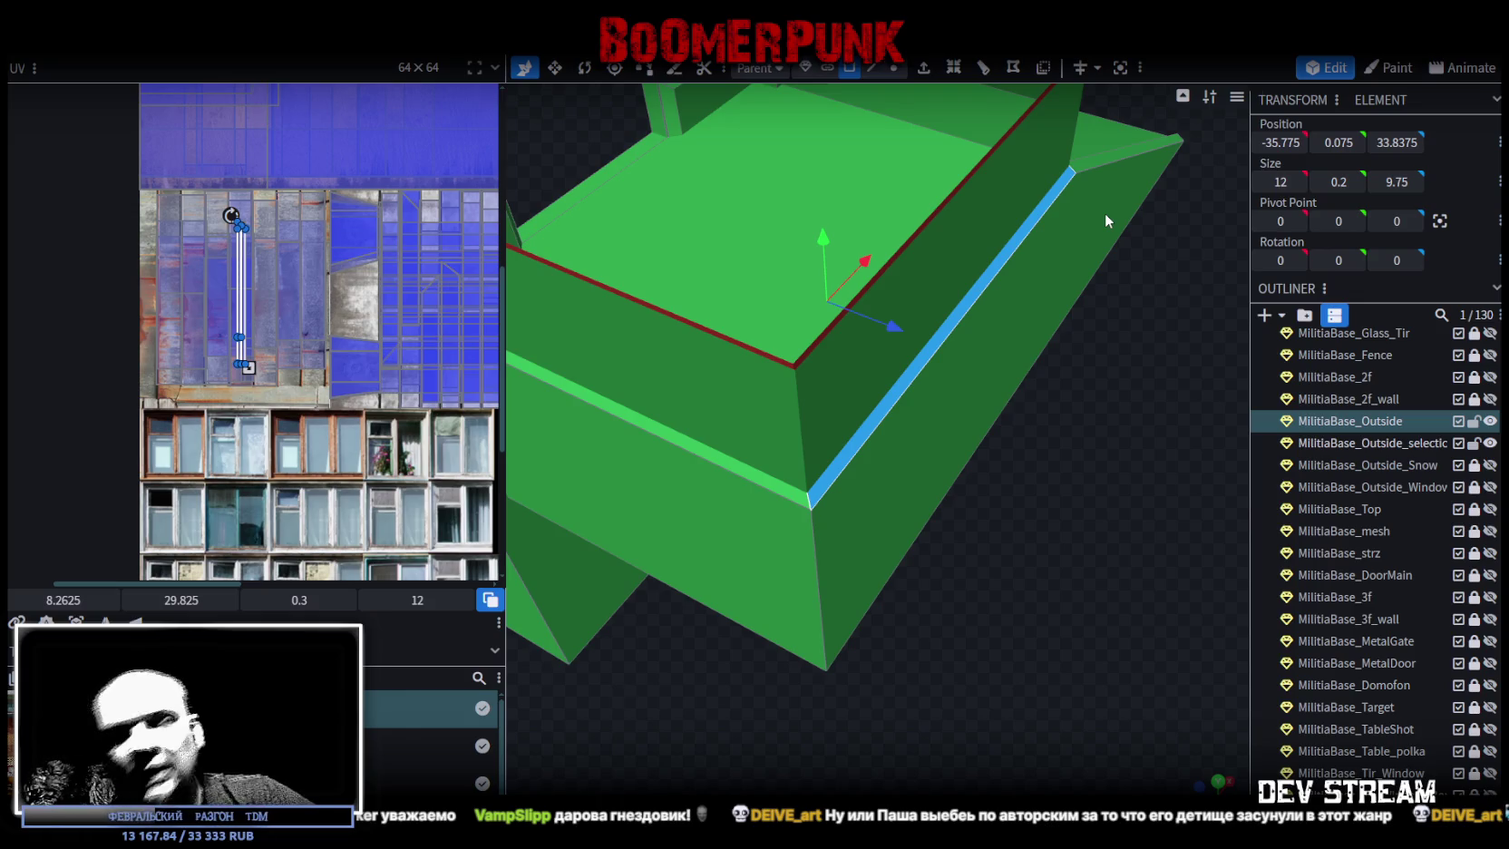
mouse_move(895, 675)
left_mouse_down()
mouse_move(900, 749)
mouse_move(849, 510)
mouse_move(651, 757)
mouse_move(795, 485)
mouse_move(911, 698)
mouse_move(1061, 562)
mouse_move(1093, 490)
mouse_move(1071, 627)
mouse_move(1034, 617)
mouse_move(1155, 711)
mouse_move(843, 650)
mouse_move(834, 704)
mouse_move(651, 720)
mouse_move(669, 743)
mouse_move(876, 714)
mouse_move(757, 680)
mouse_move(626, 716)
mouse_move(707, 718)
mouse_move(996, 622)
mouse_move(1019, 554)
mouse_move(1053, 613)
mouse_move(1087, 524)
left_mouse_up()
- Copy the four ledge strip faces, paste them, and lift the copy to Position Y 3.0667
left_click(848, 510, "shift")
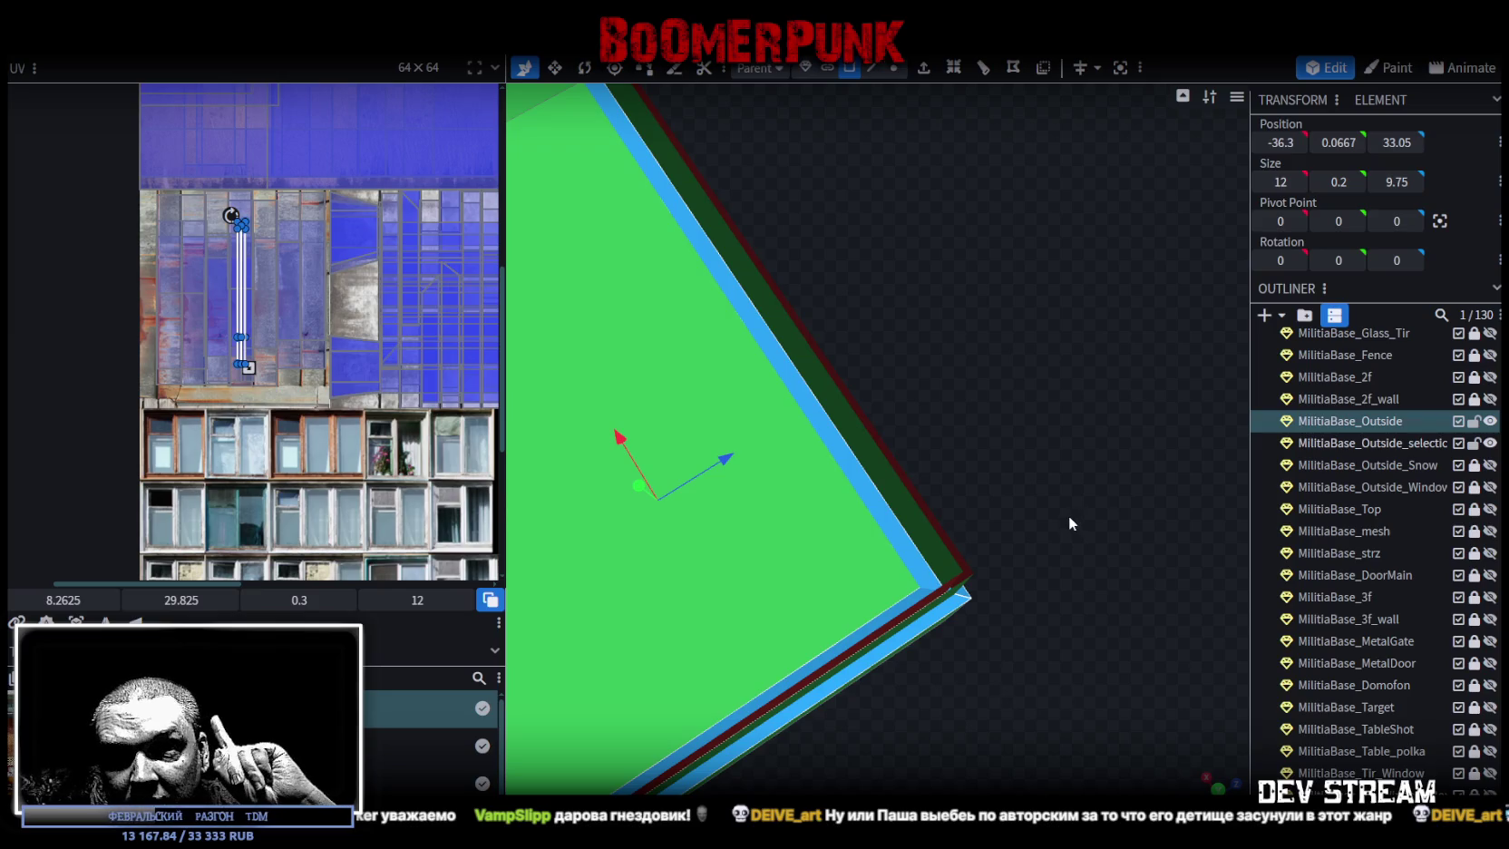
mouse_move(1003, 500)
left_mouse_down()
mouse_move(738, 488)
mouse_move(786, 516)
mouse_move(797, 472)
left_mouse_up()
mouse_move(968, 610)
left_mouse_down()
mouse_move(784, 558)
mouse_move(802, 537)
mouse_move(797, 549)
left_mouse_up()
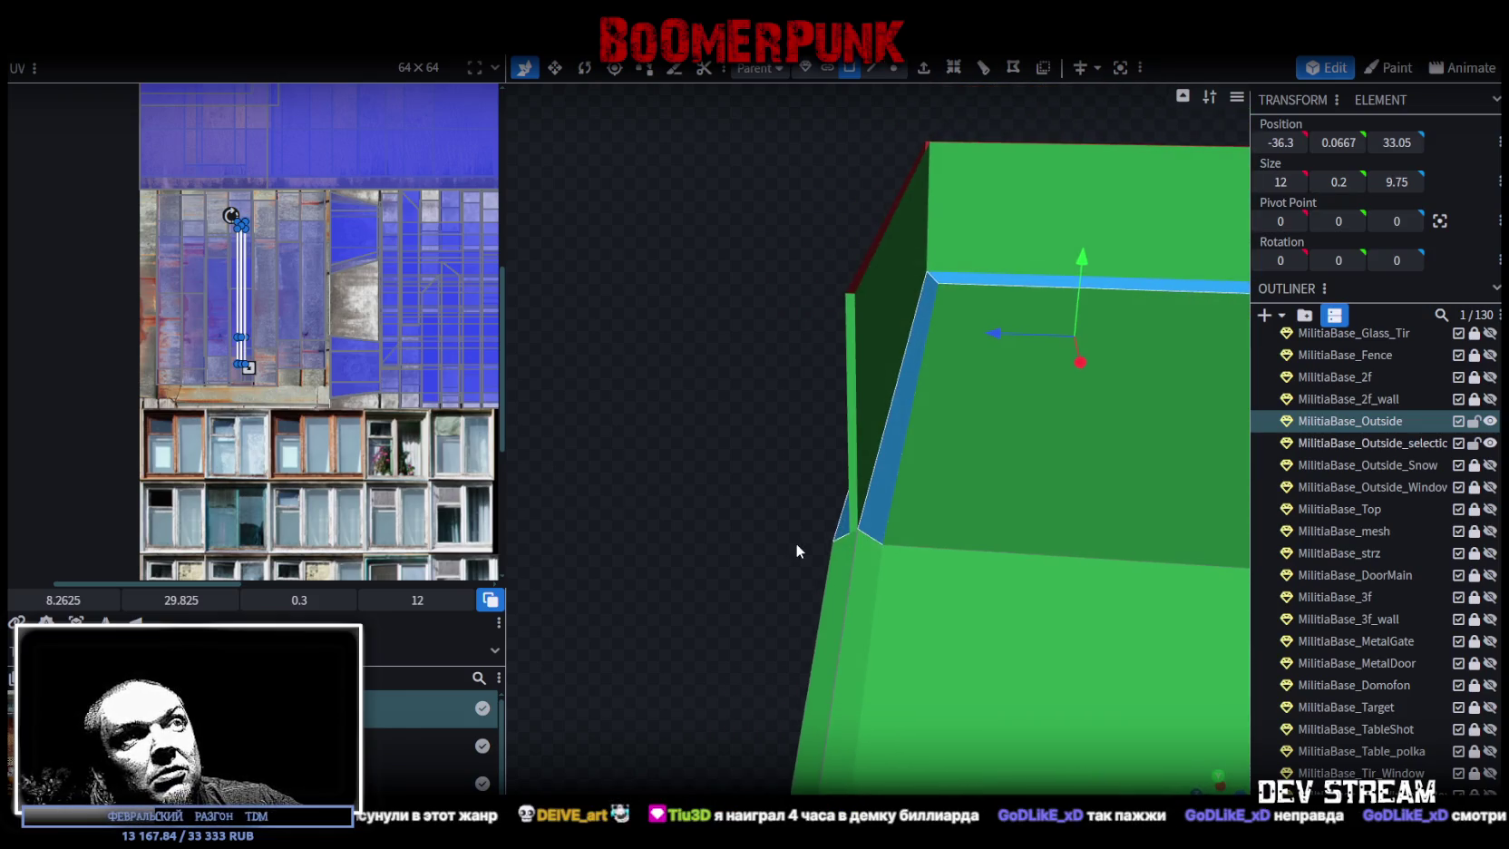
right_click(878, 515)
left_click(948, 547)
right_click(877, 514)
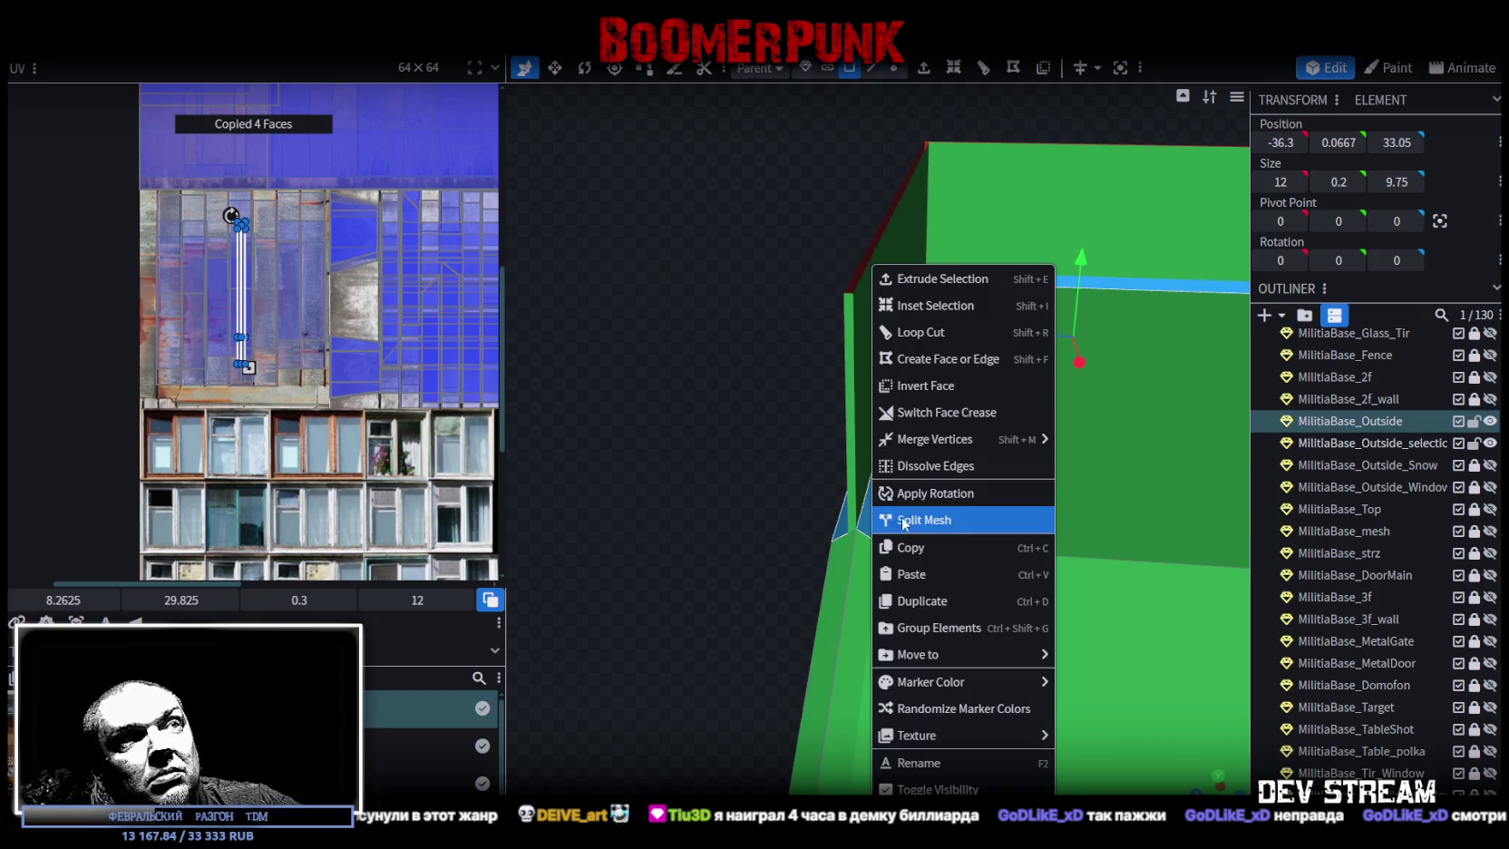
left_click(952, 576)
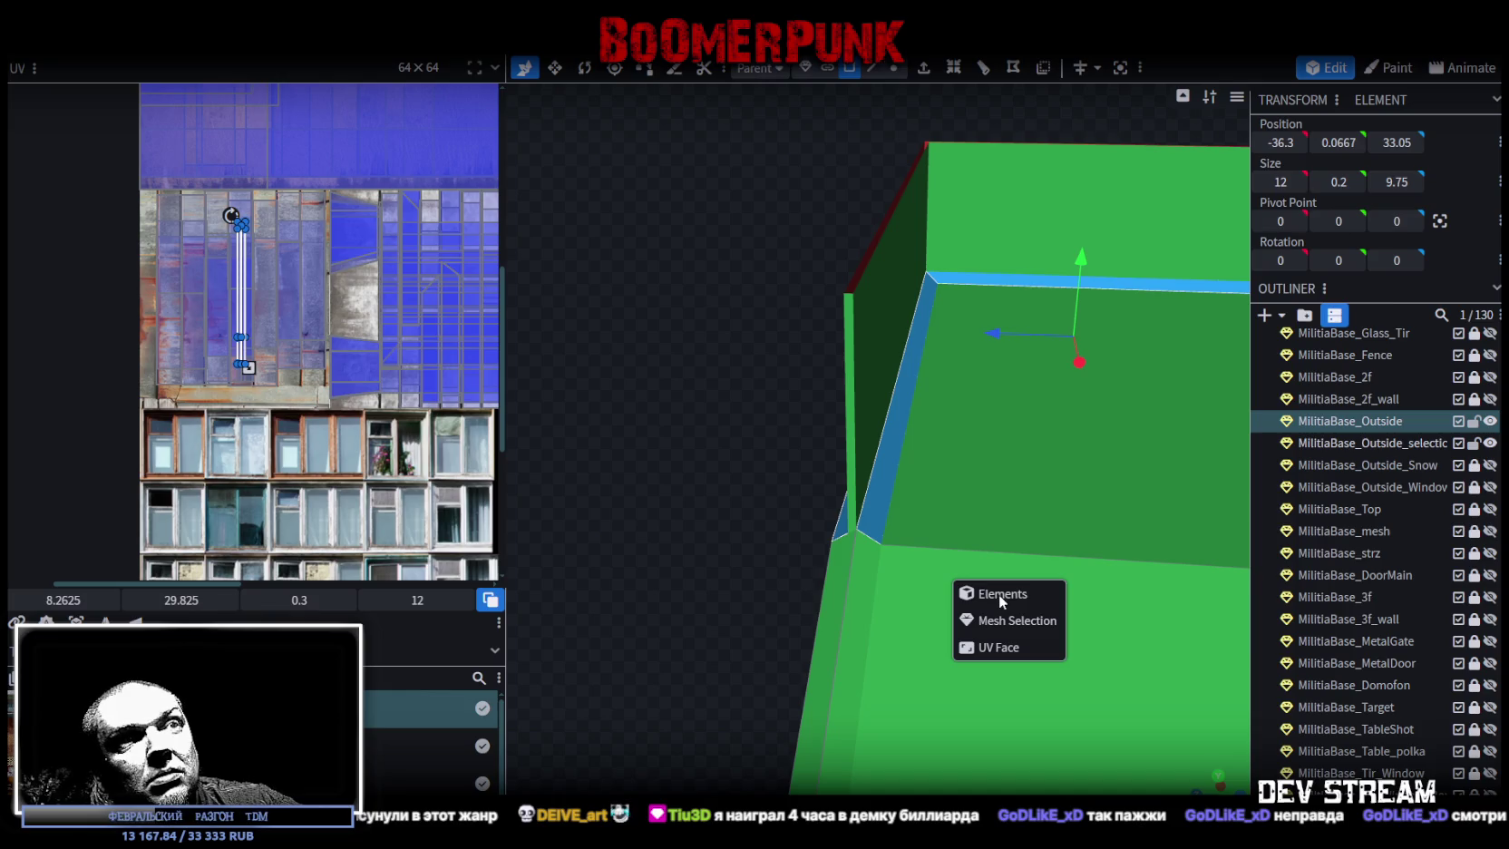
left_click(1001, 620)
mouse_move(1002, 620)
left_mouse_down()
mouse_move(714, 550)
mouse_move(1014, 363)
mouse_move(1030, 314)
mouse_move(1029, 185)
mouse_move(790, 207)
mouse_move(833, 194)
left_mouse_up()
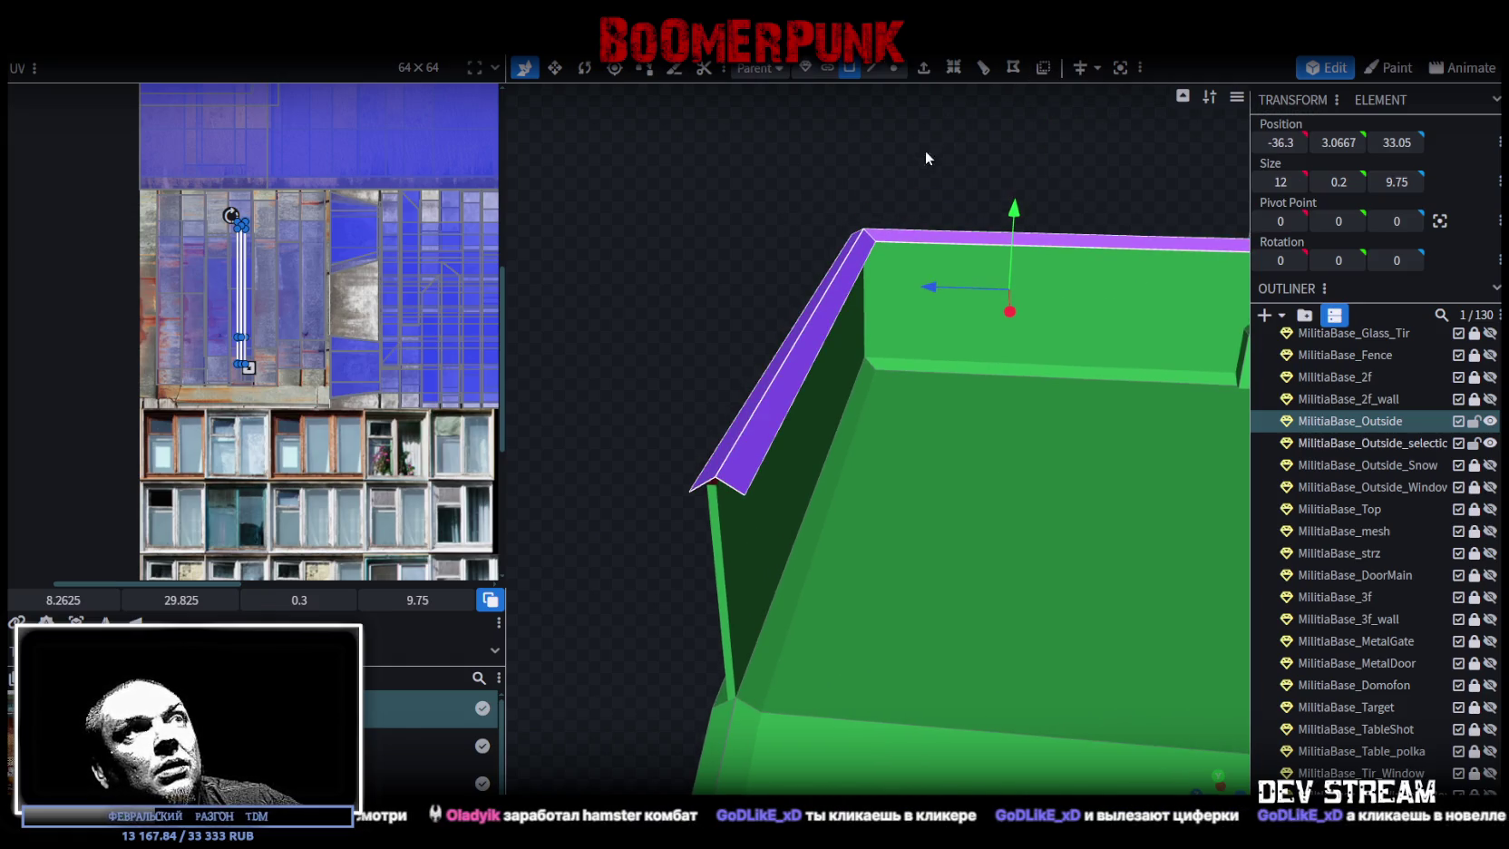
- Lower the coping's slanted top edge and back top edge by 0.2
left_click(872, 67)
left_click(814, 304)
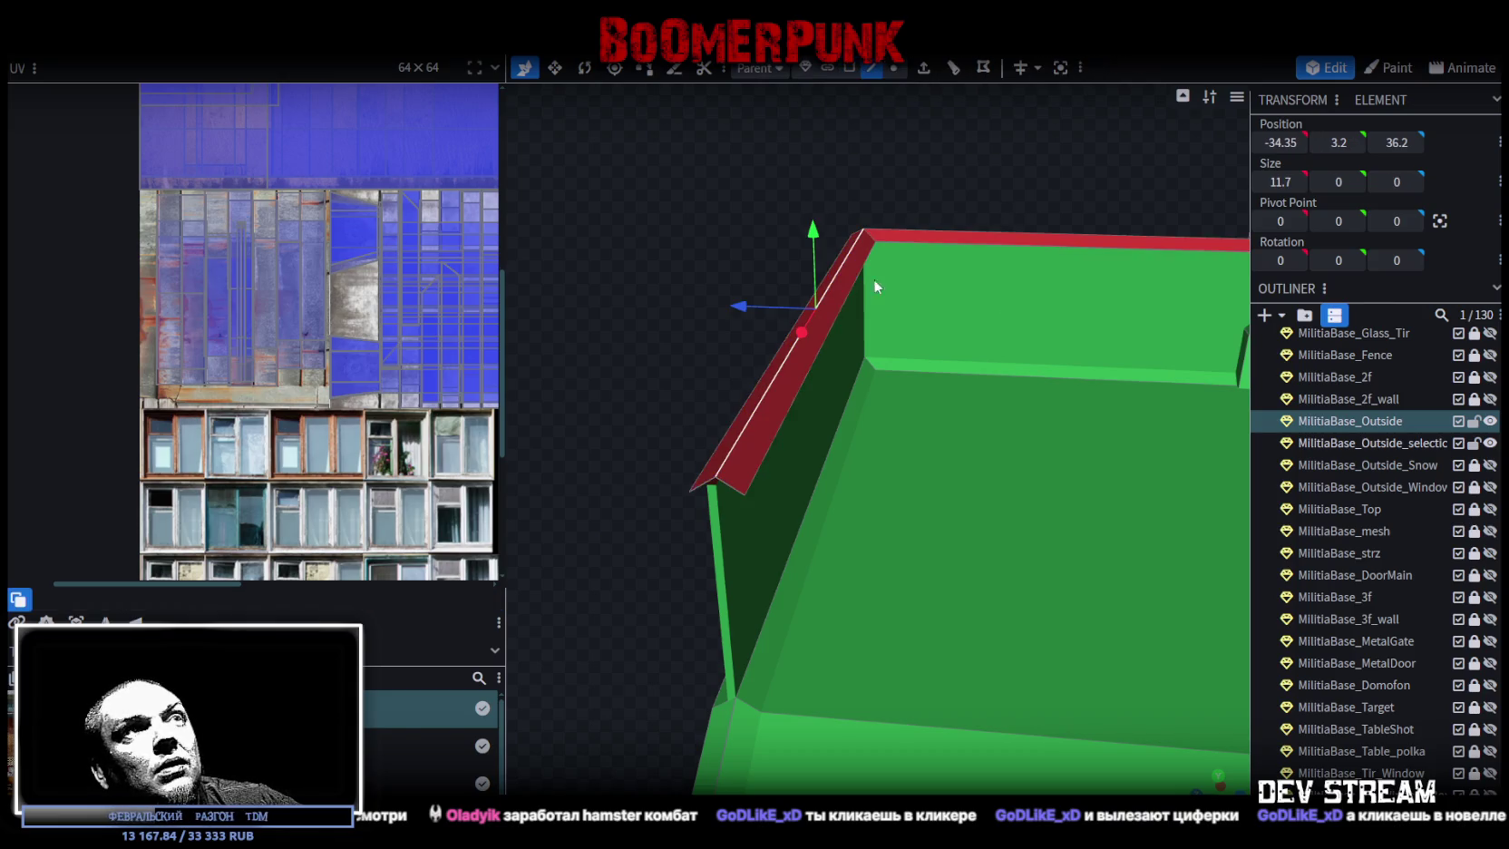
left_click(968, 235, "shift")
left_click_drag(1016, 207, 713, 194)
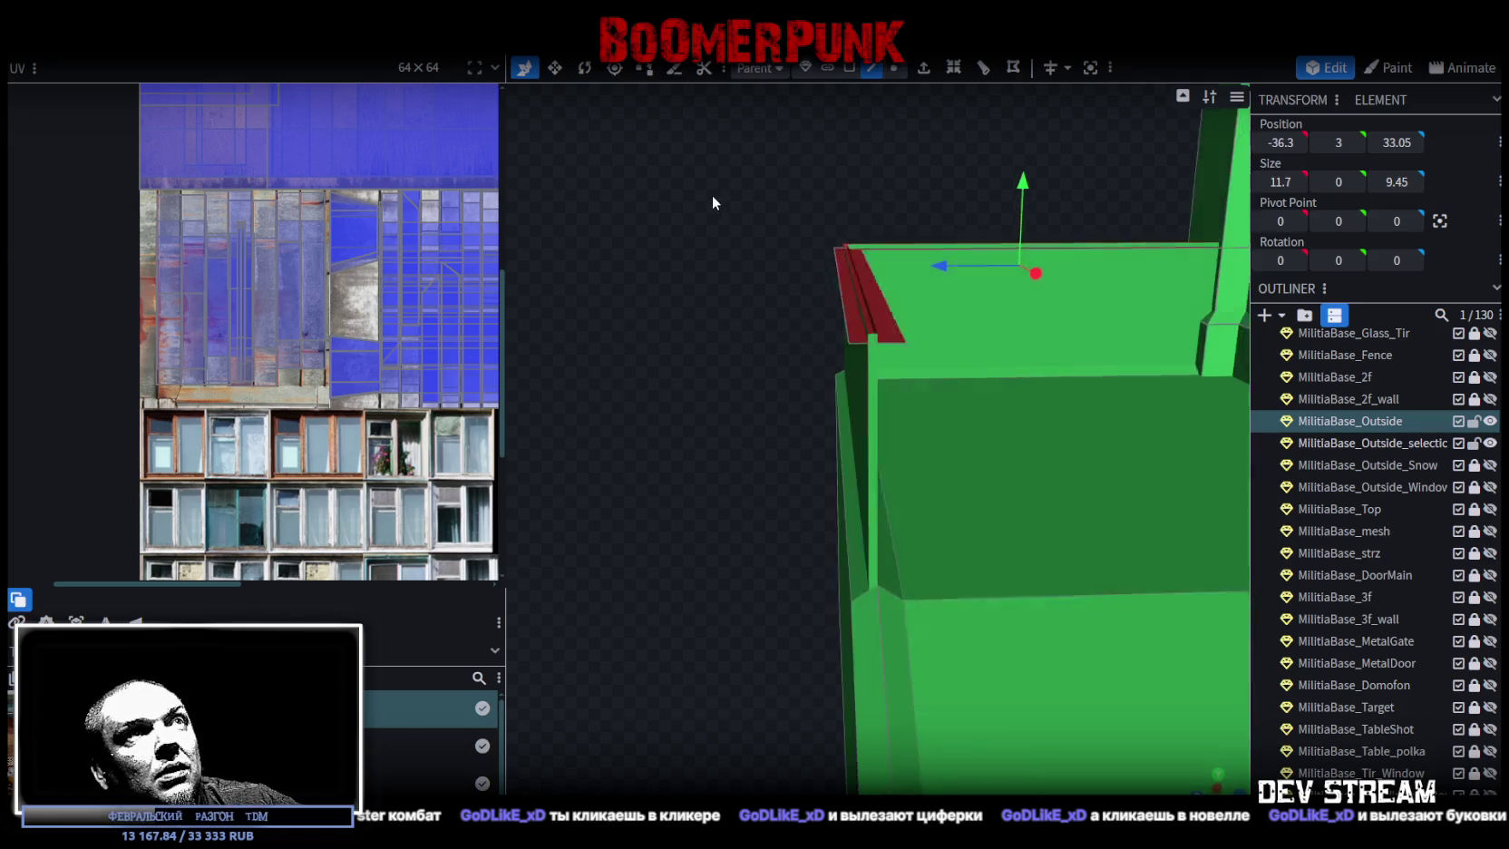
mouse_move(837, 214)
left_mouse_down()
mouse_move(802, 211)
mouse_move(801, 238)
mouse_move(807, 213)
mouse_move(822, 236)
mouse_move(922, 123)
left_mouse_up()
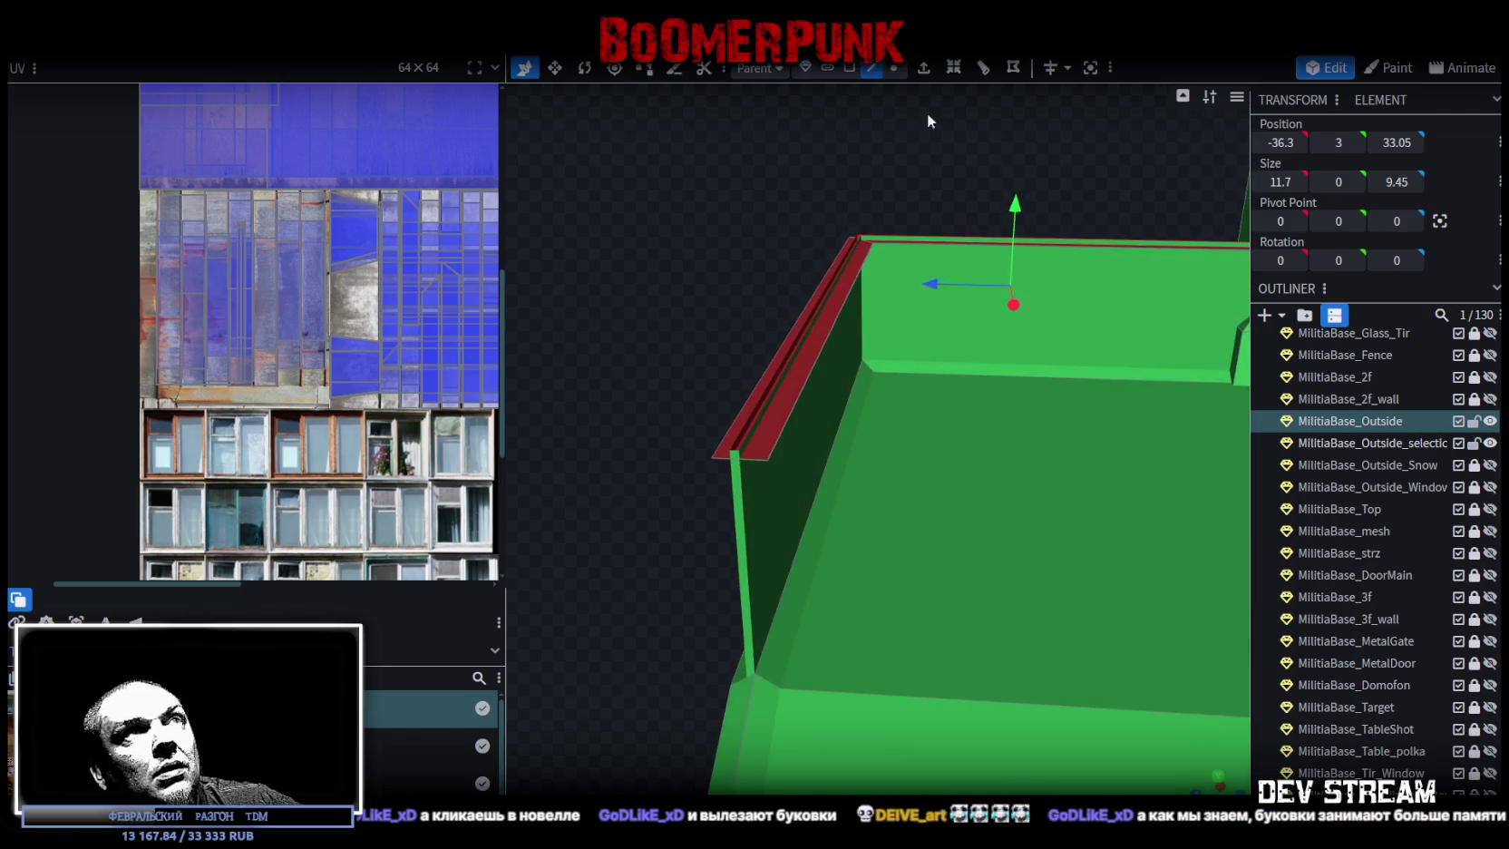
- Raise the coping's slanted top, right inner and top edges by 0.2
left_click(849, 67)
left_click(872, 67)
left_click(868, 253)
left_click_drag(972, 159, 843, 232)
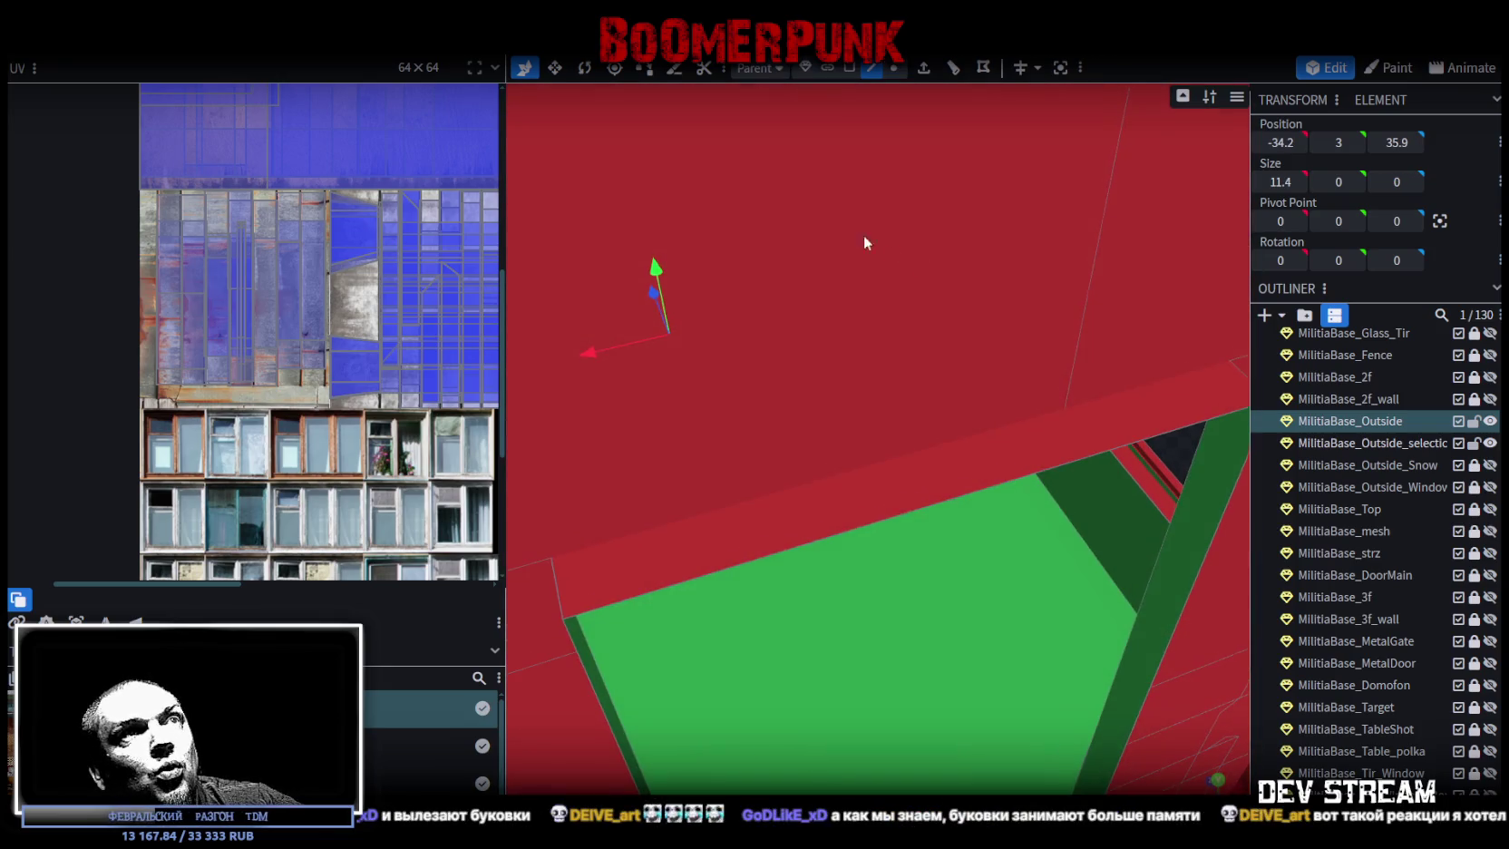
mouse_move(987, 489)
left_mouse_down()
mouse_move(1041, 491)
mouse_move(998, 524)
left_mouse_up()
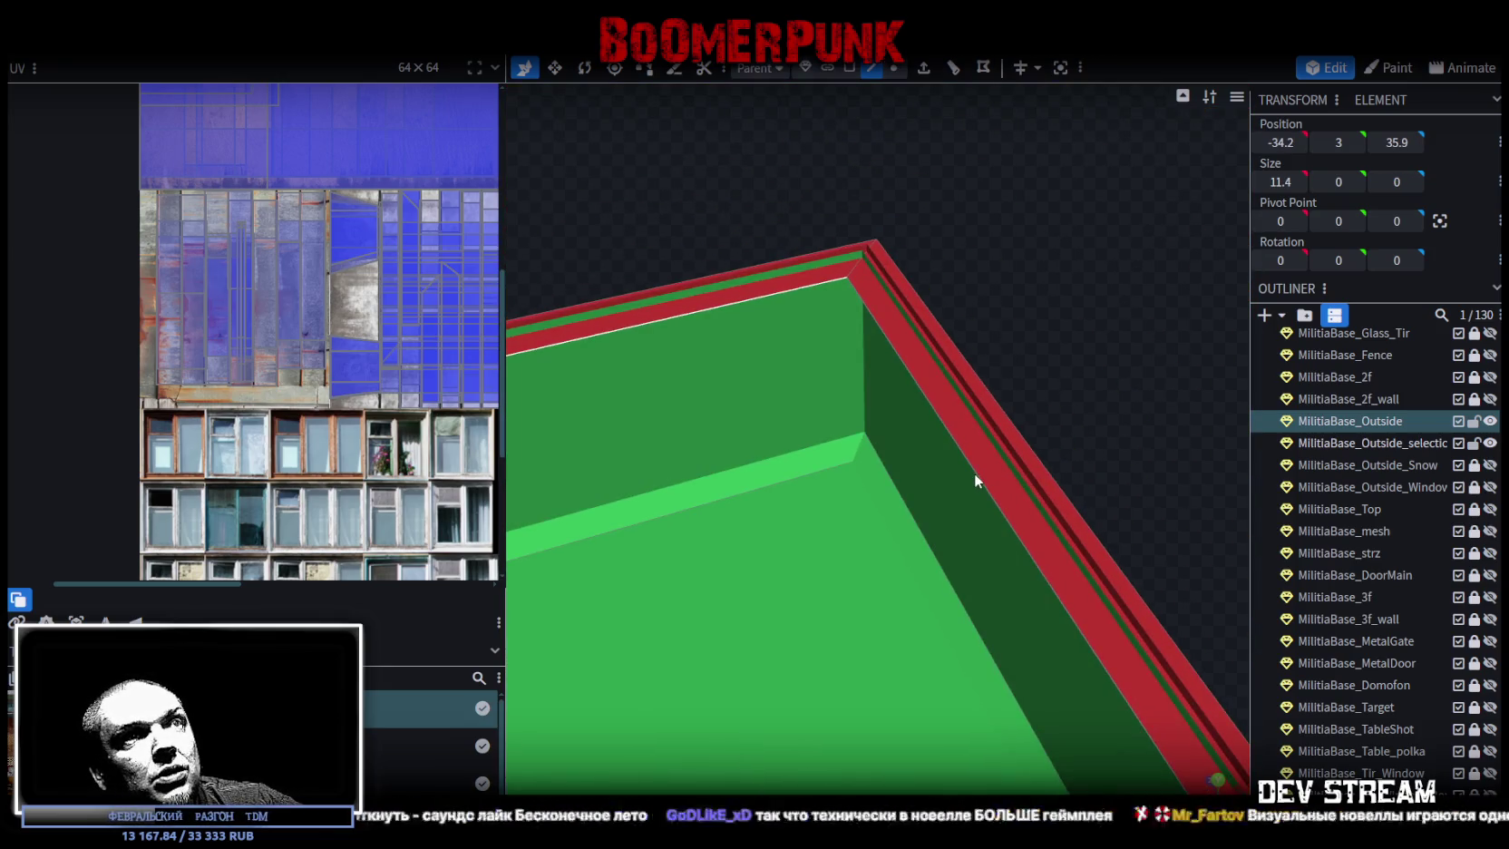
left_click(985, 382, "shift")
left_click(796, 263, "shift")
mouse_move(796, 263)
left_mouse_down()
mouse_move(785, 207)
mouse_move(881, 146)
left_mouse_up()
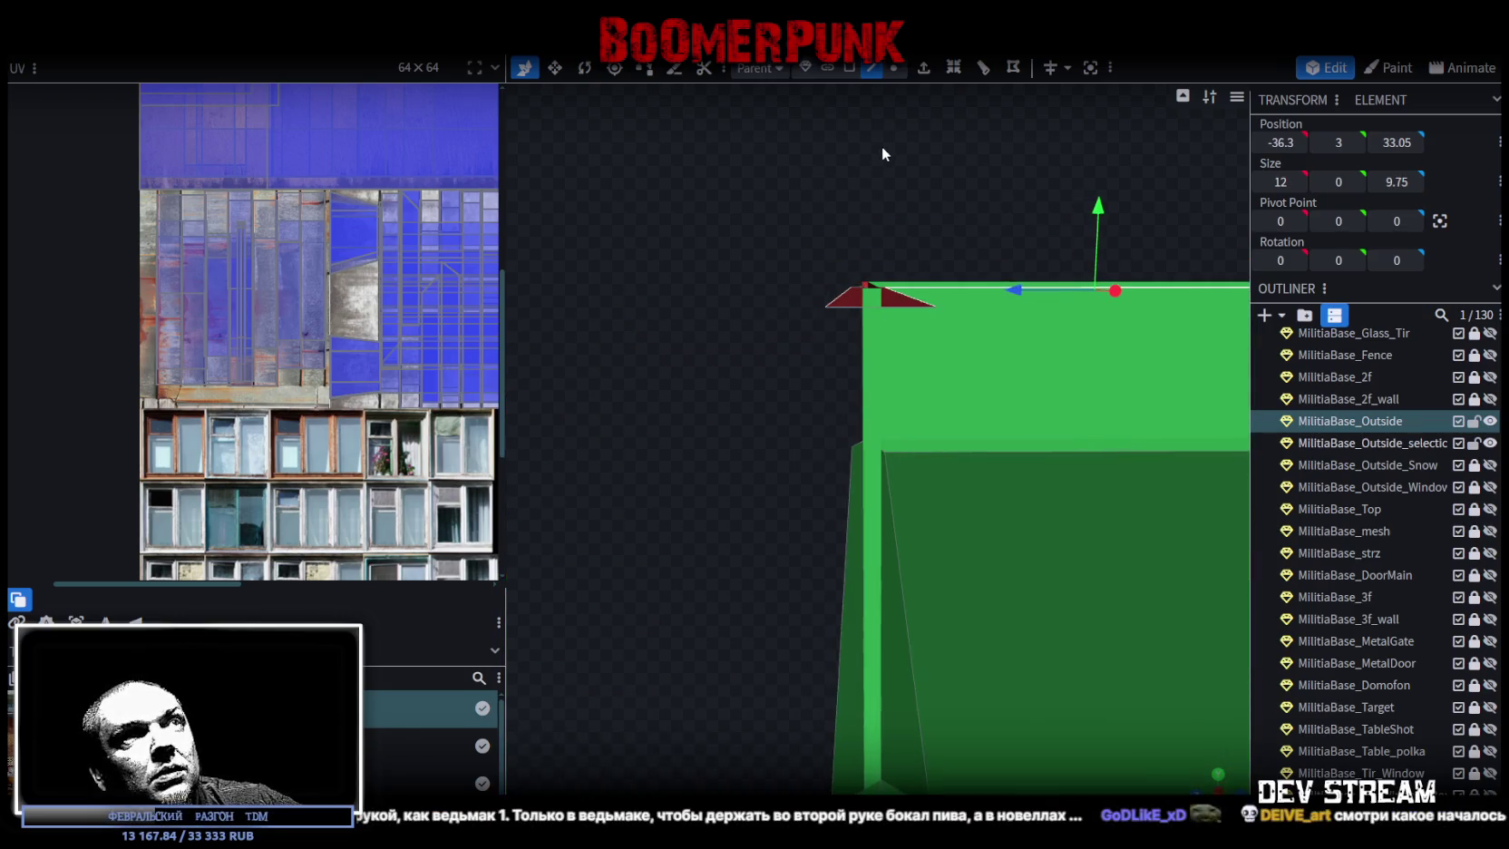
left_click_drag(1094, 210, 1101, 203)
mouse_move(1011, 233)
left_mouse_down()
mouse_move(763, 311)
mouse_move(1064, 406)
mouse_move(976, 548)
mouse_move(1108, 500)
mouse_move(1131, 471)
mouse_move(1088, 499)
left_mouse_up()
- Select the parapet's top strip and inner wall face and adjust the face along X
left_click(975, 550)
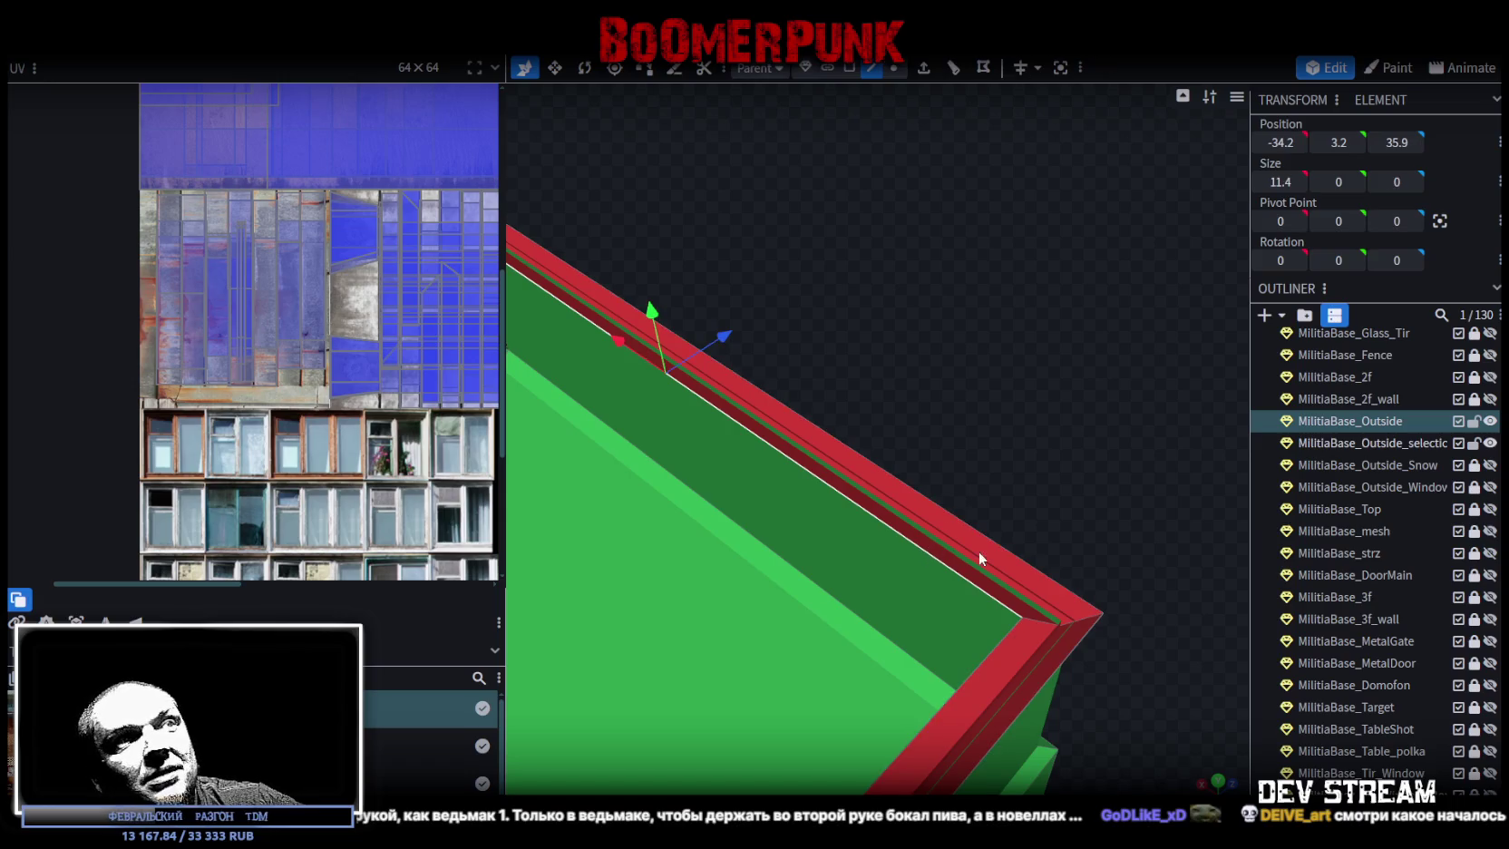
left_click(985, 543)
mouse_move(986, 539)
left_mouse_down()
mouse_move(1133, 566)
mouse_move(1042, 552)
mouse_move(706, 681)
mouse_move(752, 524)
mouse_move(606, 393)
mouse_move(718, 461)
mouse_move(731, 427)
left_mouse_up()
left_click(837, 469)
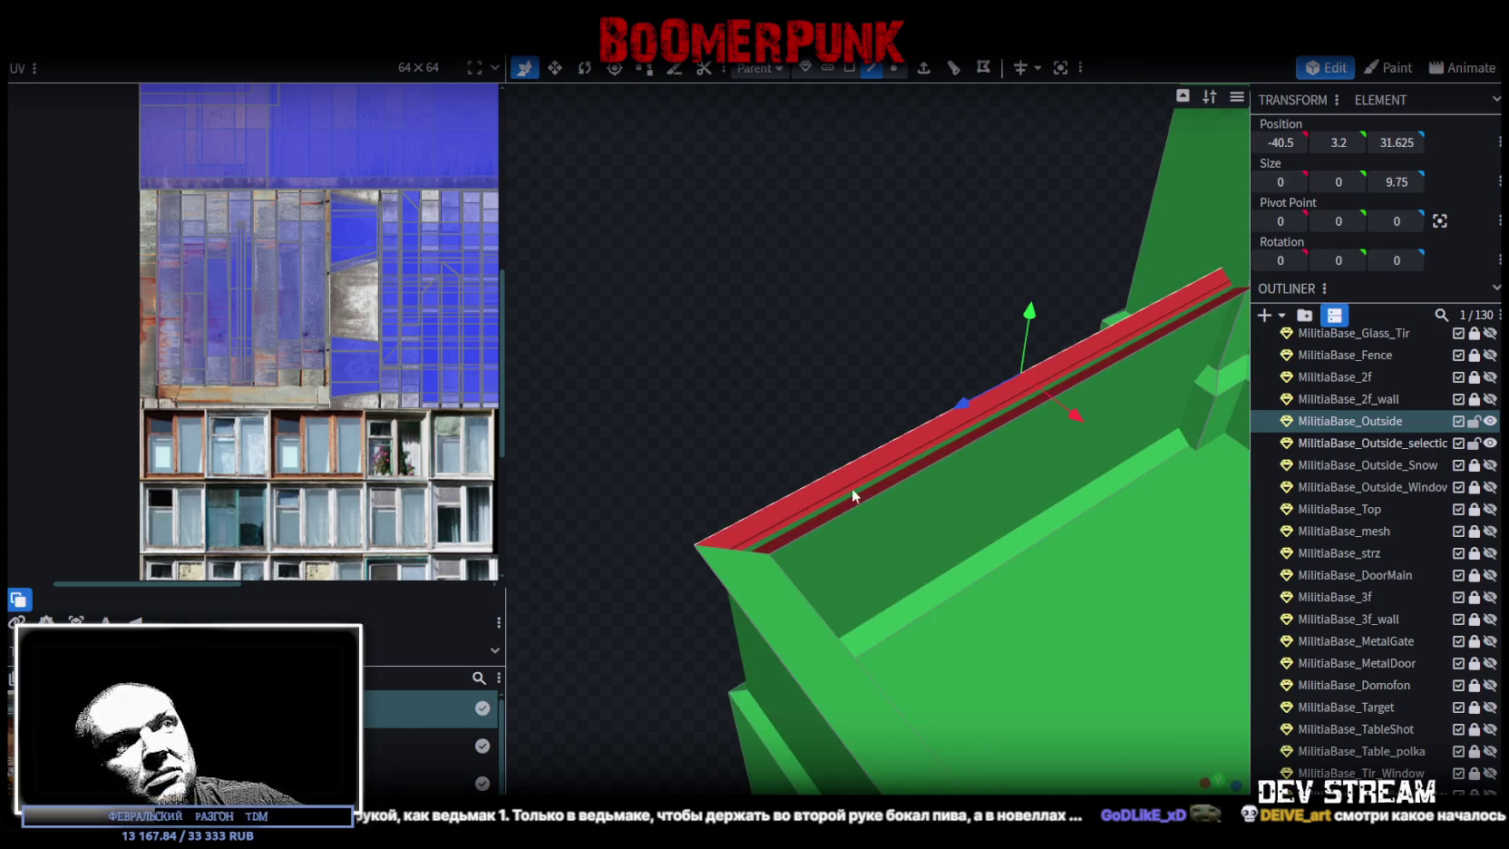
left_click(865, 496)
left_click(862, 458)
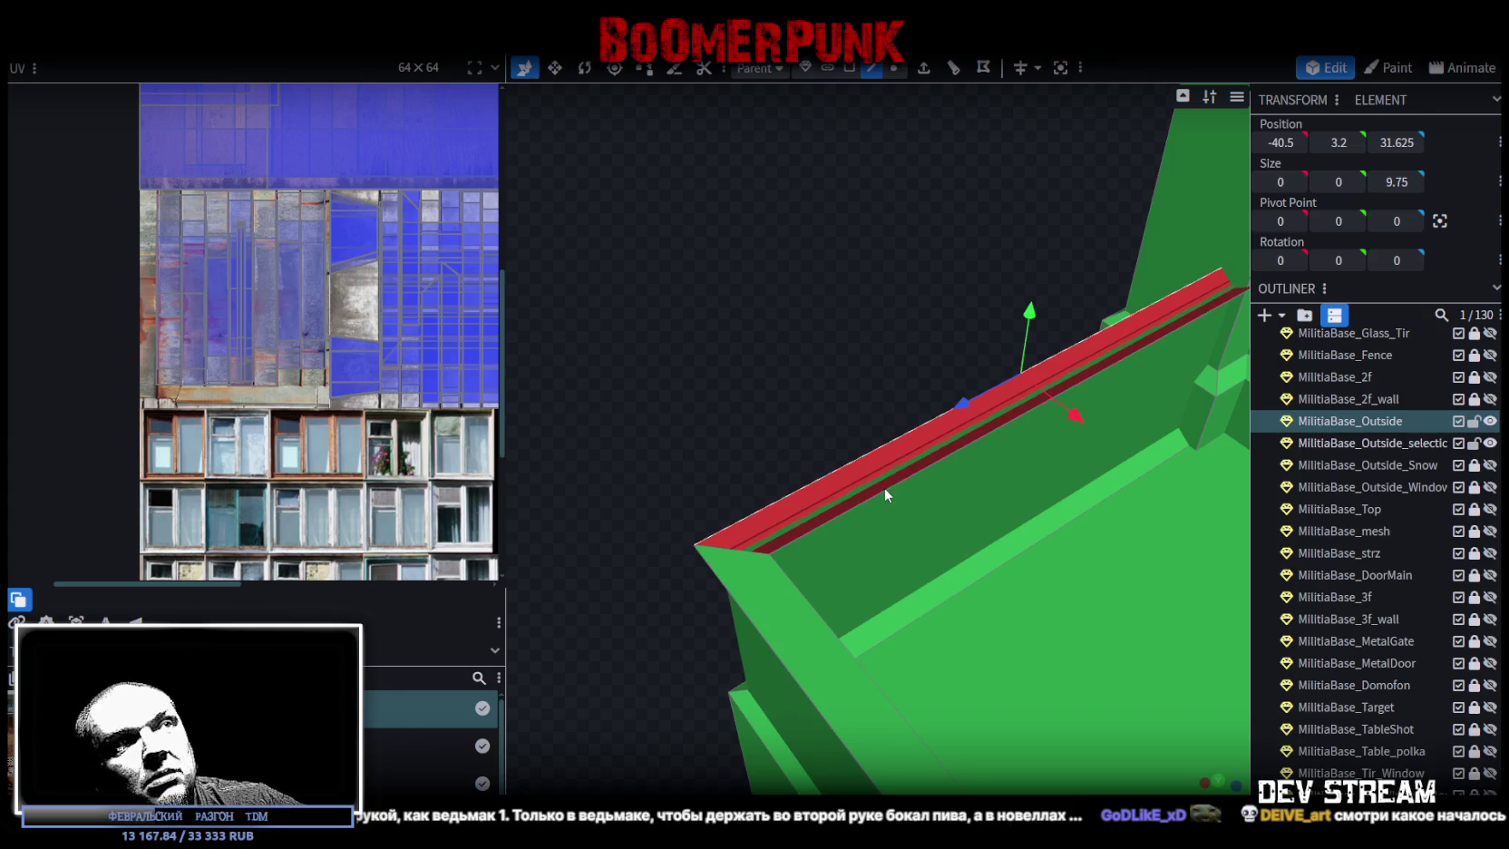
left_click(848, 67)
mouse_move(951, 404)
left_mouse_down()
mouse_move(956, 524)
mouse_move(980, 346)
left_mouse_up()
left_click(1042, 396)
mouse_move(1042, 396)
left_mouse_down()
mouse_move(838, 716)
mouse_move(722, 759)
left_mouse_up()
left_click_drag(997, 229, 999, 234)
mouse_move(998, 454)
left_mouse_down()
mouse_move(997, 705)
mouse_move(786, 641)
mouse_move(622, 557)
mouse_move(553, 547)
left_mouse_up()
- Align the outer wall's corner edge by moving it slightly along X
left_click(742, 467)
mouse_move(742, 466)
left_mouse_down()
mouse_move(696, 424)
mouse_move(722, 390)
mouse_move(794, 353)
left_mouse_up()
mouse_move(689, 503)
left_mouse_down()
mouse_move(673, 482)
mouse_move(690, 516)
mouse_move(767, 254)
left_mouse_up()
left_click(896, 67)
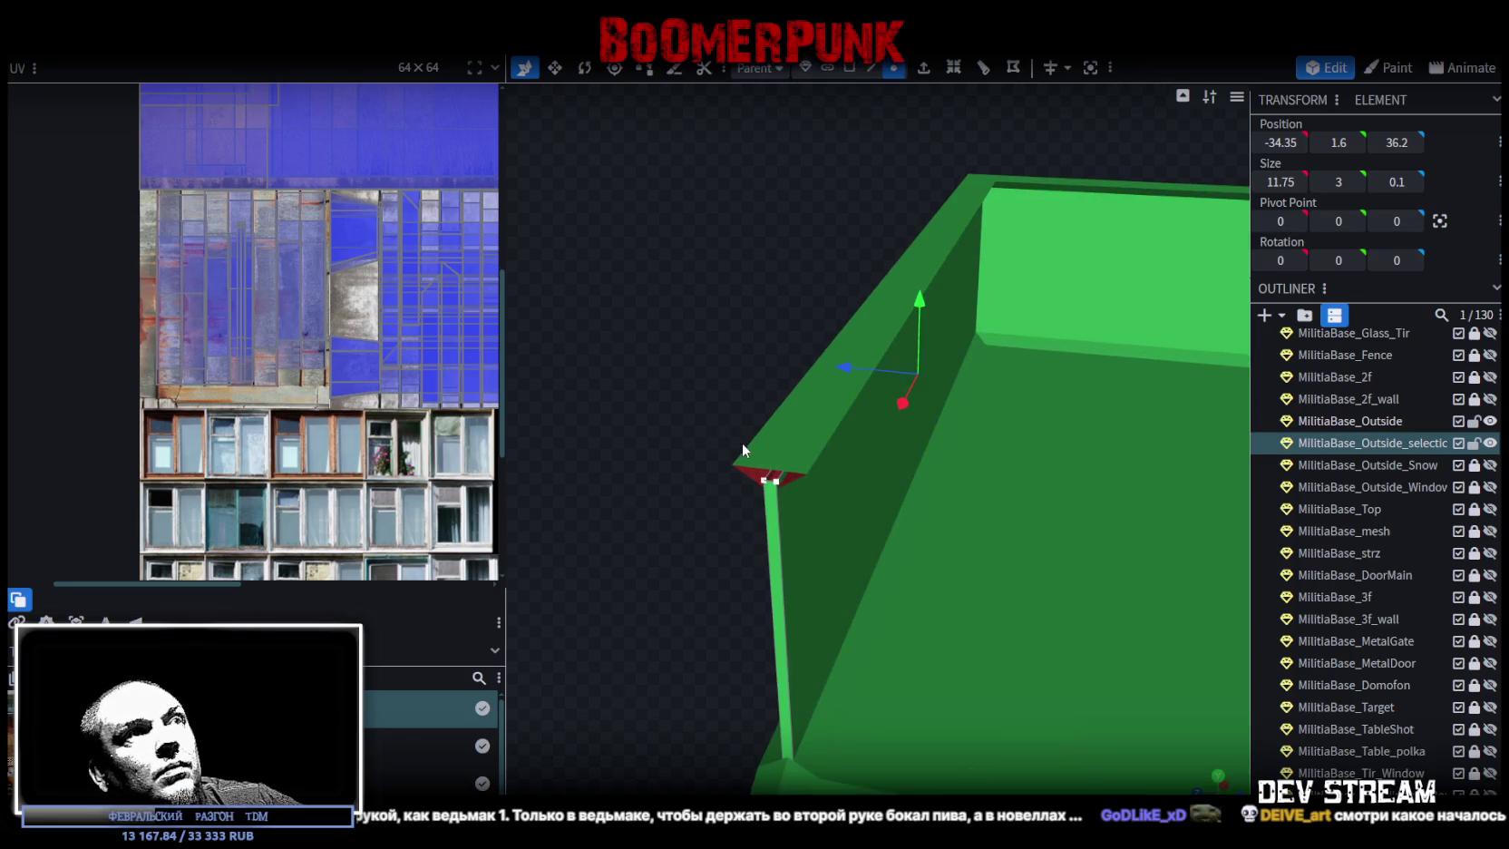
left_click(870, 67)
scroll(742, 401, "up", 2)
left_click(681, 481)
left_click(681, 481)
mouse_move(619, 549)
left_mouse_down()
mouse_move(608, 566)
mouse_move(647, 608)
mouse_move(684, 510)
left_mouse_up()
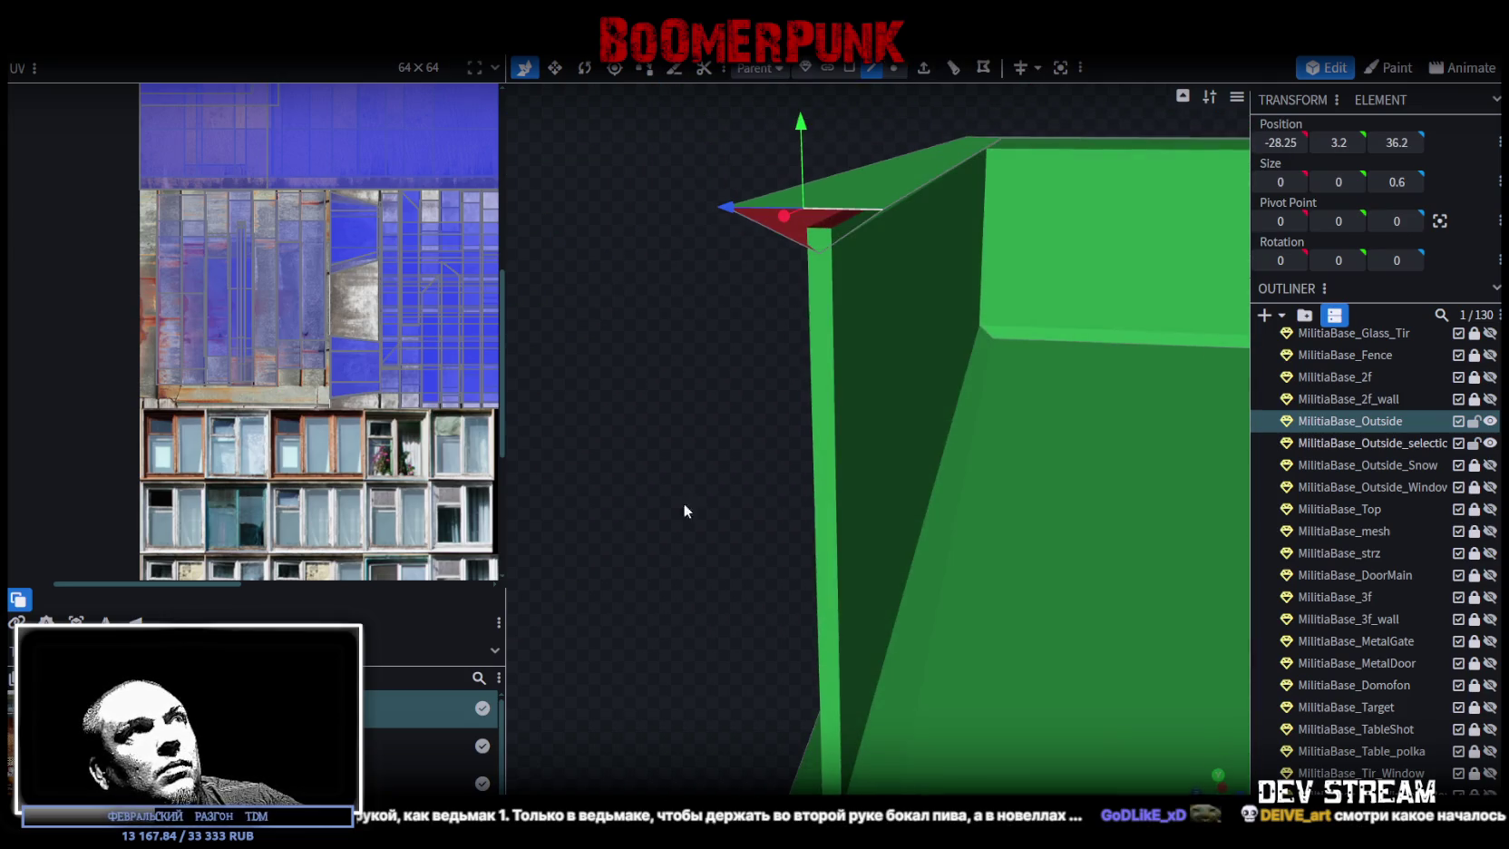
- Switch the viewport to Textured view to show the landing's textures
left_click(784, 237)
left_click_drag(737, 439, 750, 395)
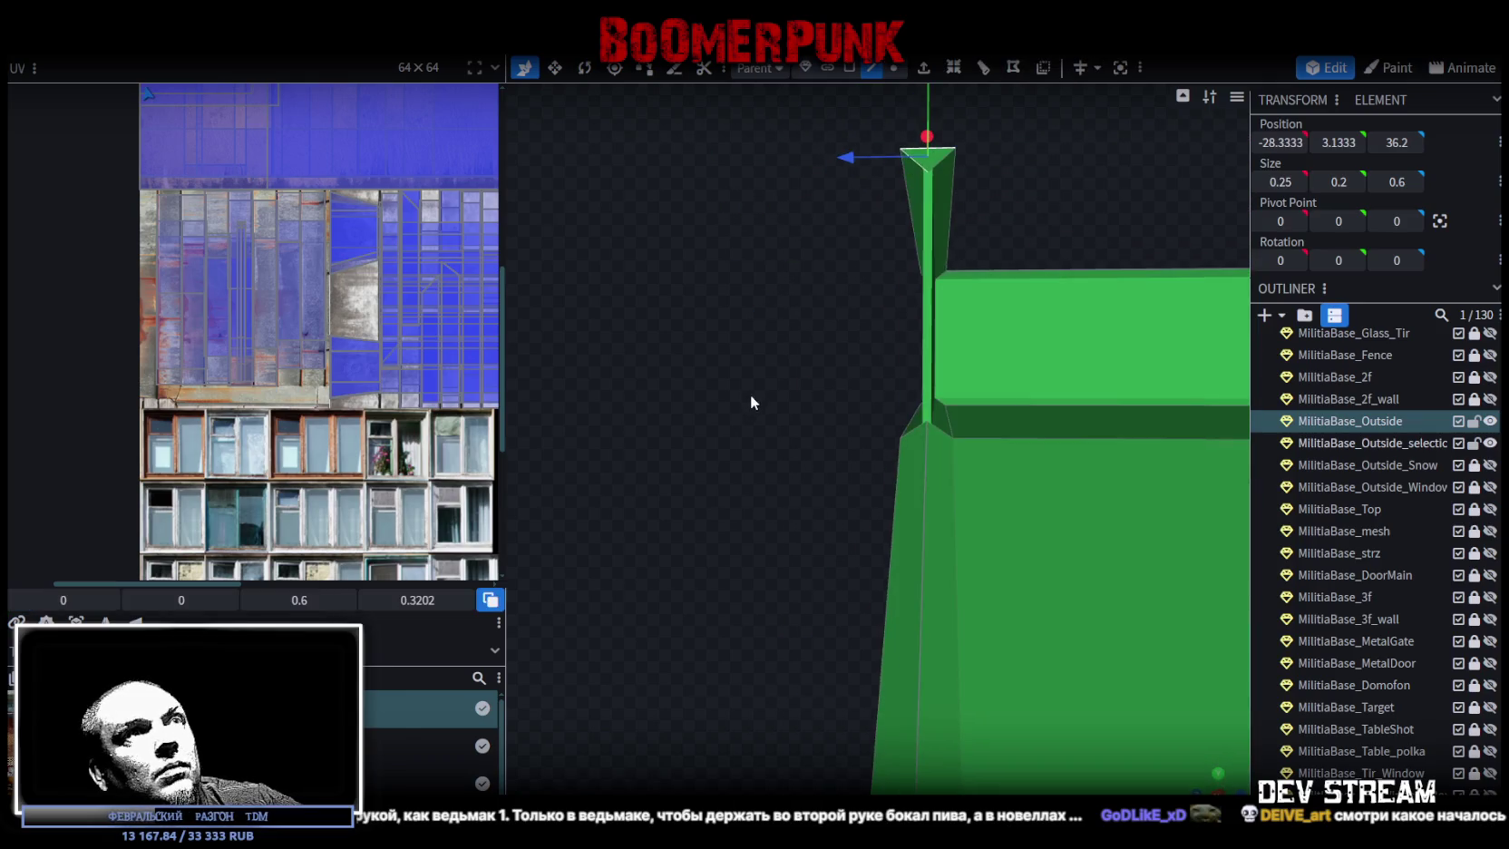
mouse_move(815, 506)
left_mouse_down()
mouse_move(785, 480)
mouse_move(878, 657)
mouse_move(801, 598)
mouse_move(810, 631)
mouse_move(760, 588)
mouse_move(793, 645)
mouse_move(932, 736)
mouse_move(854, 651)
mouse_move(887, 682)
left_mouse_up()
key("z")
key("z")
key("z")
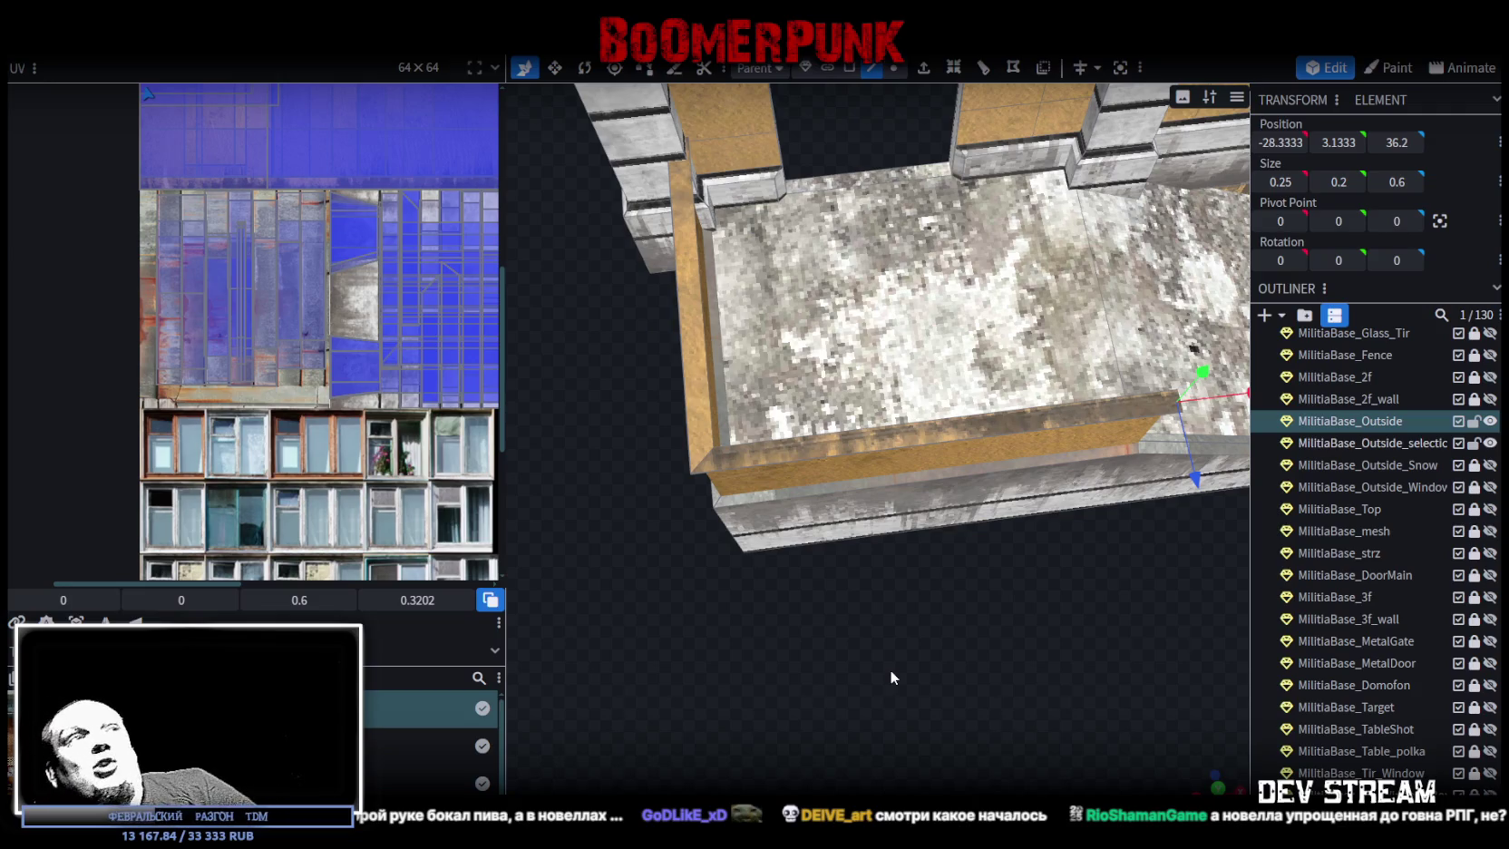
mouse_move(836, 663)
left_mouse_down()
mouse_move(848, 476)
mouse_move(633, 405)
mouse_move(593, 371)
mouse_move(700, 320)
mouse_move(668, 363)
mouse_move(728, 354)
mouse_move(735, 316)
mouse_move(835, 329)
mouse_move(778, 298)
mouse_move(878, 280)
mouse_move(1056, 596)
mouse_move(973, 599)
mouse_move(1081, 608)
mouse_move(1064, 486)
left_mouse_up()
- Move the parapet inner wall face's UV box onto the rusty metal panel texture
scroll(877, 274, "down", 3)
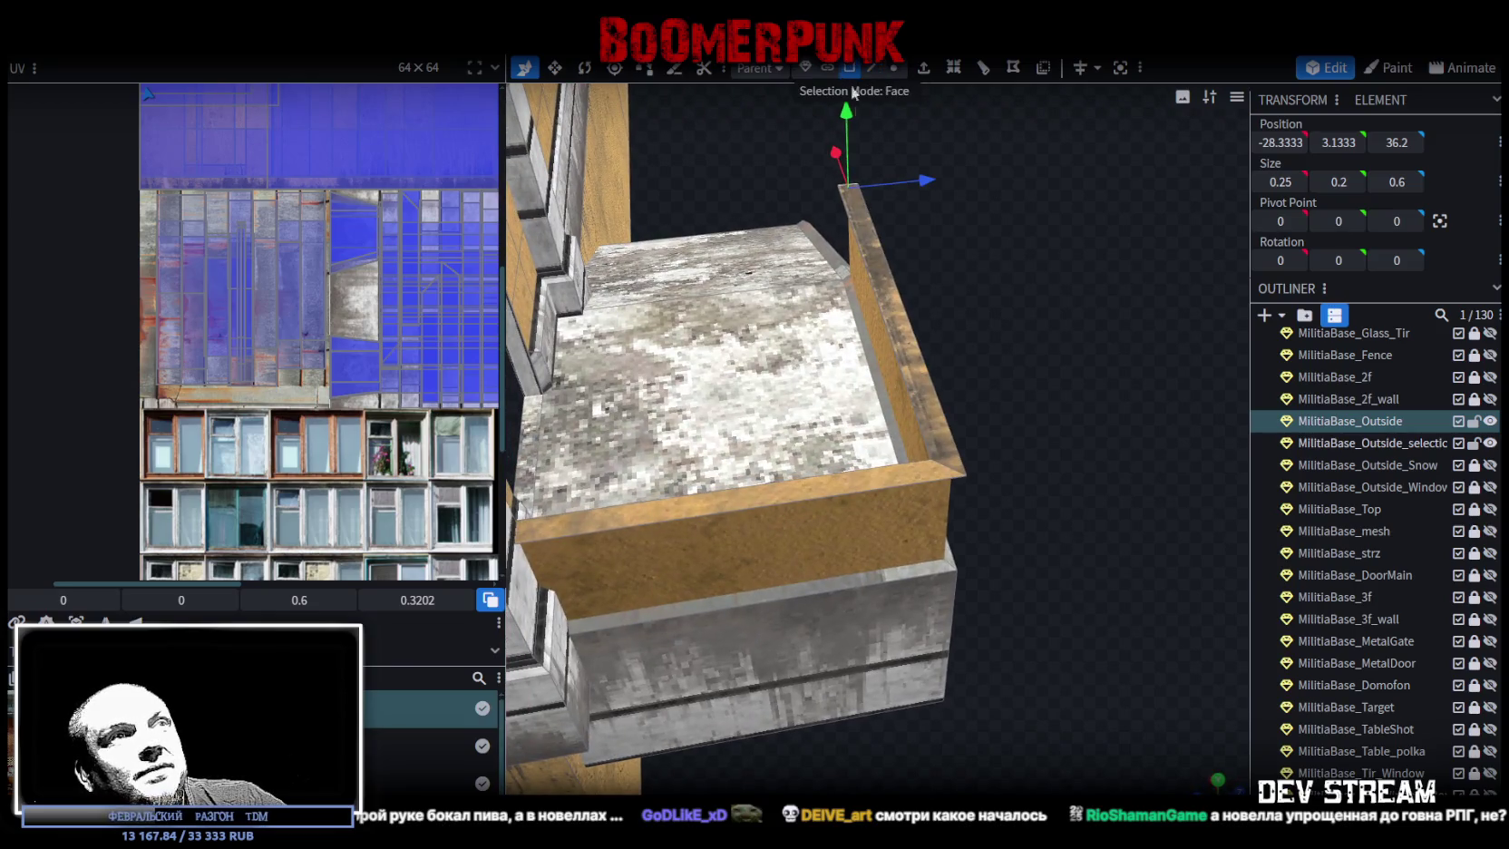
left_click(911, 481)
left_click(925, 415)
mouse_move(1025, 392)
left_mouse_down()
mouse_move(672, 281)
mouse_move(622, 245)
left_mouse_up()
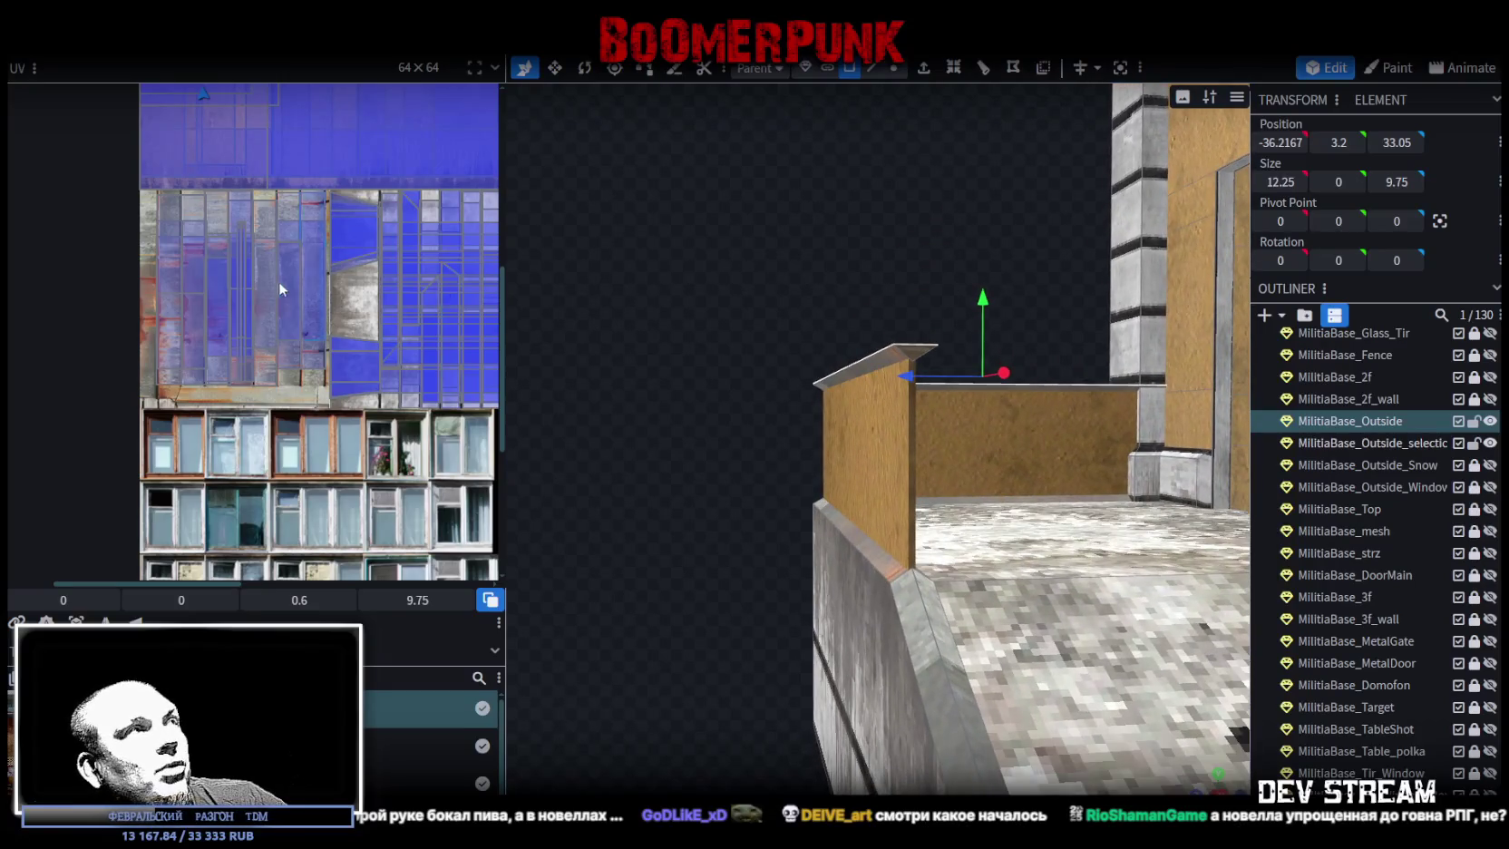
scroll(272, 245, "down", 2)
scroll(265, 259, "up", 3)
left_click_drag(221, 271, 265, 476)
scroll(265, 477, "up", 5)
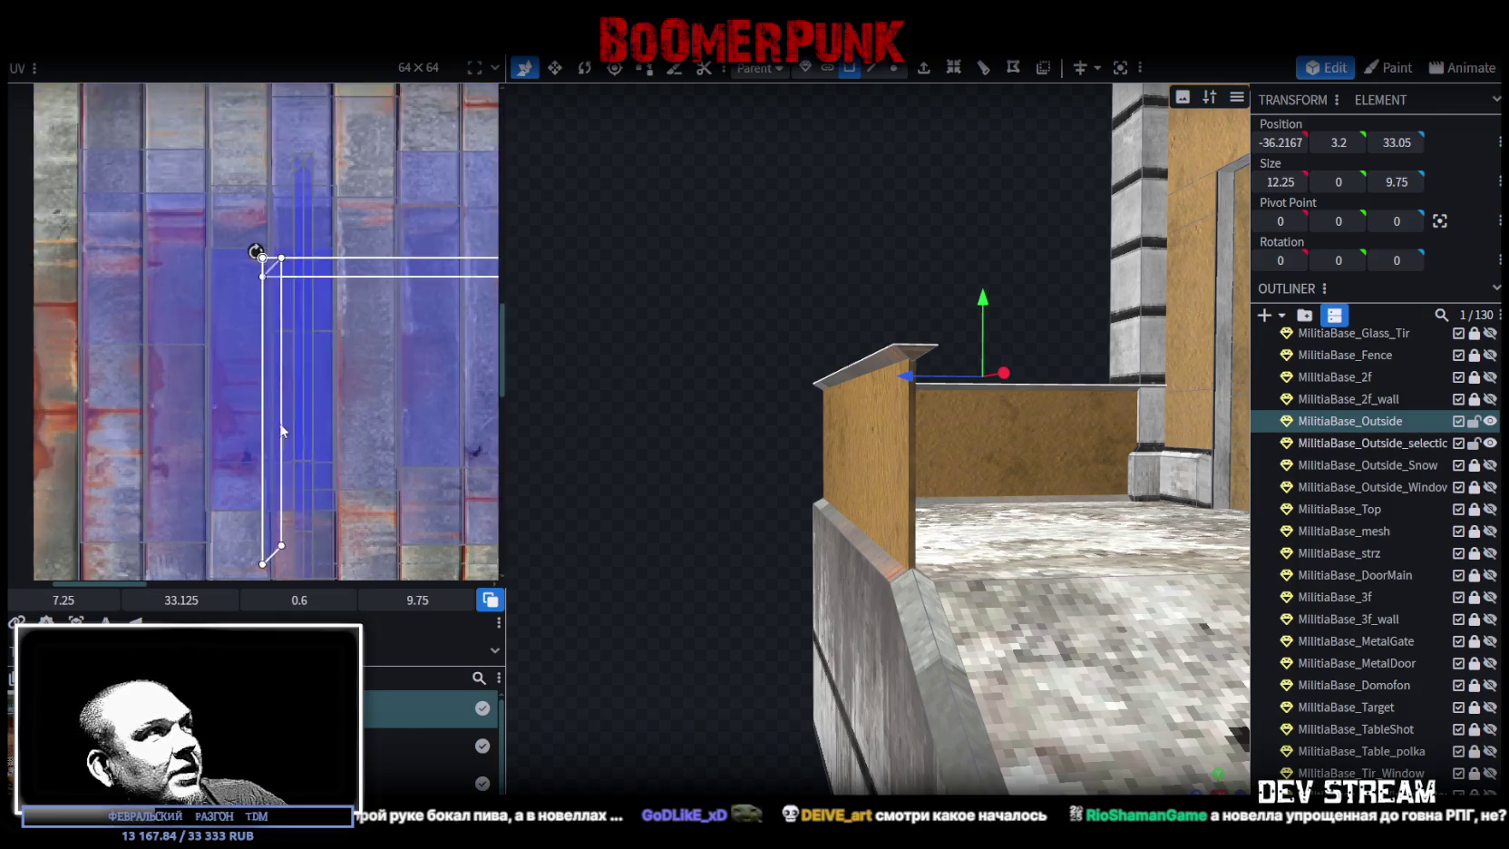
mouse_move(279, 424)
left_mouse_down()
mouse_move(166, 388)
mouse_move(66, 437)
left_mouse_up()
scroll(325, 289, "down", 2)
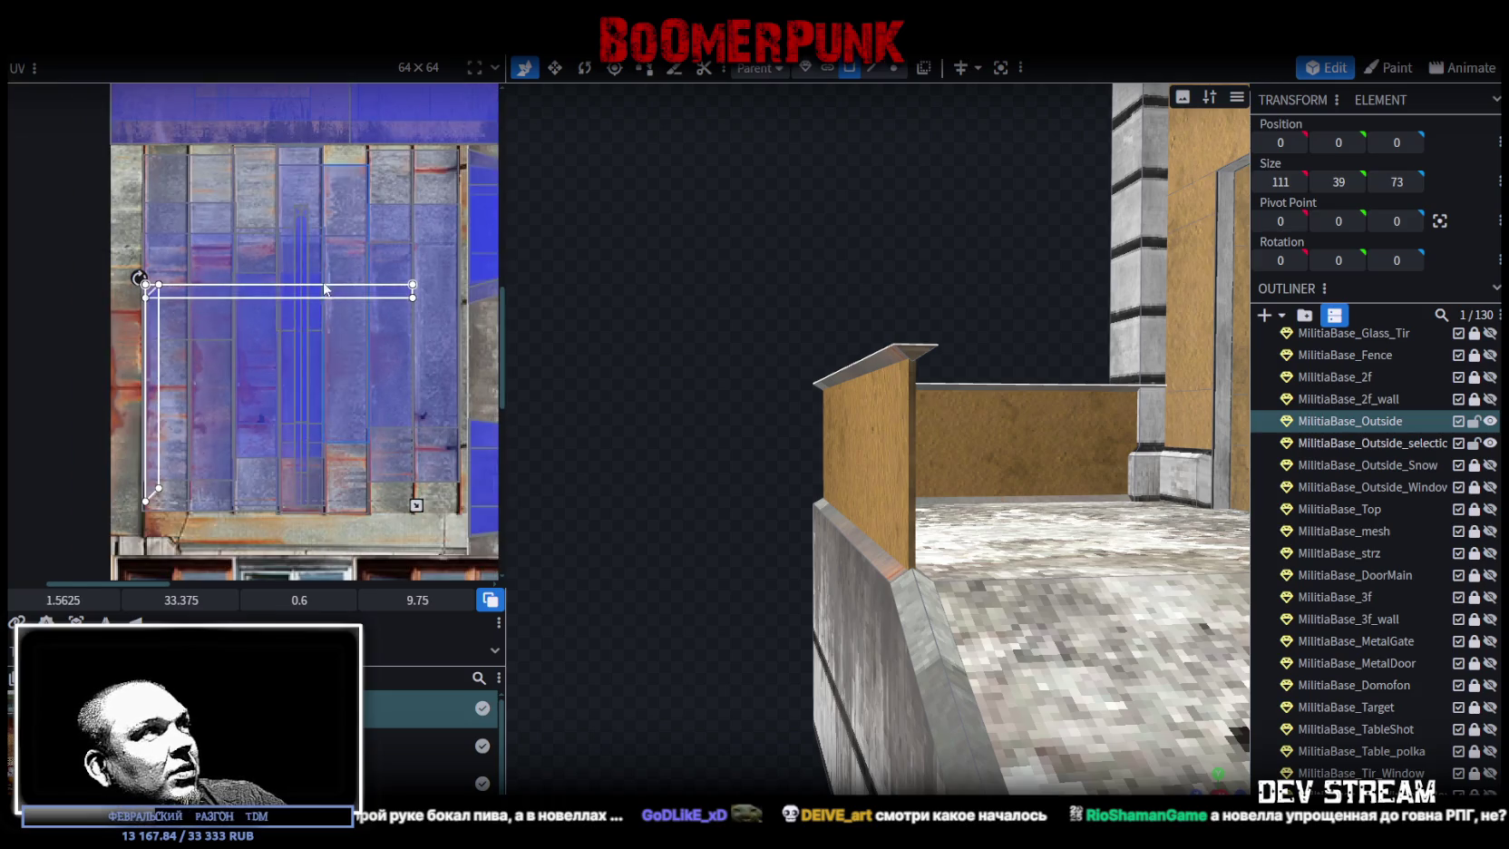
- Rotate the top strip's UV to run vertically and place it on the metal texture
mouse_move(741, 337)
left_mouse_down()
mouse_move(718, 394)
mouse_move(906, 322)
left_mouse_up()
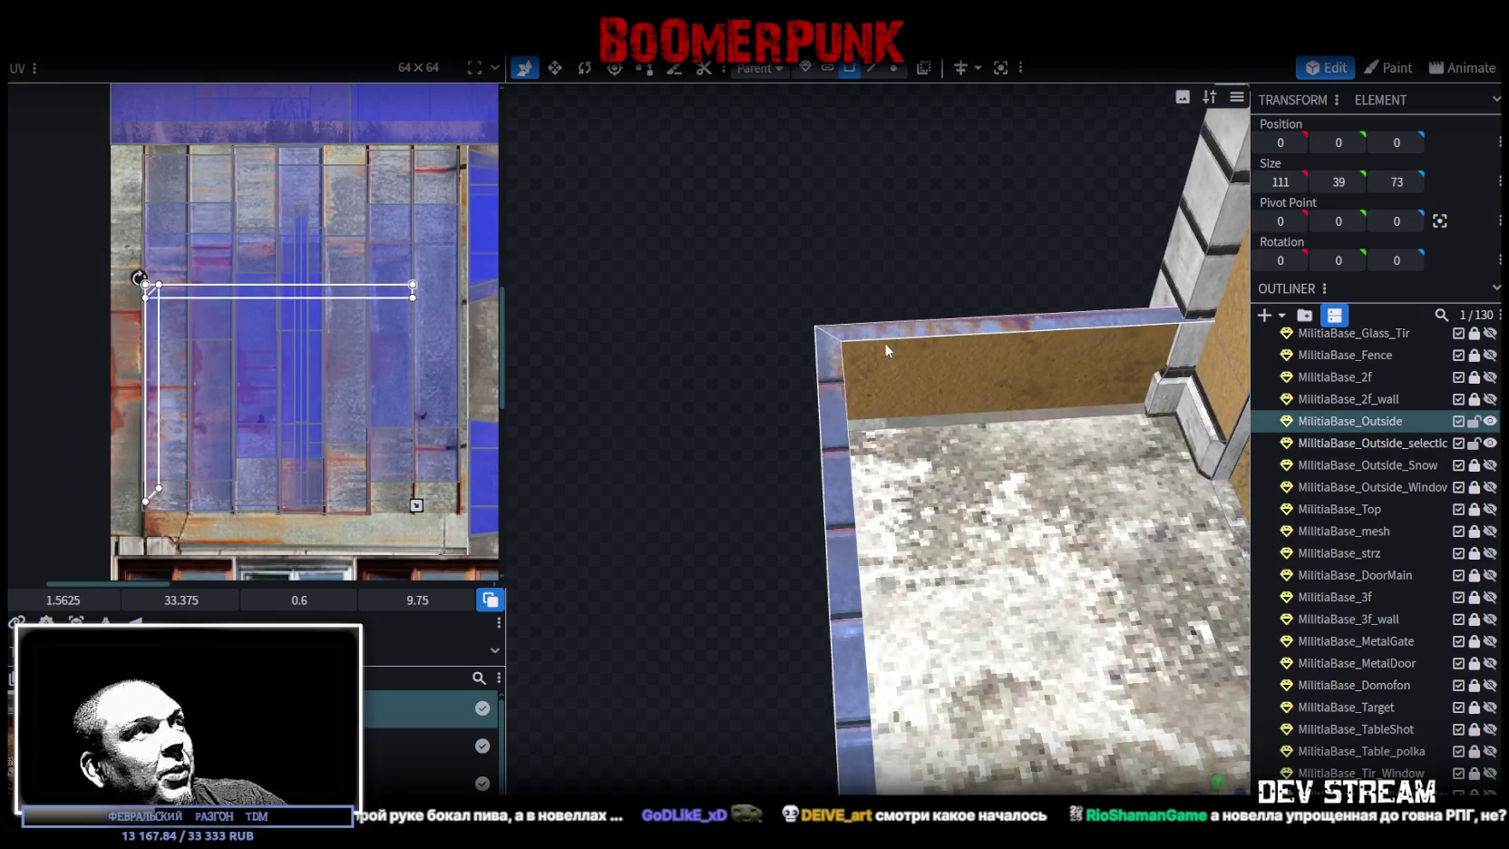
left_click(837, 496)
left_click_drag(342, 295, 308, 382)
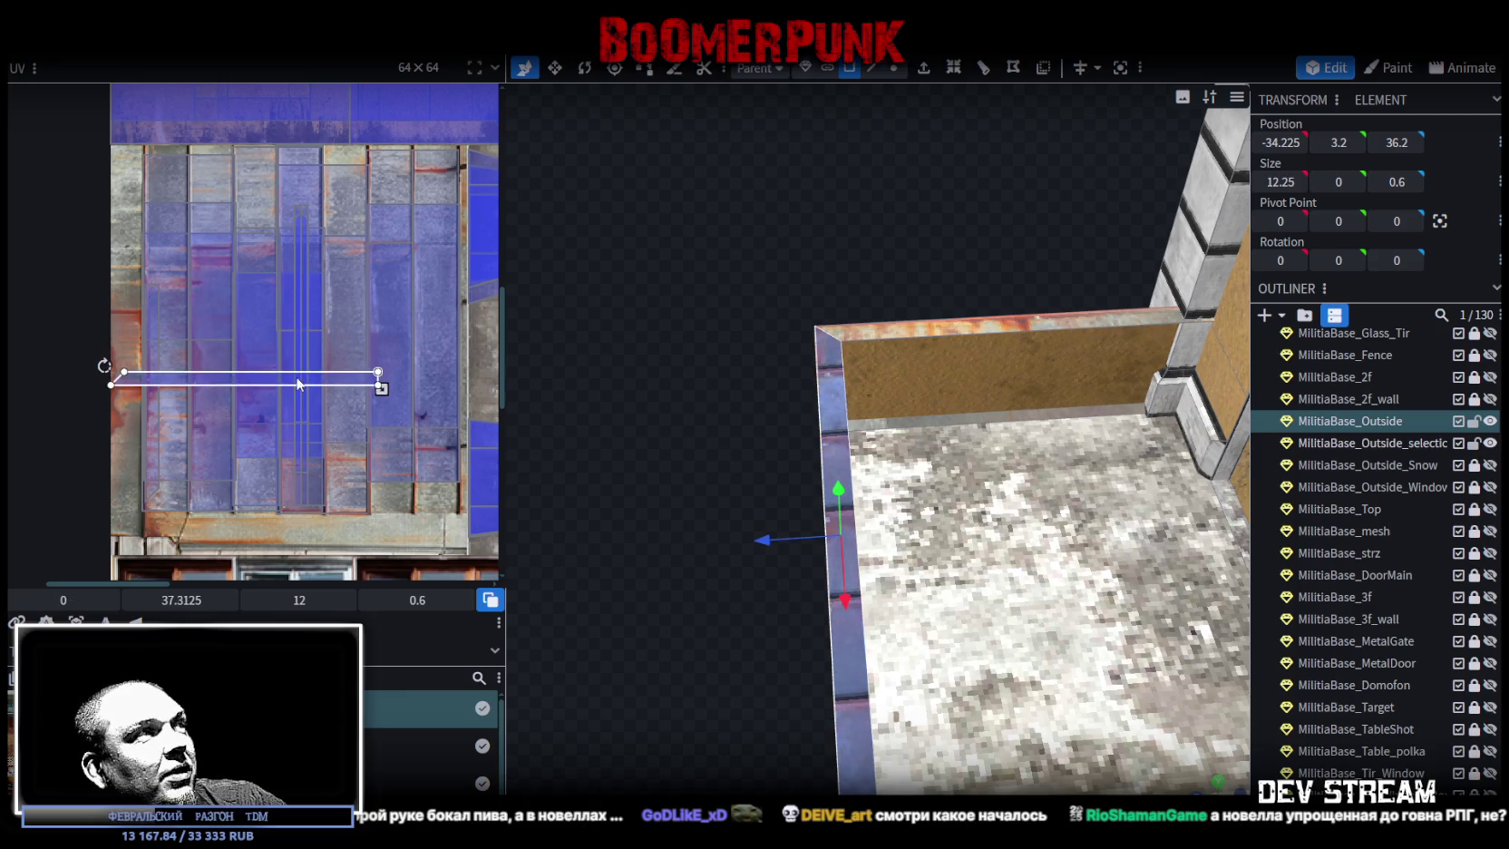
right_click(299, 380)
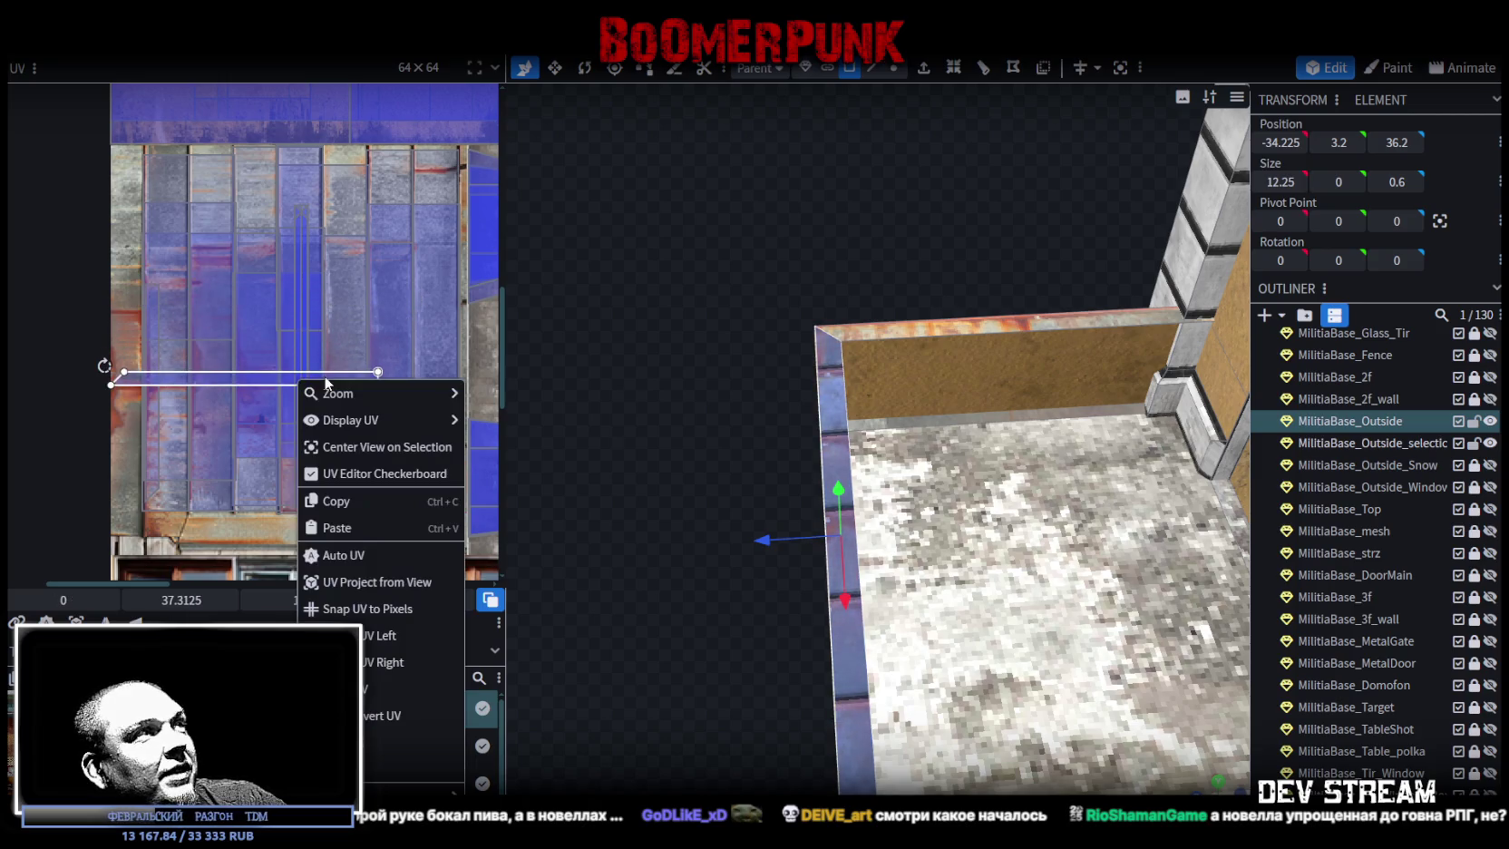
left_click(372, 663)
left_click_drag(184, 397, 197, 402)
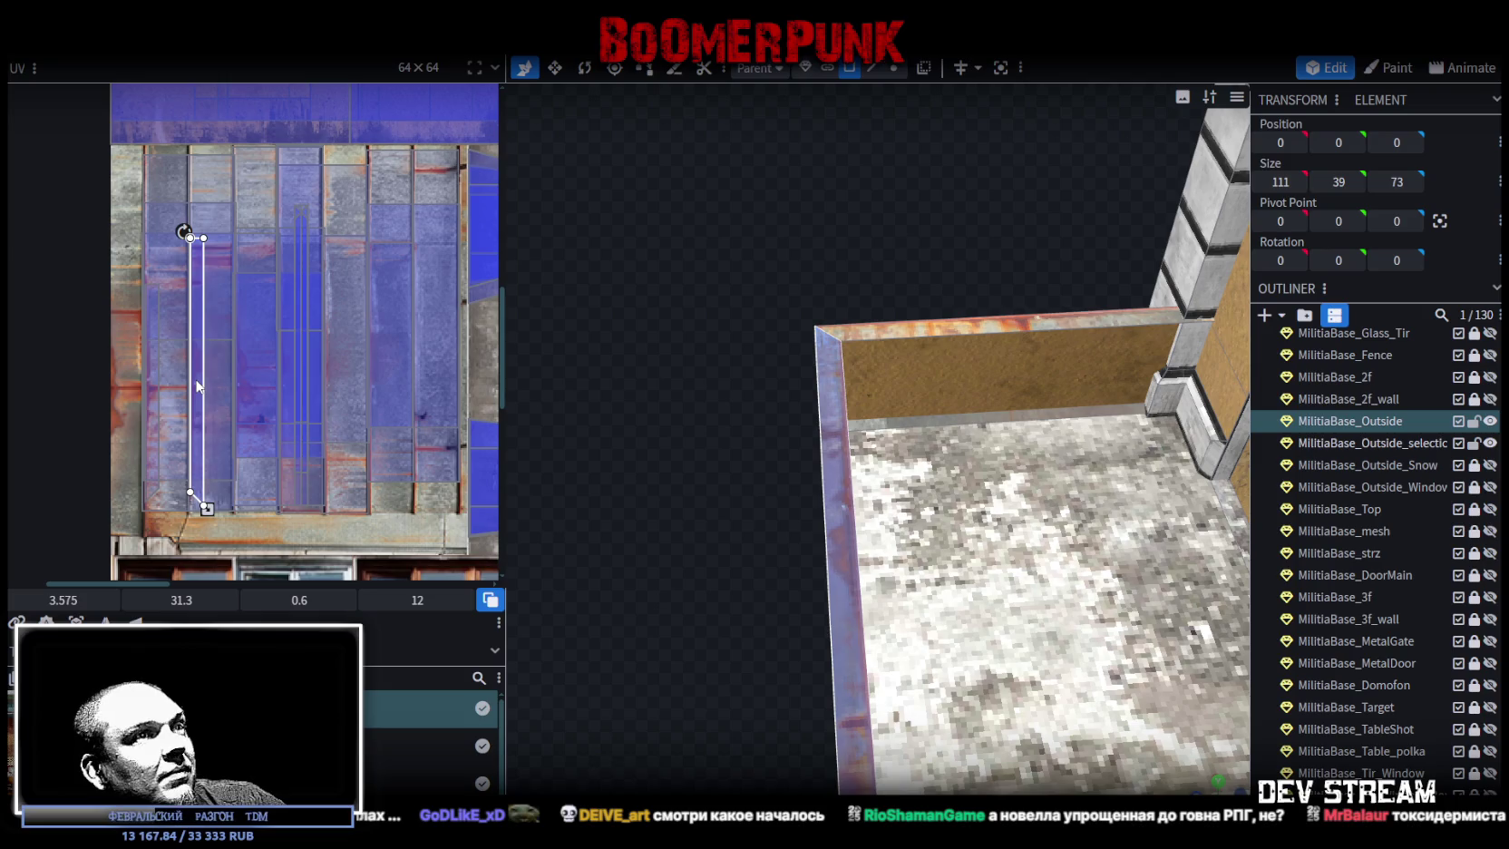
- Select the parapet's side wall element and its end face
mouse_move(659, 491)
left_mouse_down()
mouse_move(697, 519)
mouse_move(939, 531)
mouse_move(931, 467)
mouse_move(731, 434)
mouse_move(941, 528)
mouse_move(721, 620)
left_mouse_up()
left_click(944, 529)
left_click(741, 516)
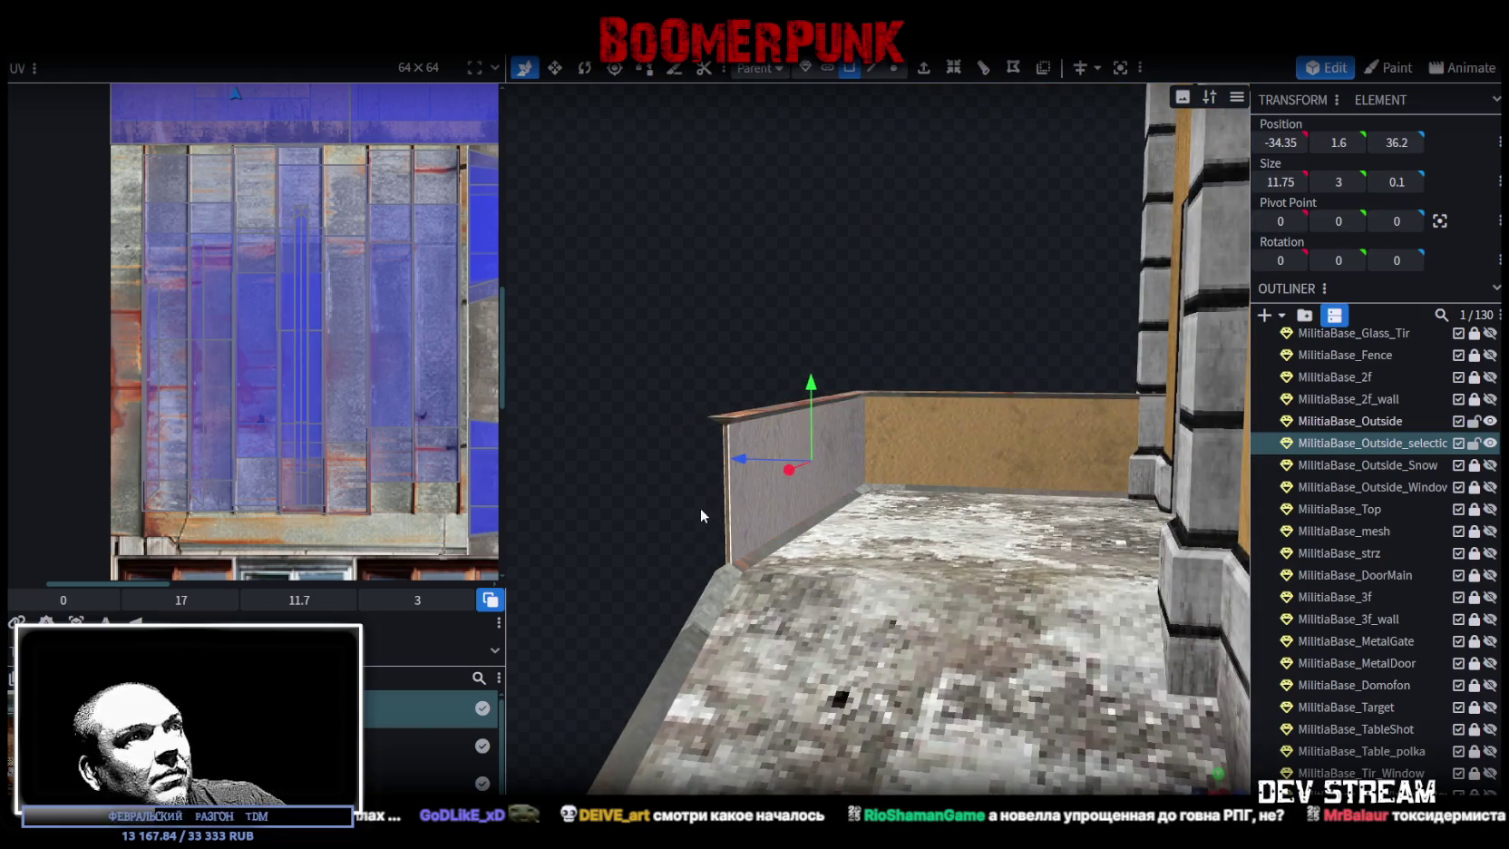
- Undo the accidental face UV changes and bring the wall into a flat front view
key("ctrl+z")
left_click_drag(741, 498, 1017, 378)
left_click(1202, 788)
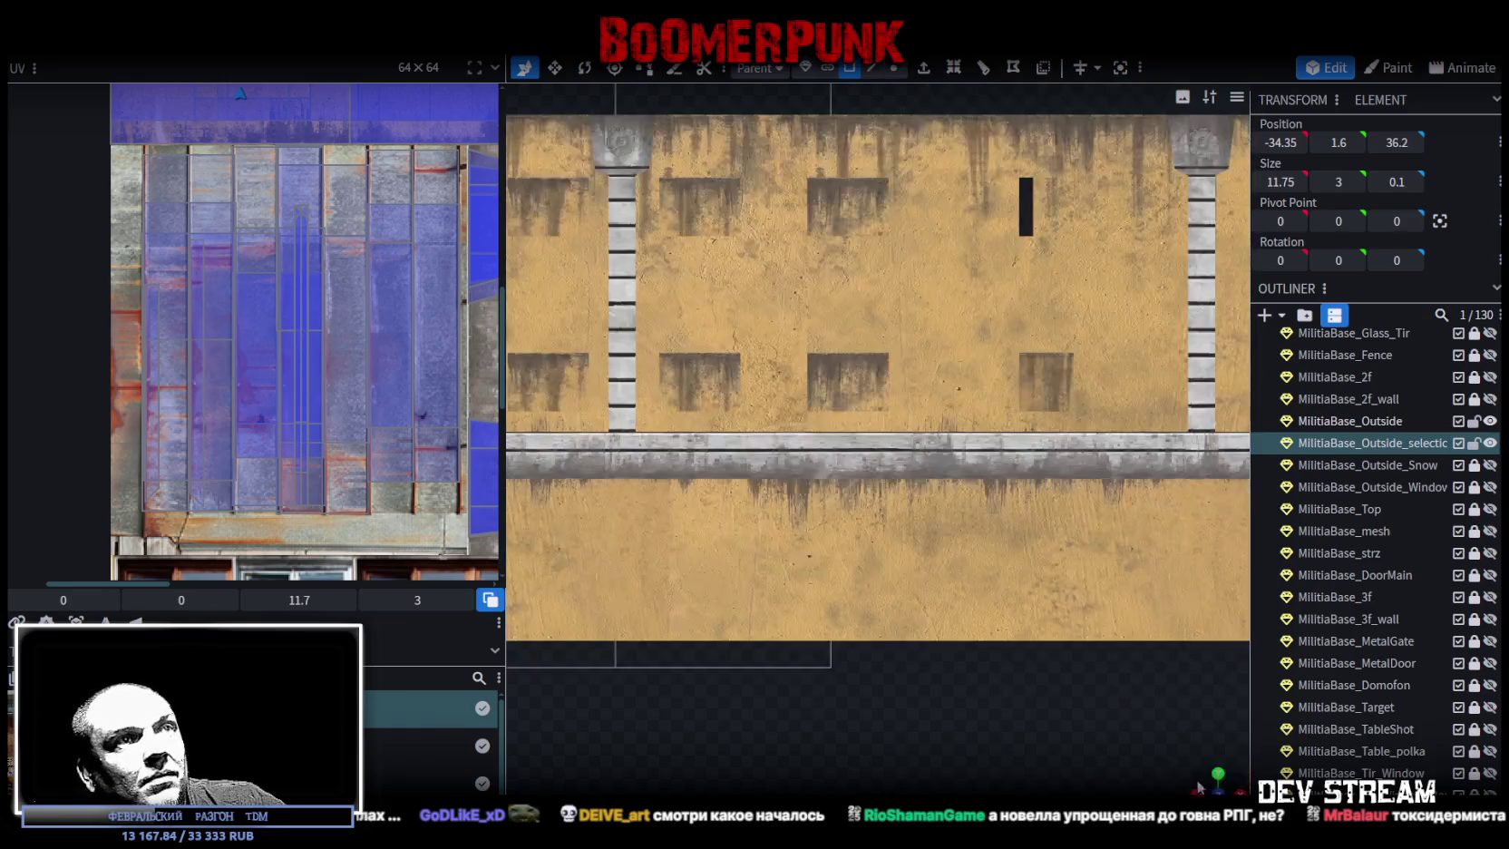
key("ctrl+z")
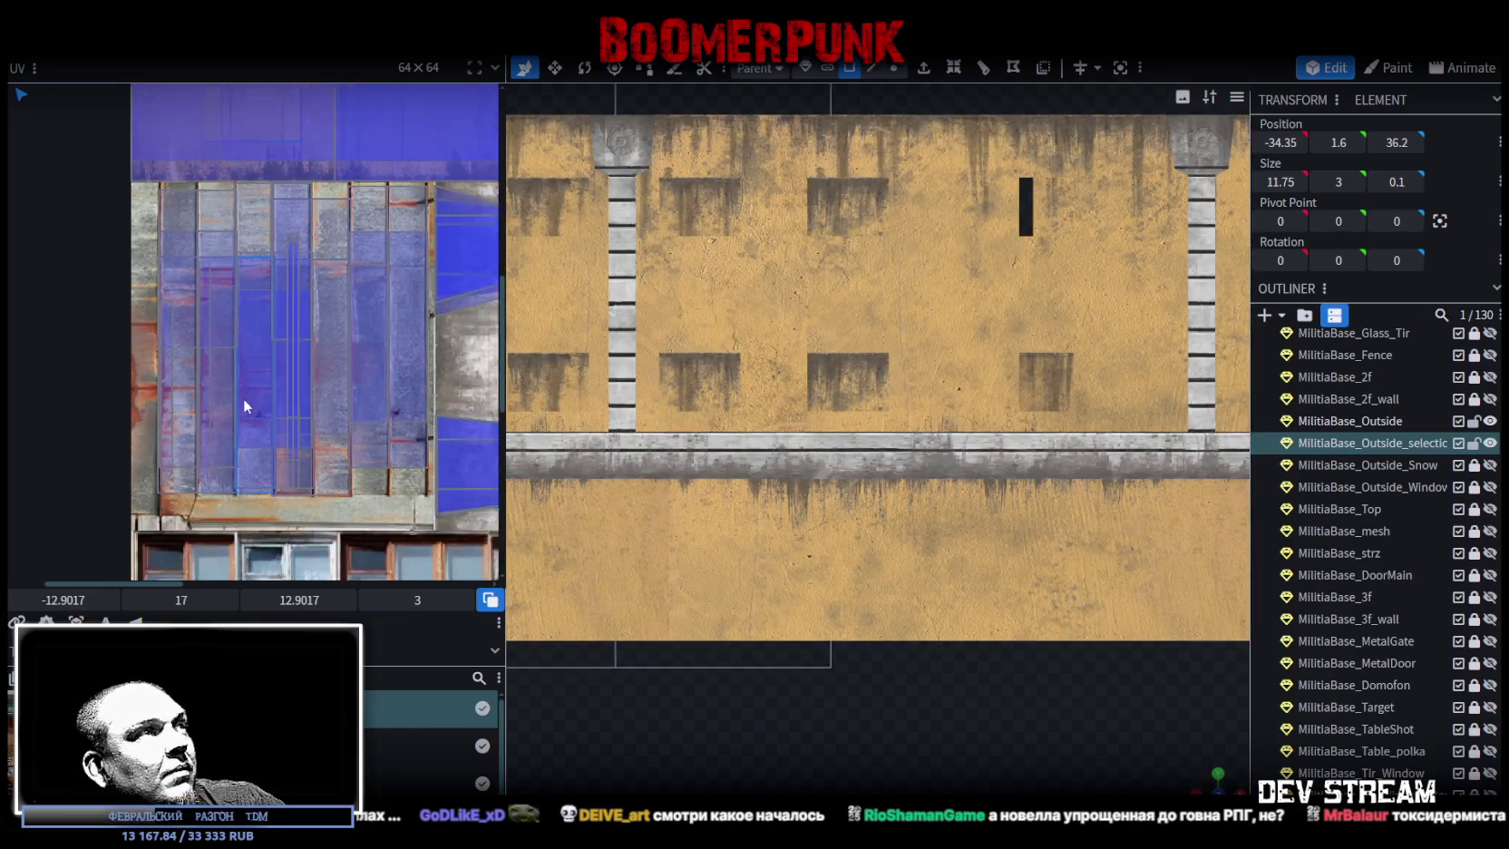
- Move the face's UV onto the metal panel texture, rotate it 90°, and resize it to fit
scroll(250, 397, "down", 3)
mouse_move(160, 269)
left_mouse_down()
mouse_move(439, 528)
mouse_move(228, 411)
left_mouse_up()
right_click(218, 392)
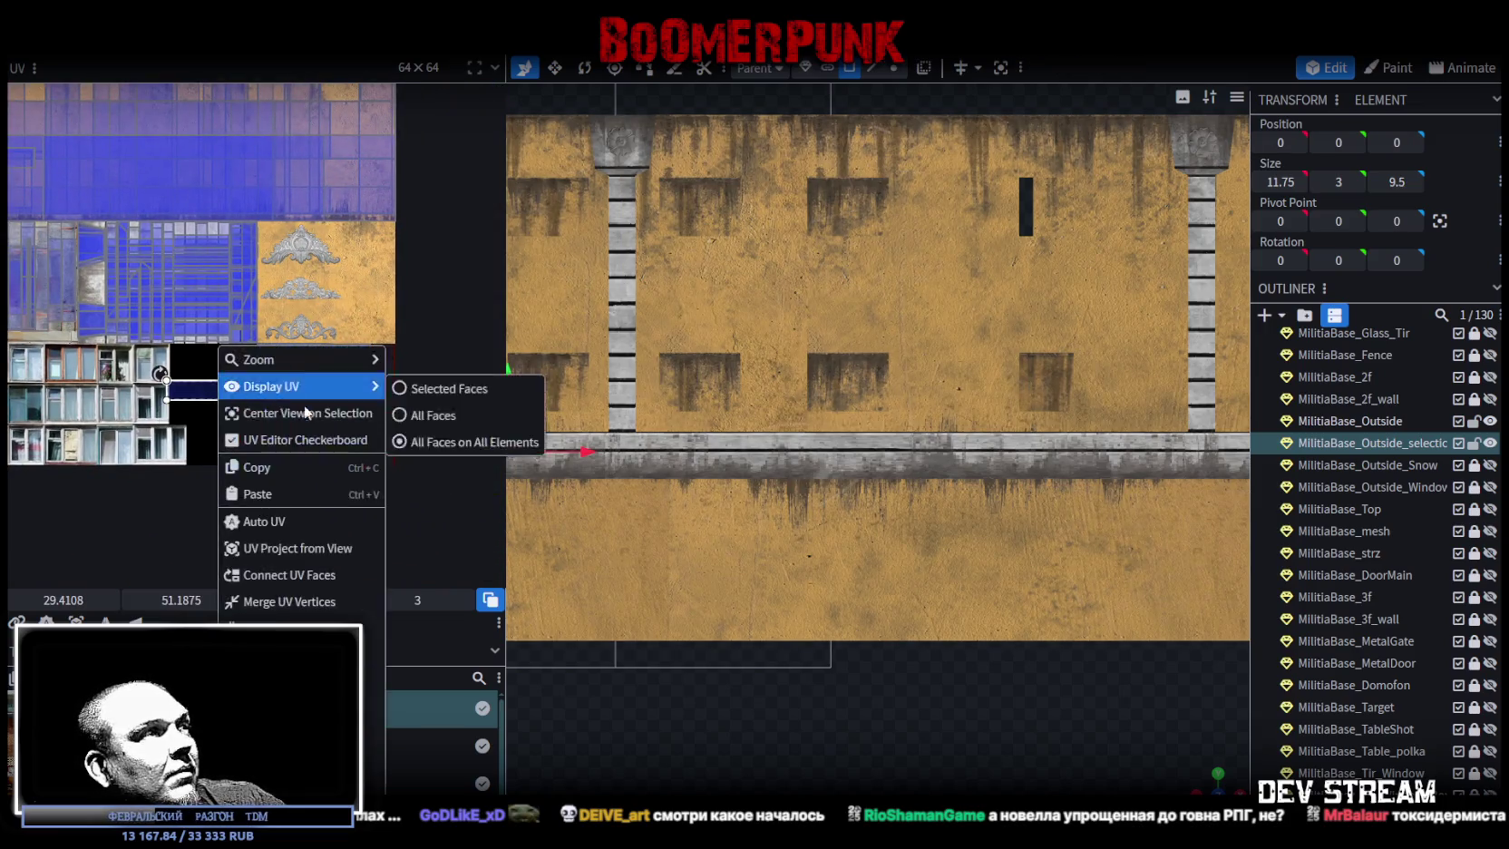
left_click(255, 477)
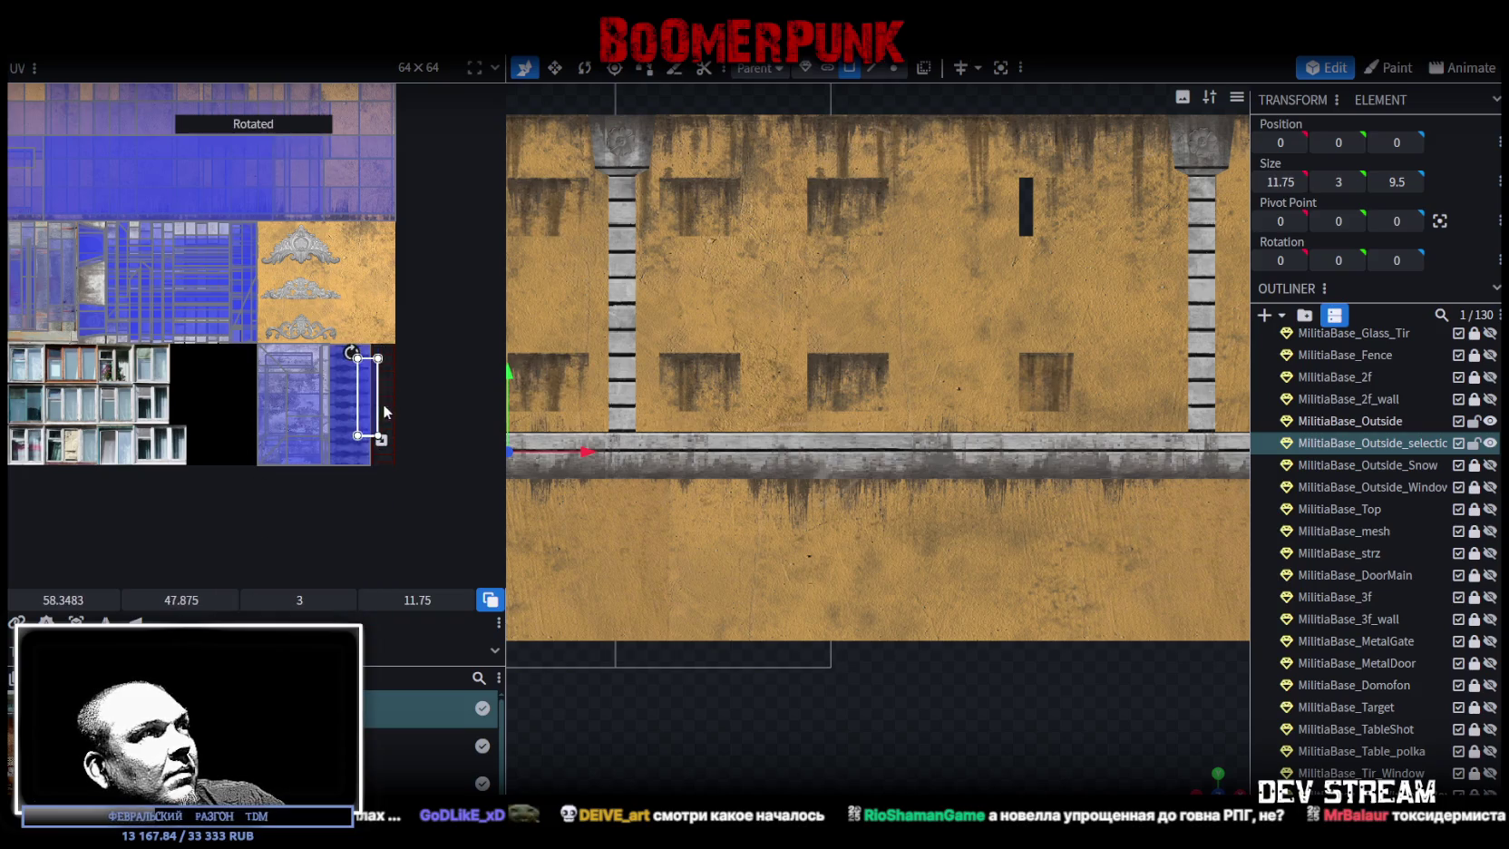
scroll(383, 404, "up", 8)
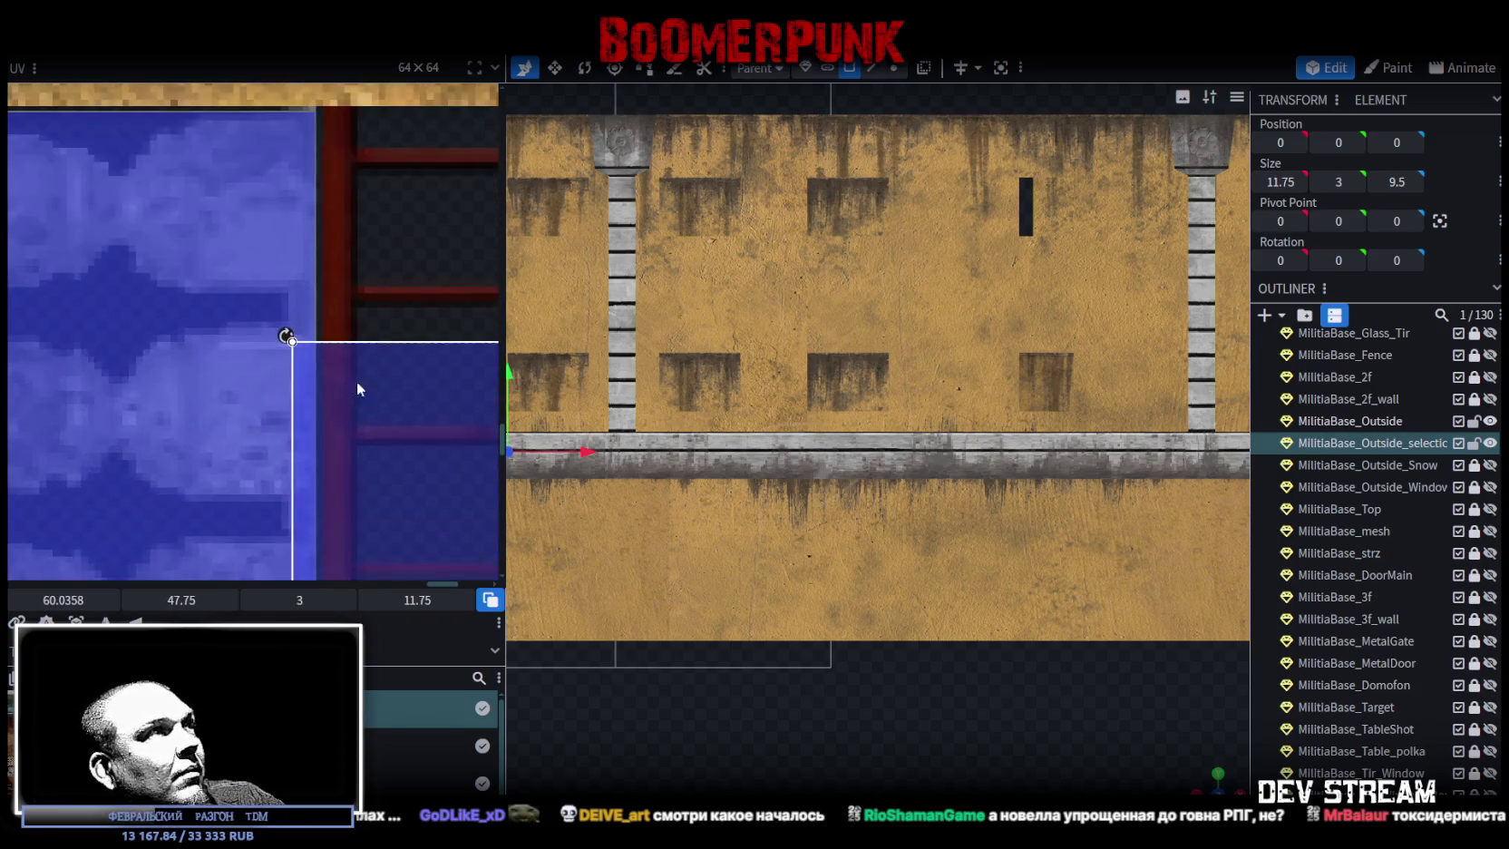
mouse_move(356, 389)
left_mouse_down()
mouse_move(392, 335)
mouse_move(394, 348)
left_mouse_up()
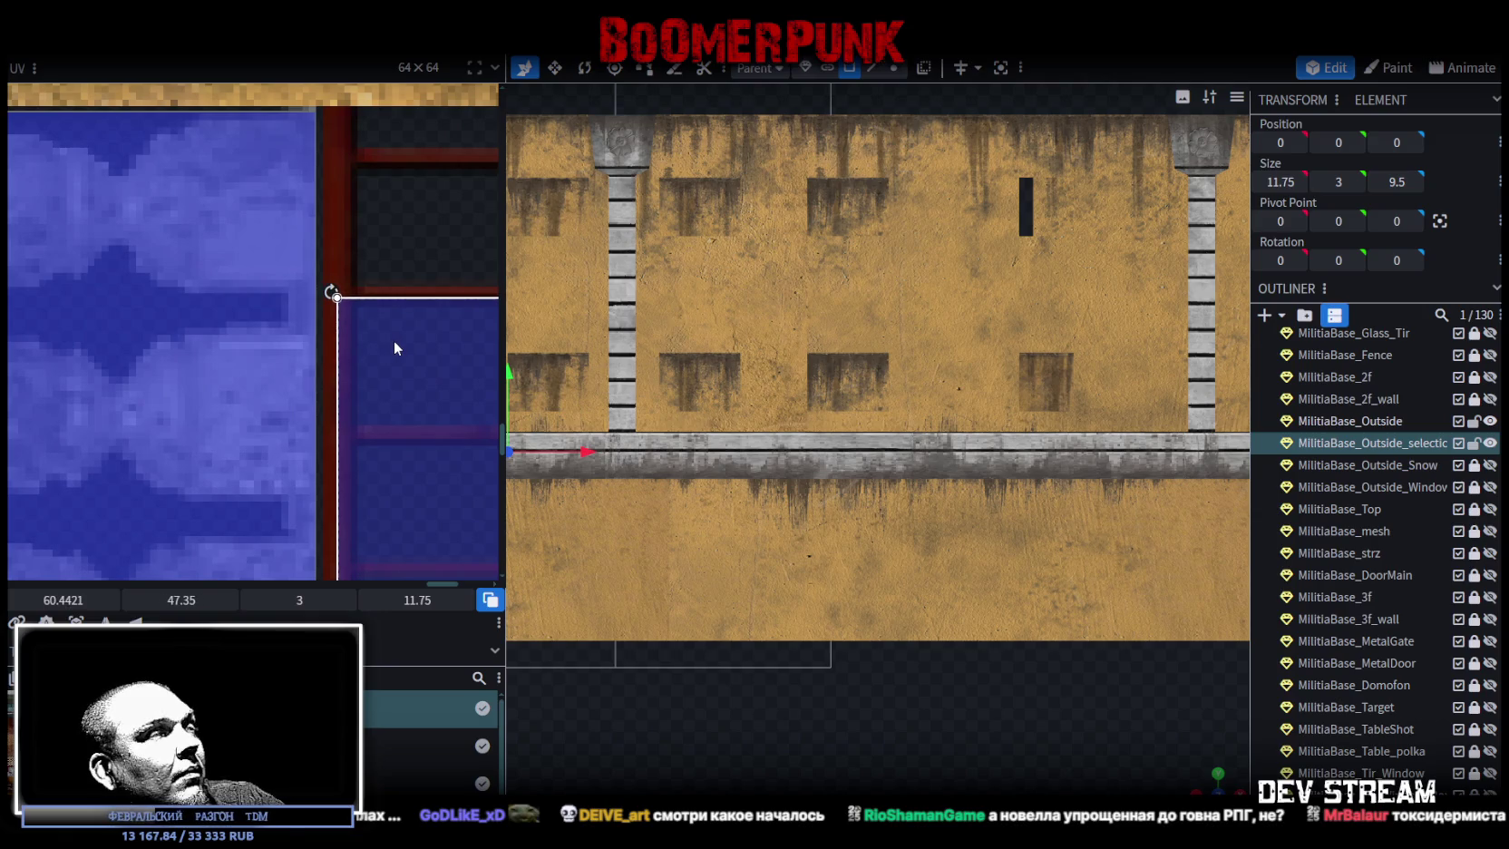
scroll(393, 339, "down", 3)
scroll(377, 544, "up", 5)
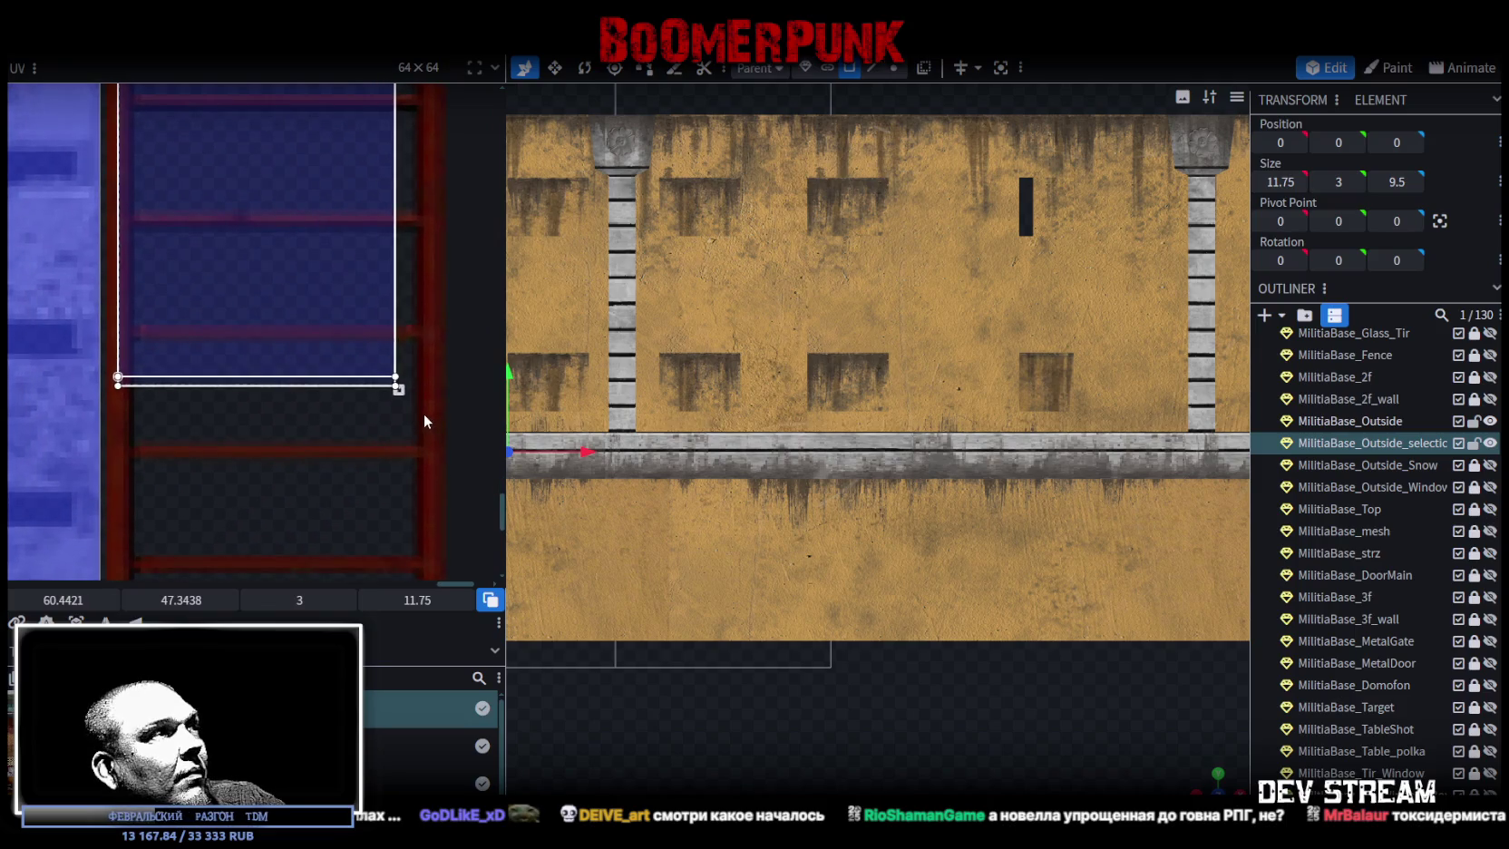
mouse_move(400, 390)
left_mouse_down()
mouse_move(431, 447)
mouse_move(439, 343)
left_mouse_up()
scroll(403, 333, "up", 2)
scroll(447, 381, "up", 2)
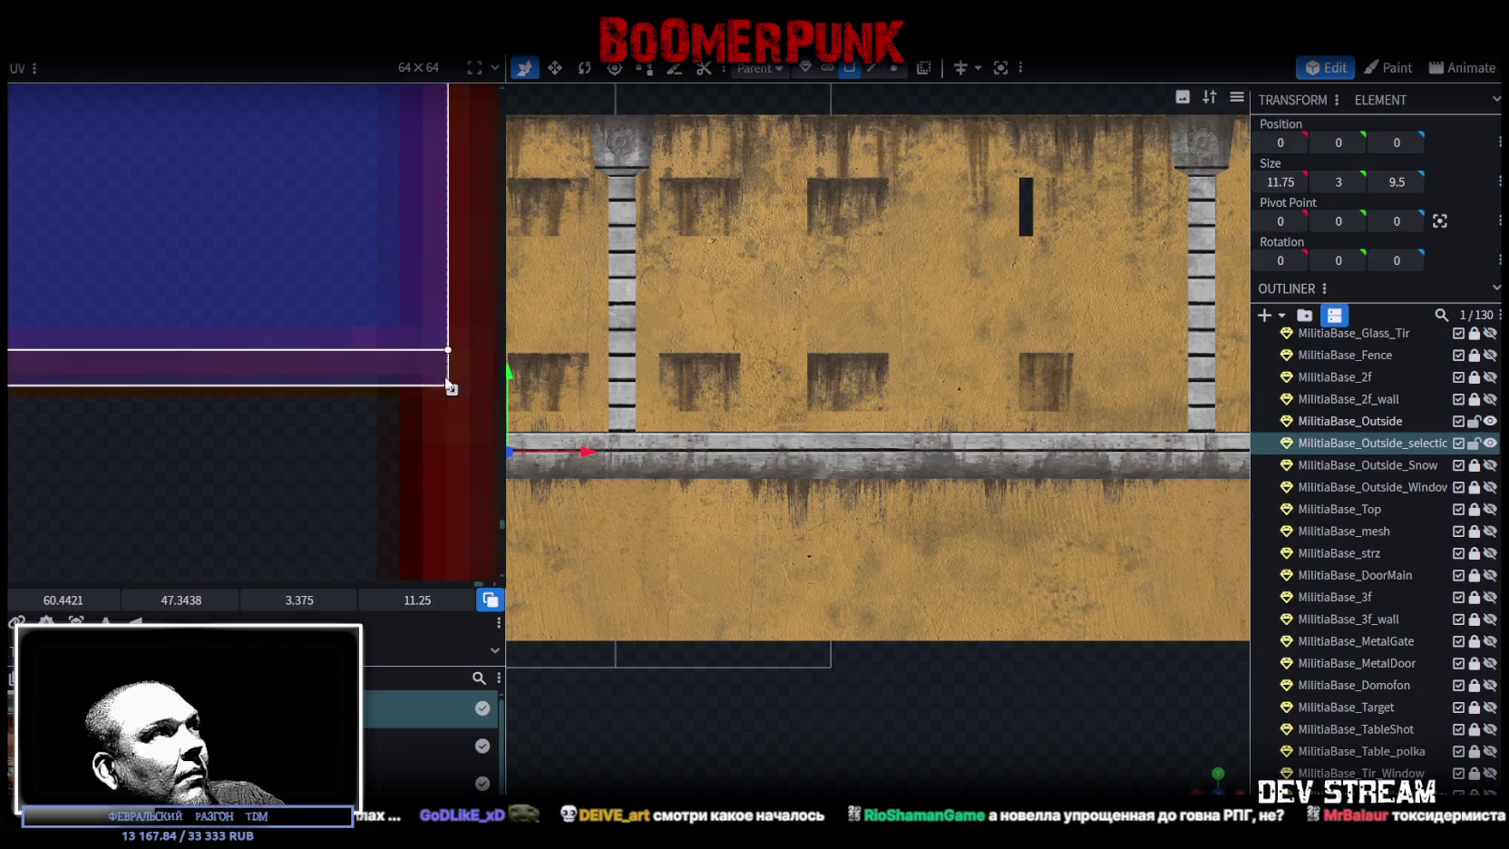
left_click_drag(452, 392, 439, 396)
- Centre the wall and snap to the flat numpad-3 side view
scroll(307, 449, "down", 2)
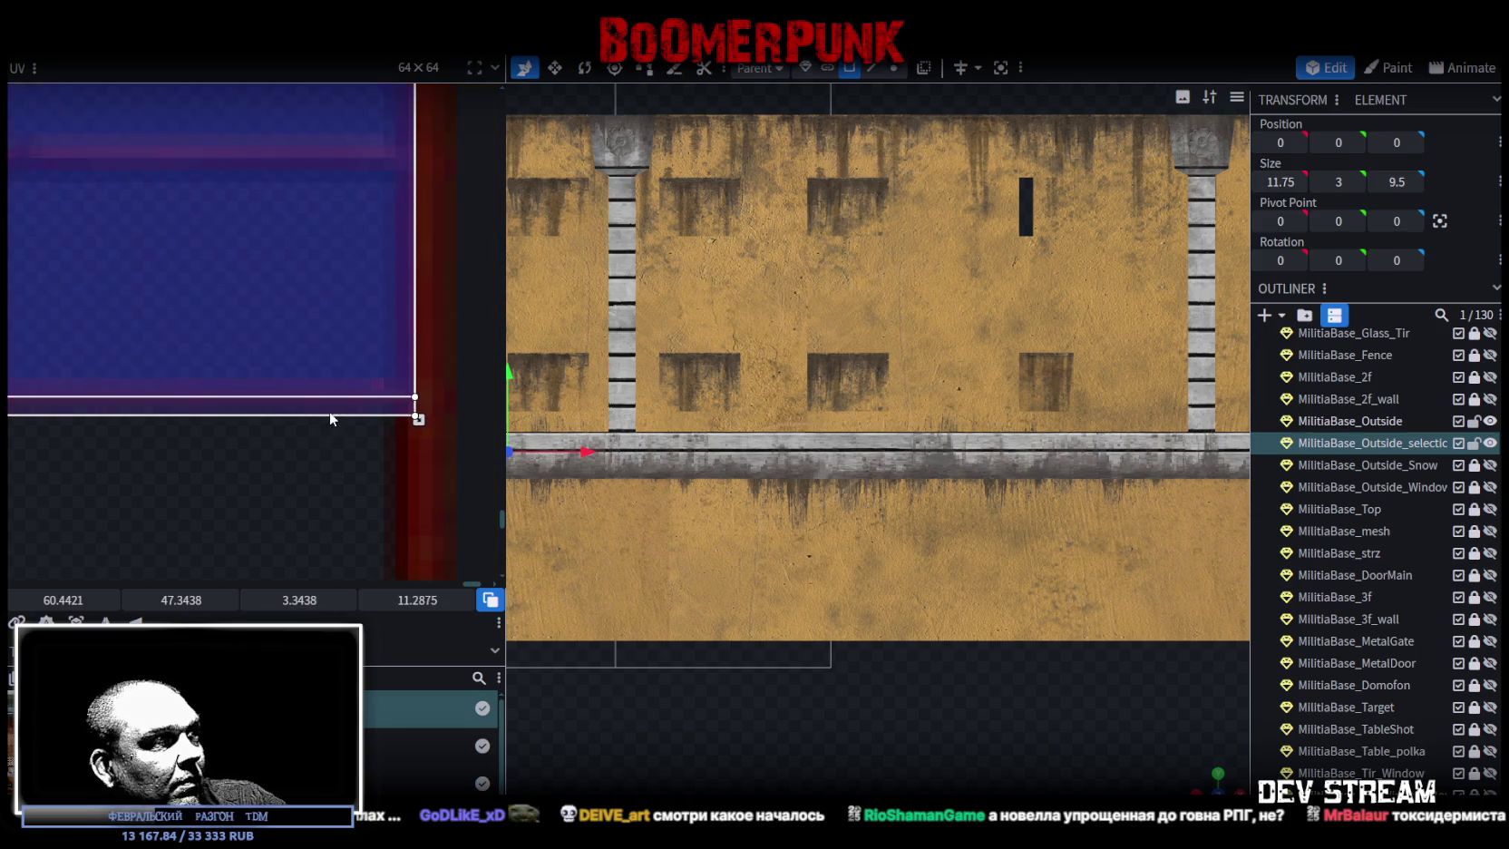
scroll(417, 418, "up", 1)
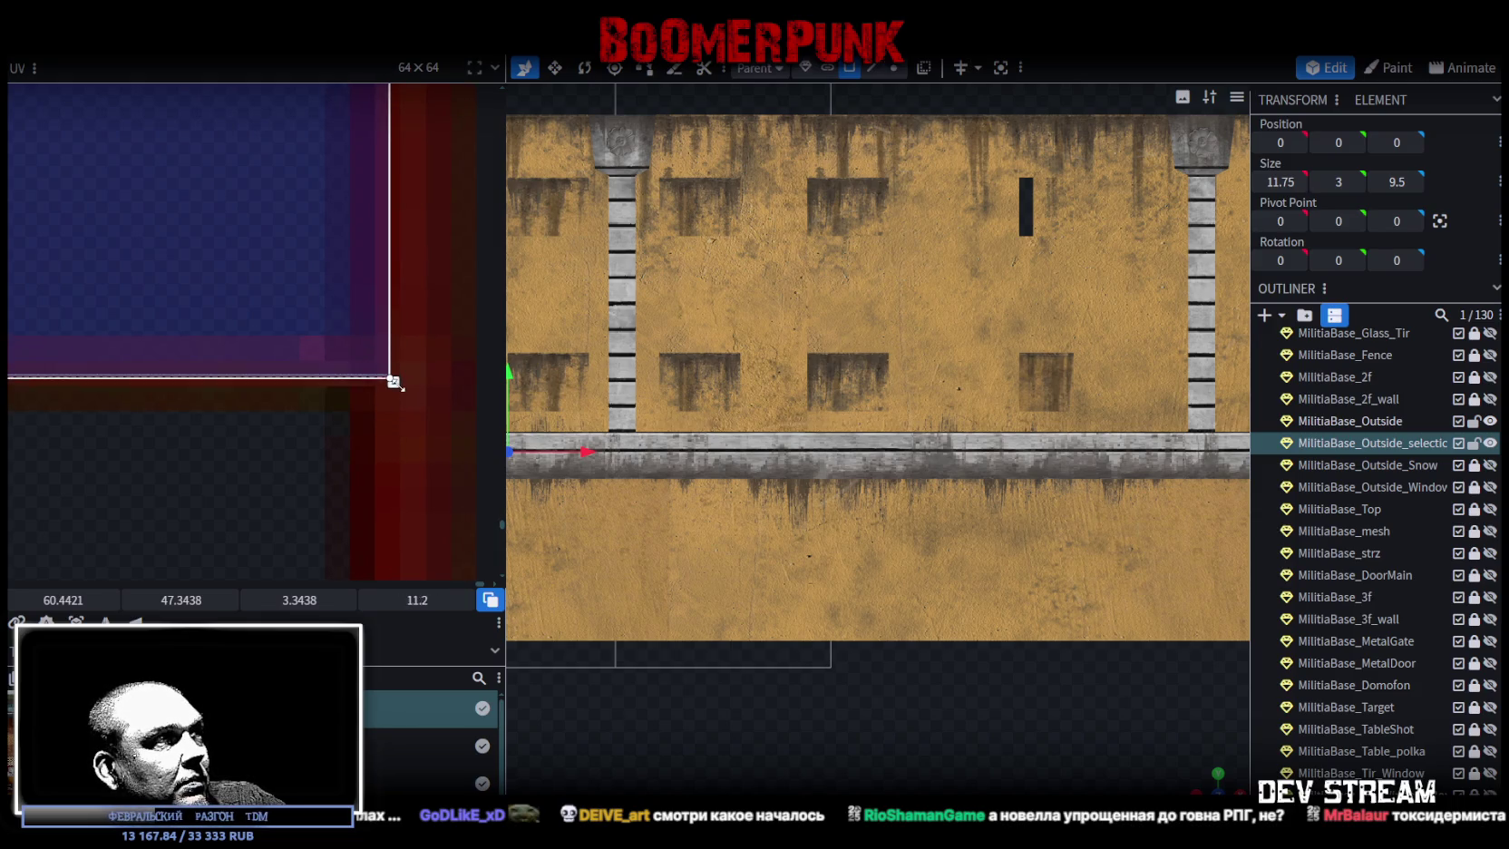
scroll(335, 454, "down", 3)
scroll(904, 681, "down", 3)
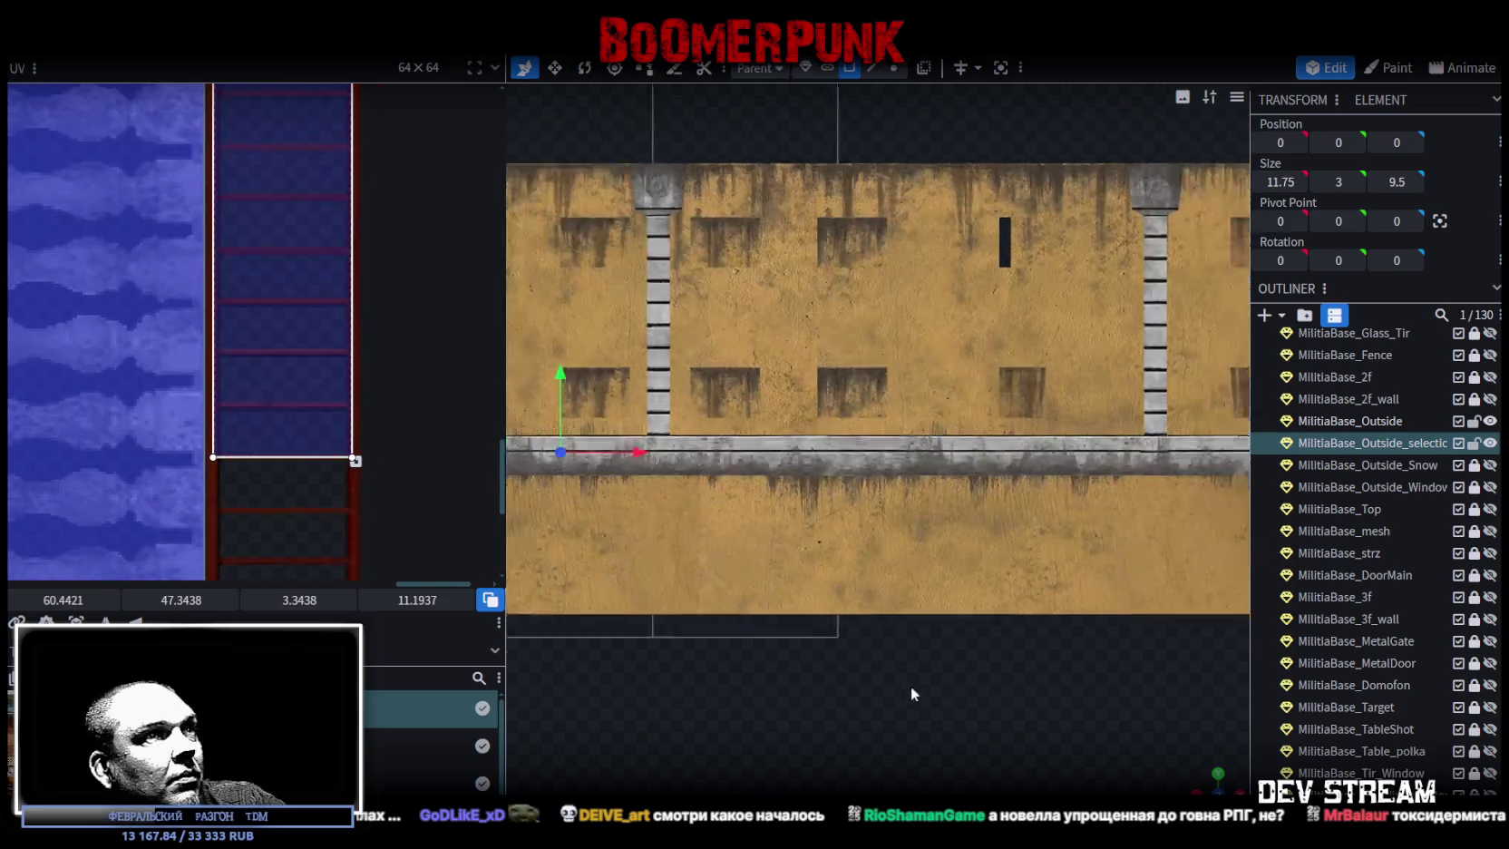
mouse_move(801, 721)
left_mouse_down()
mouse_move(952, 680)
mouse_move(1042, 709)
mouse_move(730, 543)
mouse_move(673, 611)
mouse_move(695, 637)
mouse_move(881, 632)
mouse_move(978, 604)
mouse_move(1115, 490)
left_mouse_up()
key("KP_3")
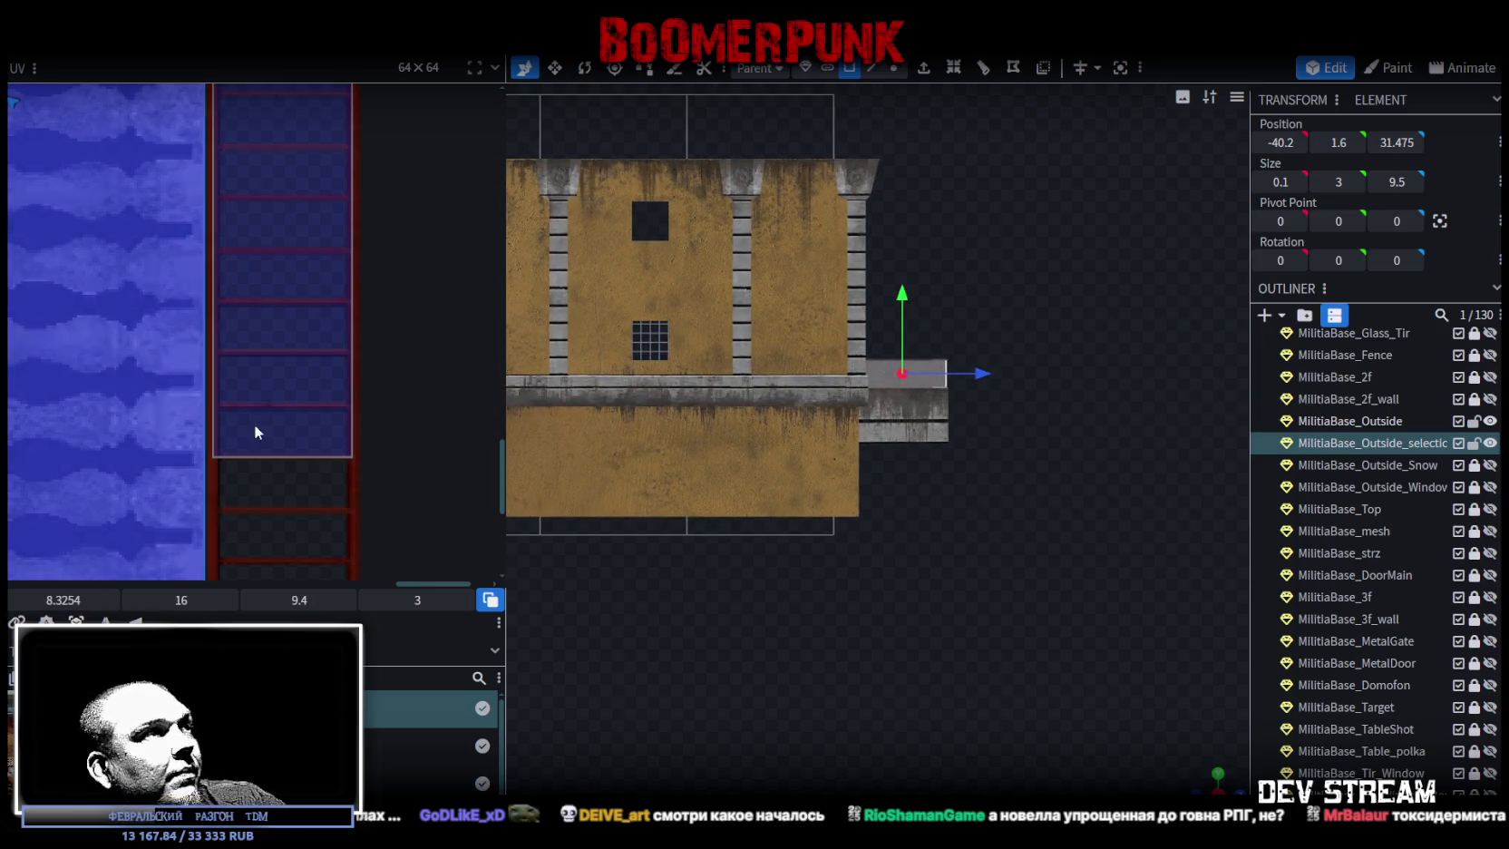
- Move the railing panel's UV area onto the rusty railing bars texture
scroll(257, 432, "down", 5)
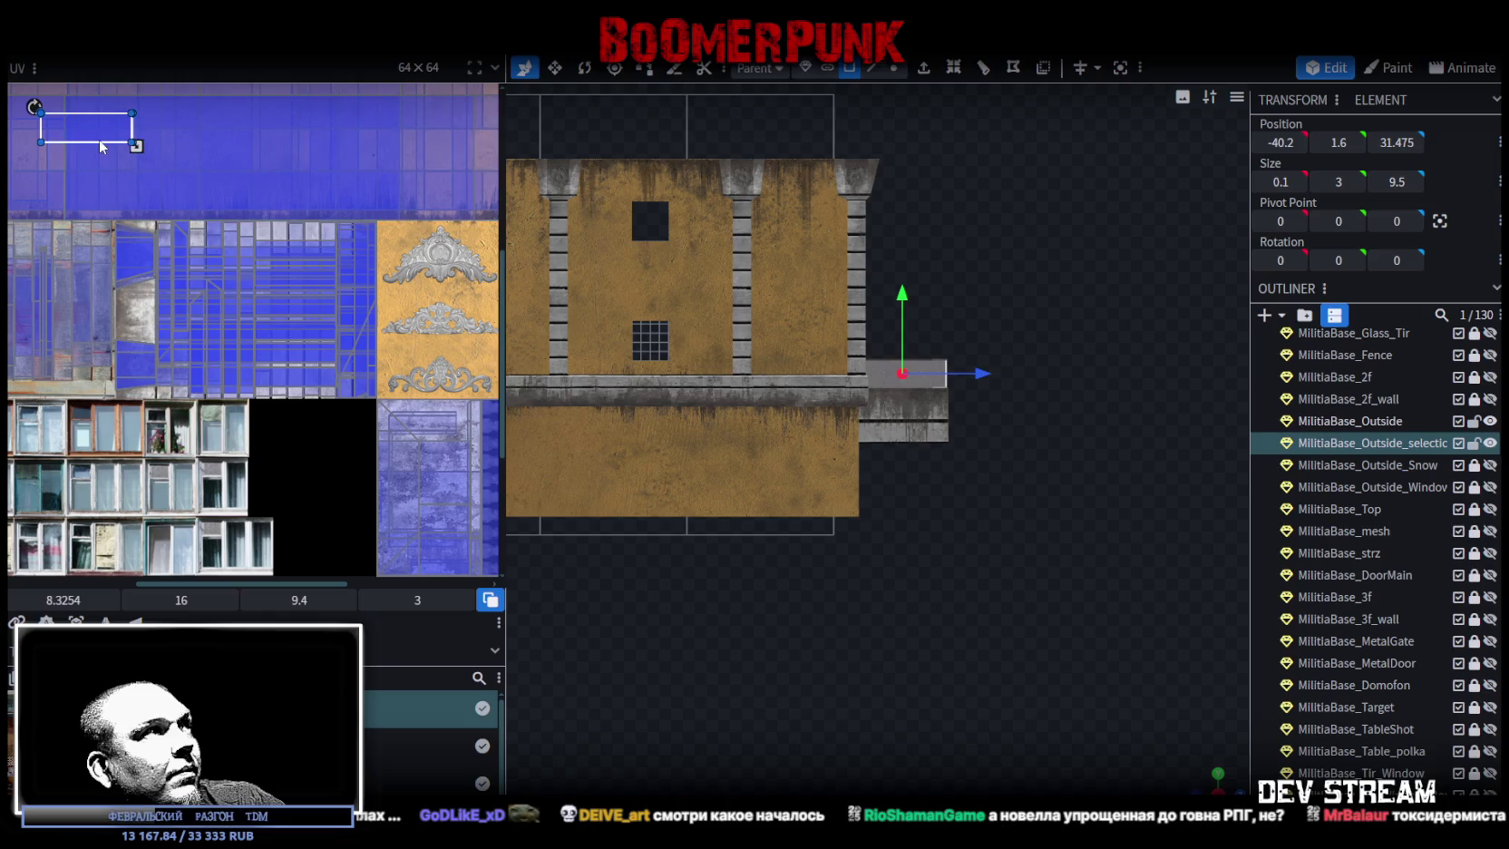
mouse_move(101, 147)
left_mouse_down()
mouse_move(344, 424)
mouse_move(373, 506)
mouse_move(159, 463)
mouse_move(225, 449)
left_mouse_up()
right_click(203, 436)
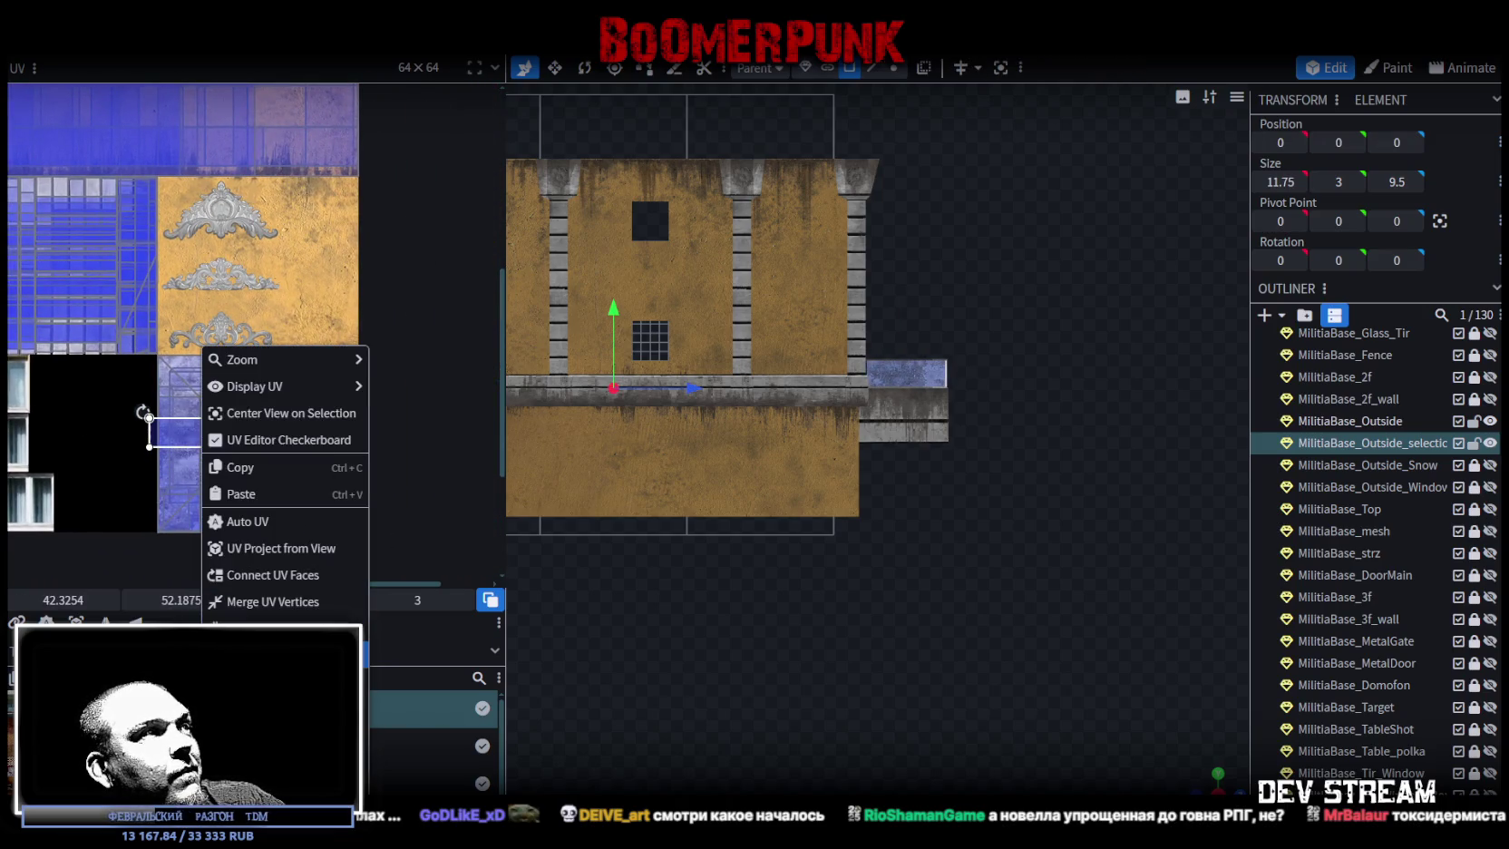
left_click_drag(195, 431, 328, 395)
scroll(324, 393, "up", 3)
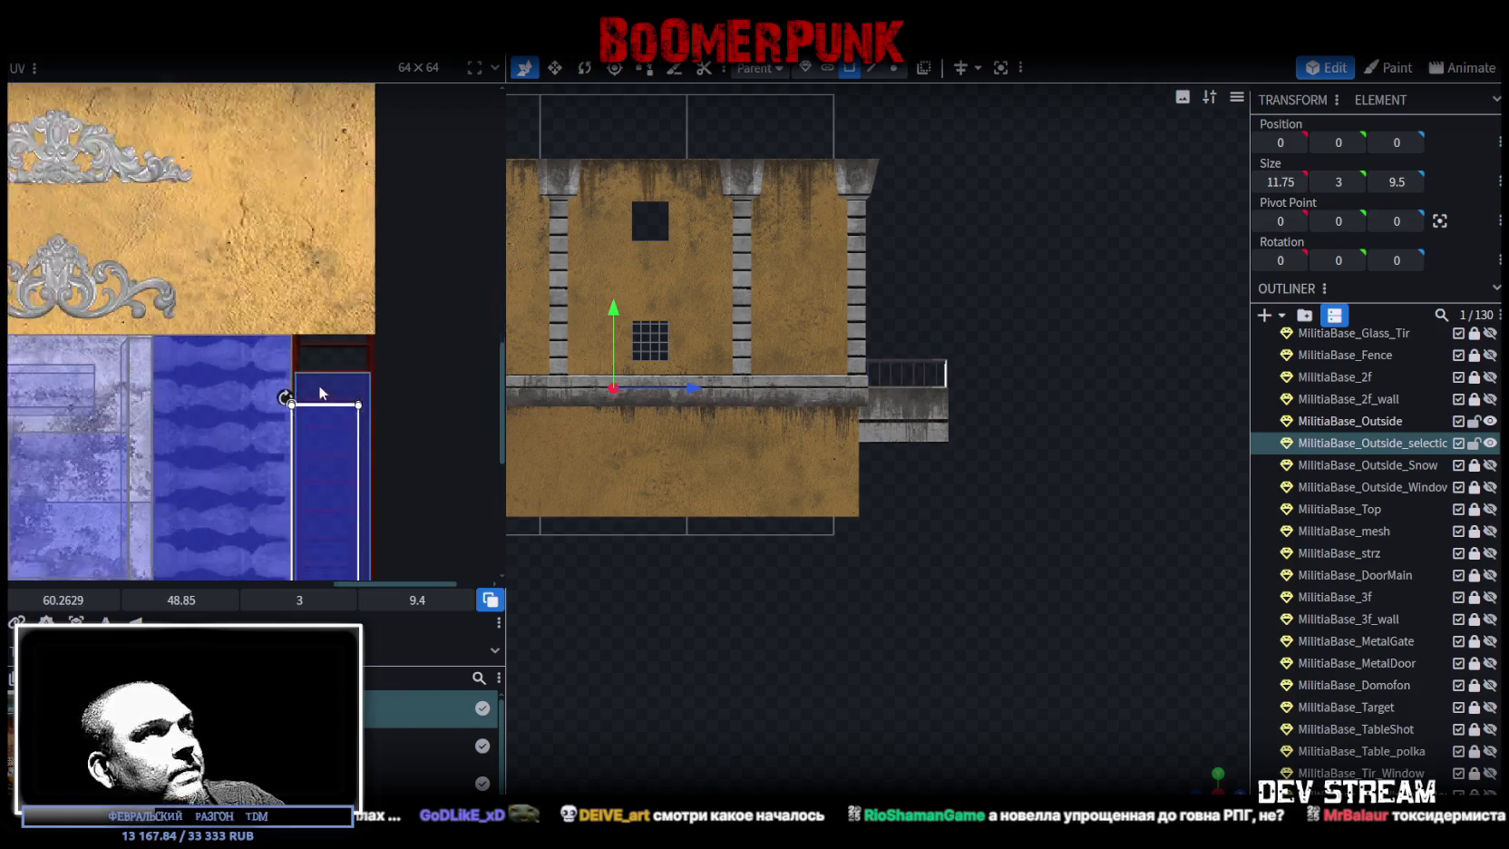
scroll(323, 393, "up", 5)
mouse_move(225, 477)
left_mouse_down()
mouse_move(242, 377)
mouse_move(215, 372)
mouse_move(220, 399)
mouse_move(219, 303)
mouse_move(280, 330)
mouse_move(226, 533)
mouse_move(287, 313)
mouse_move(290, 438)
mouse_move(290, 410)
mouse_move(228, 397)
mouse_move(236, 489)
mouse_move(252, 394)
mouse_move(256, 419)
left_mouse_up()
- Align and resize the railing UV to 3.35 × 9.6907 at 60.4379, 46.2531, checking from an angle
scroll(232, 444, "up", 3)
scroll(256, 418, "down", 3)
scroll(272, 381, "down", 2)
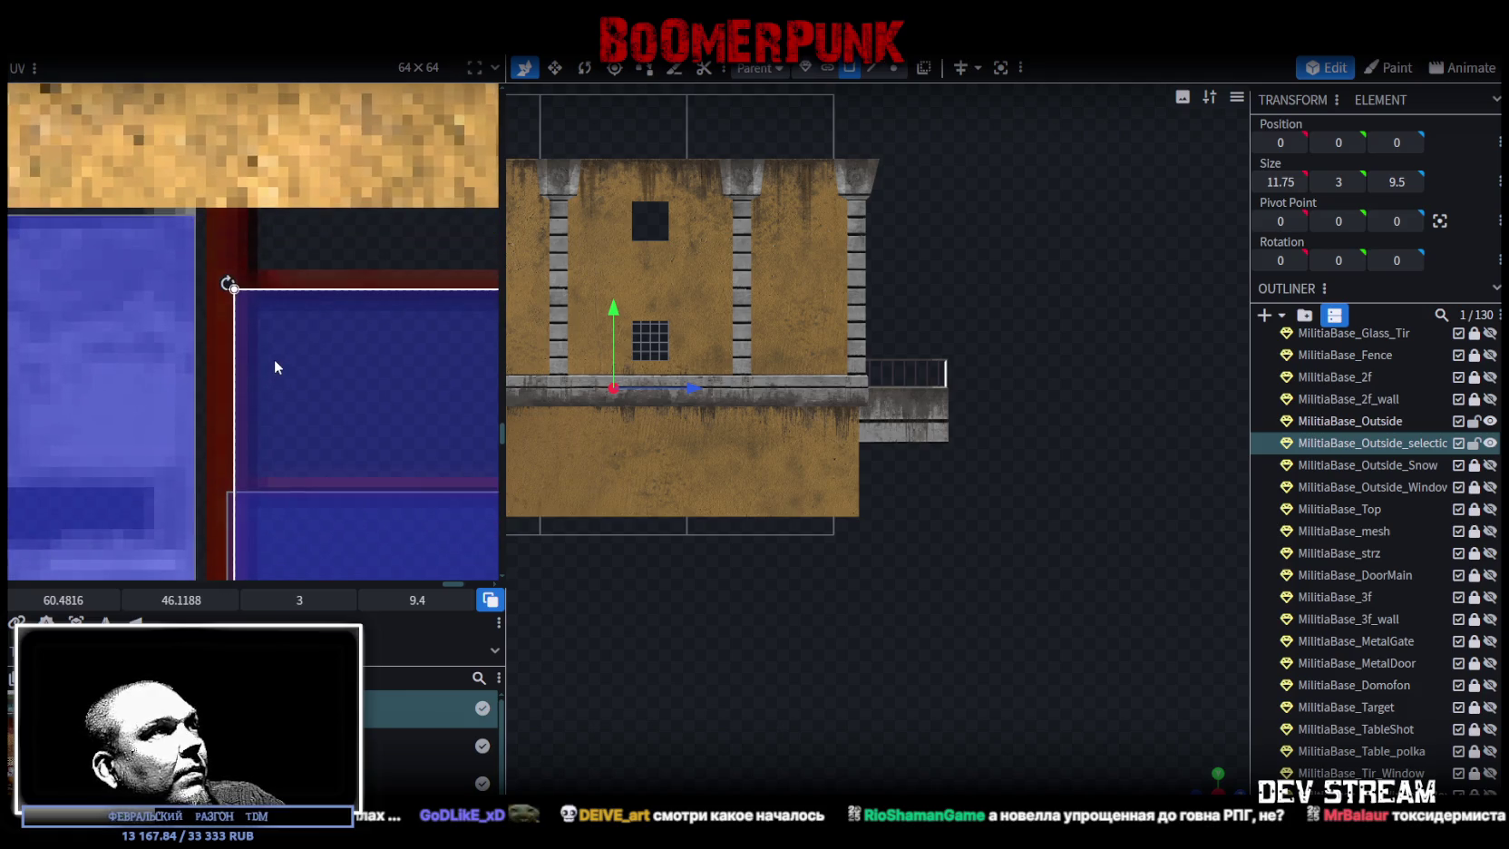
left_click_drag(274, 365, 272, 372)
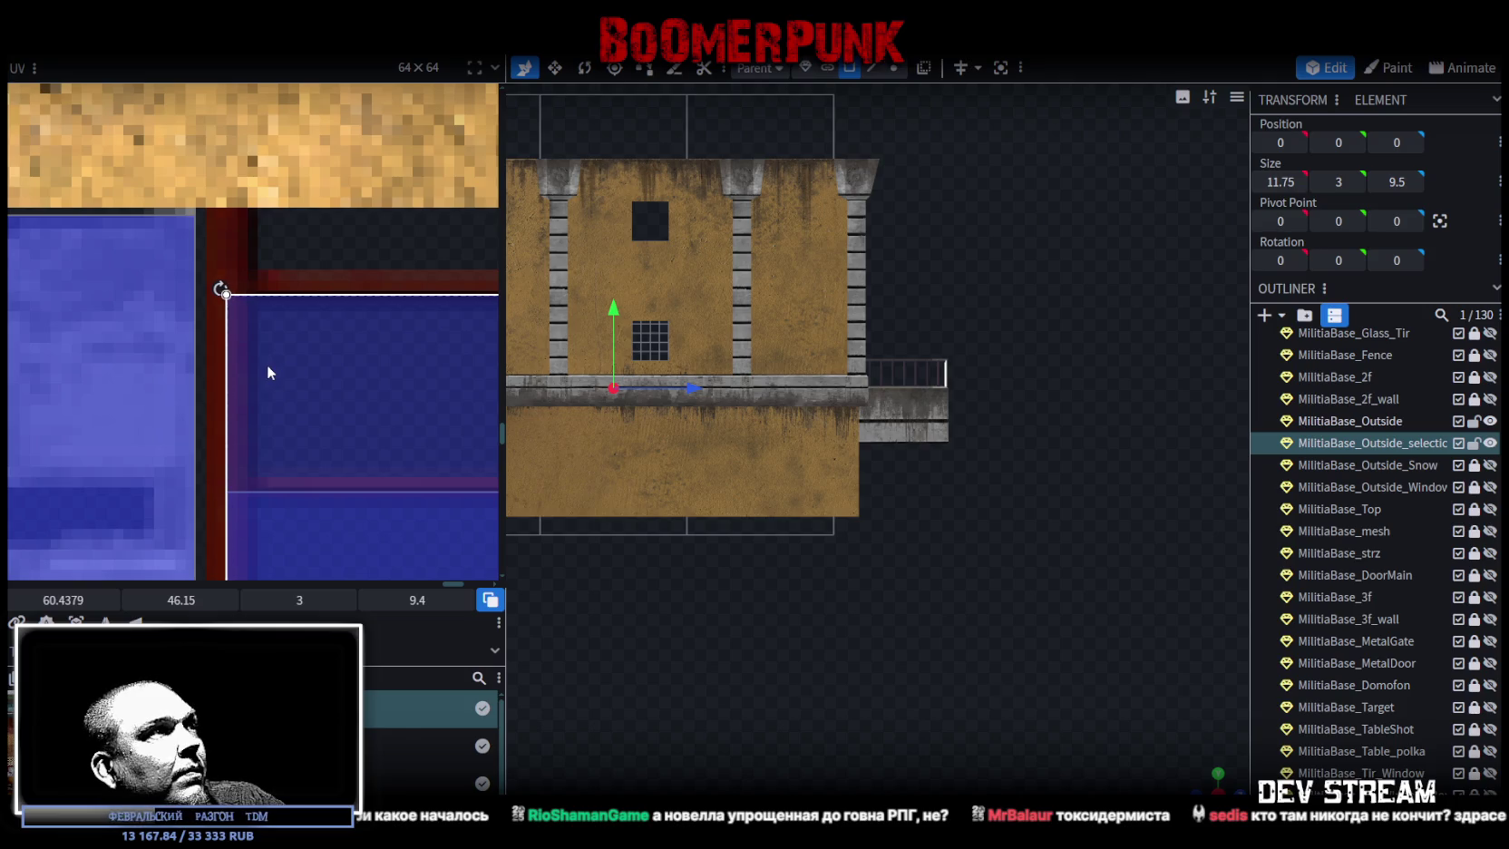
scroll(134, 323, "down", 5)
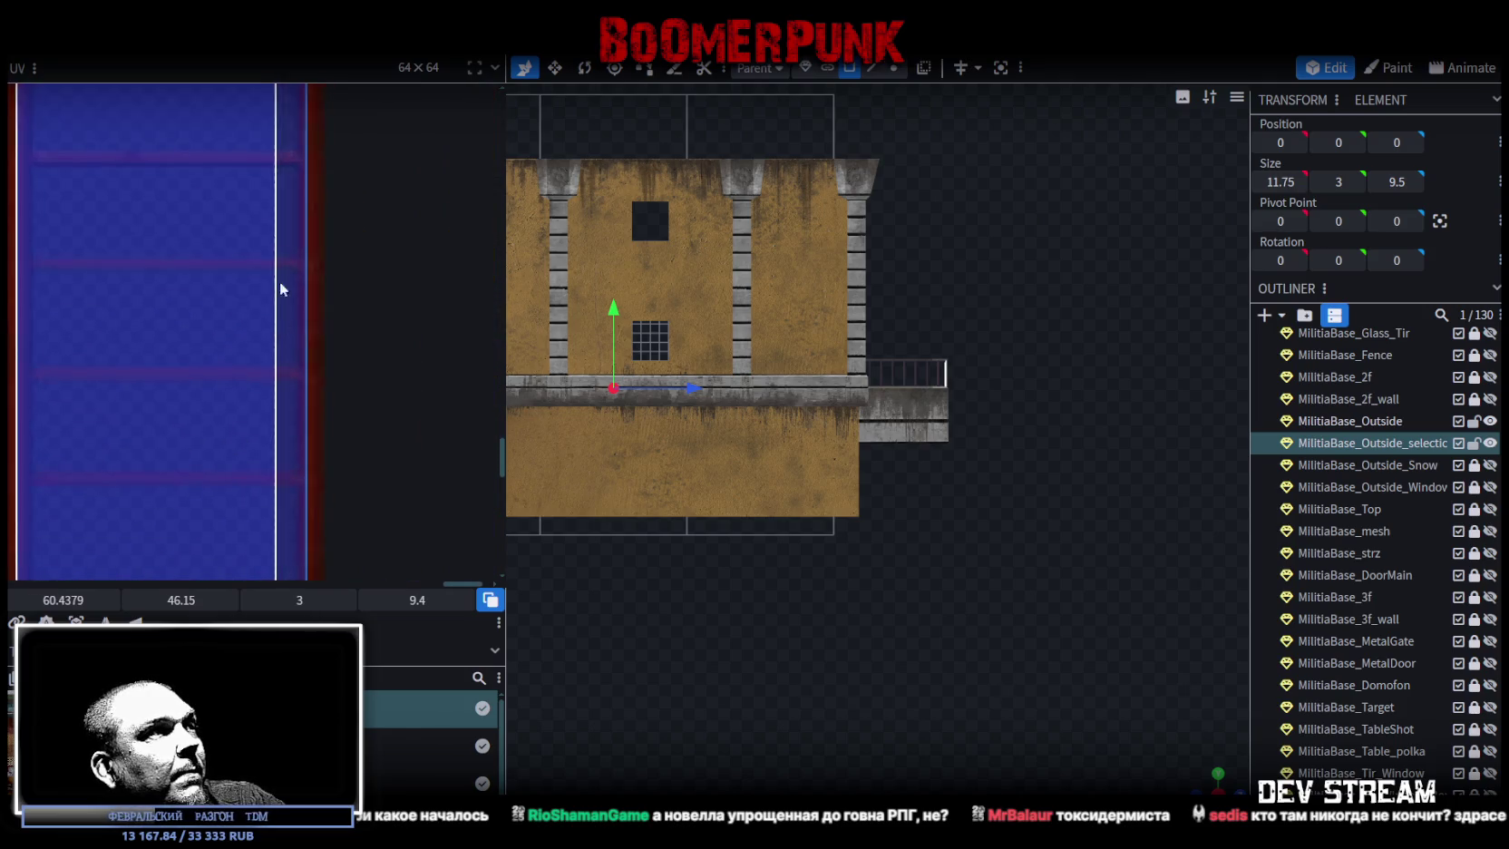
scroll(331, 481, "down", 1)
scroll(272, 399, "up", 2)
left_click_drag(244, 372, 316, 442)
scroll(1073, 592, "up", 3)
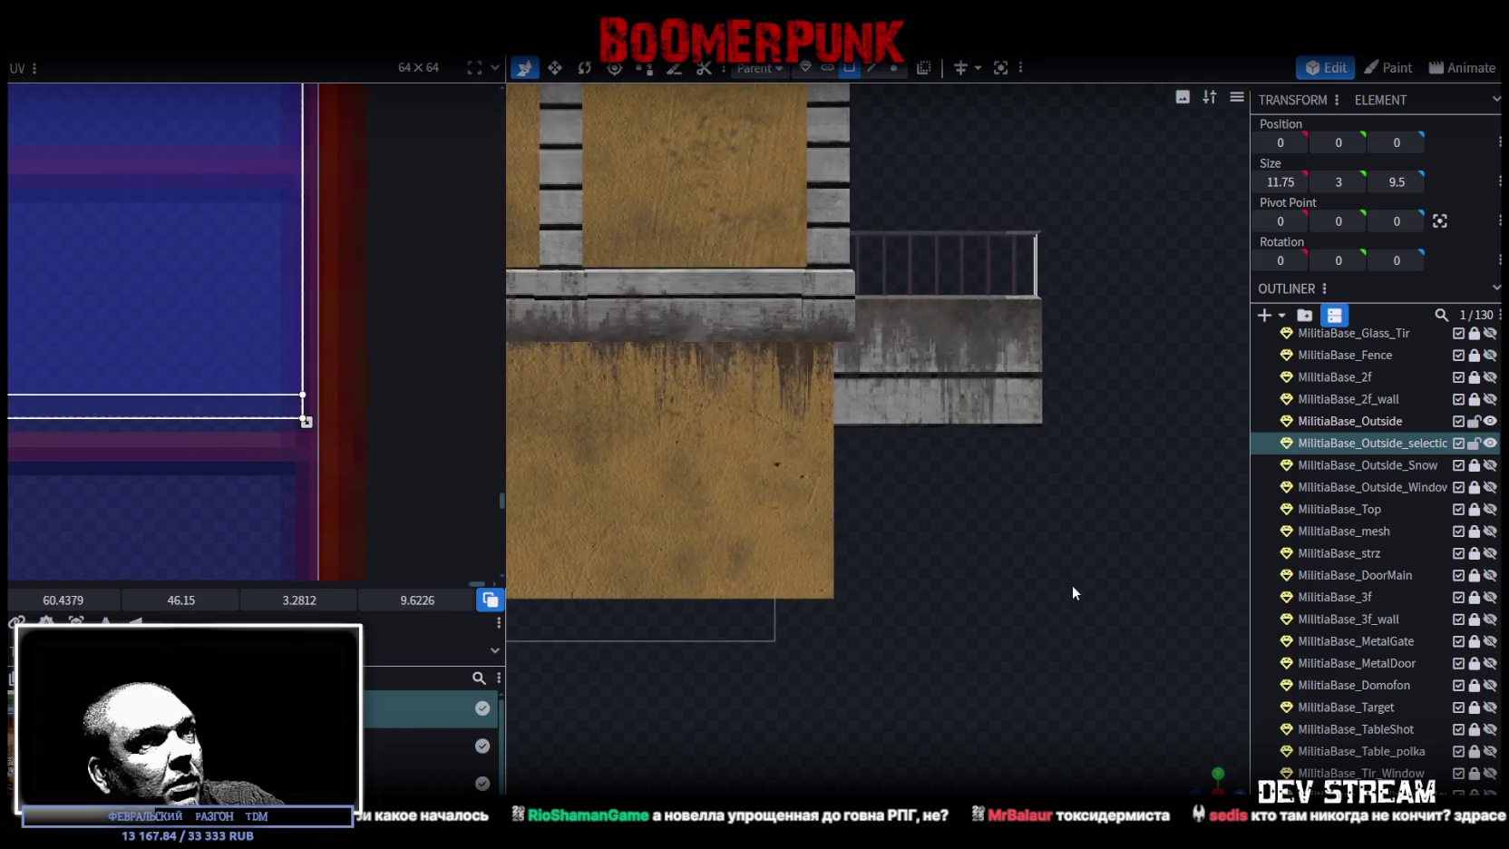
mouse_move(1207, 782)
left_mouse_down()
mouse_move(964, 665)
mouse_move(944, 758)
left_mouse_up()
mouse_move(306, 422)
left_mouse_down()
mouse_move(320, 423)
mouse_move(330, 364)
mouse_move(324, 307)
mouse_move(299, 437)
mouse_move(322, 438)
left_mouse_up()
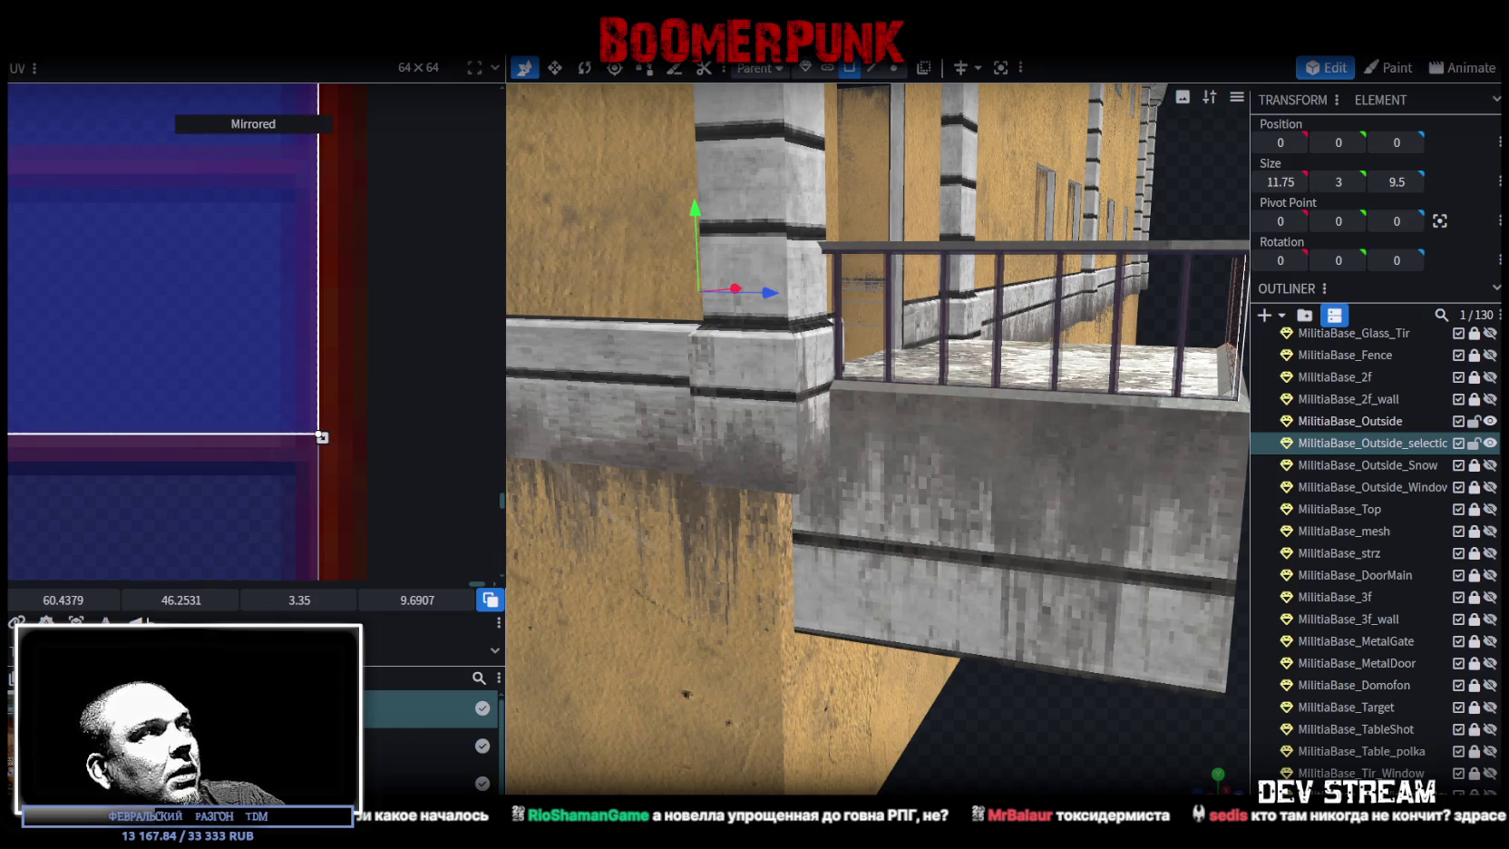
- Shift the railing UV up and adjust its top and bottom edges
scroll(348, 451, "down", 3)
scroll(333, 427, "up", 5)
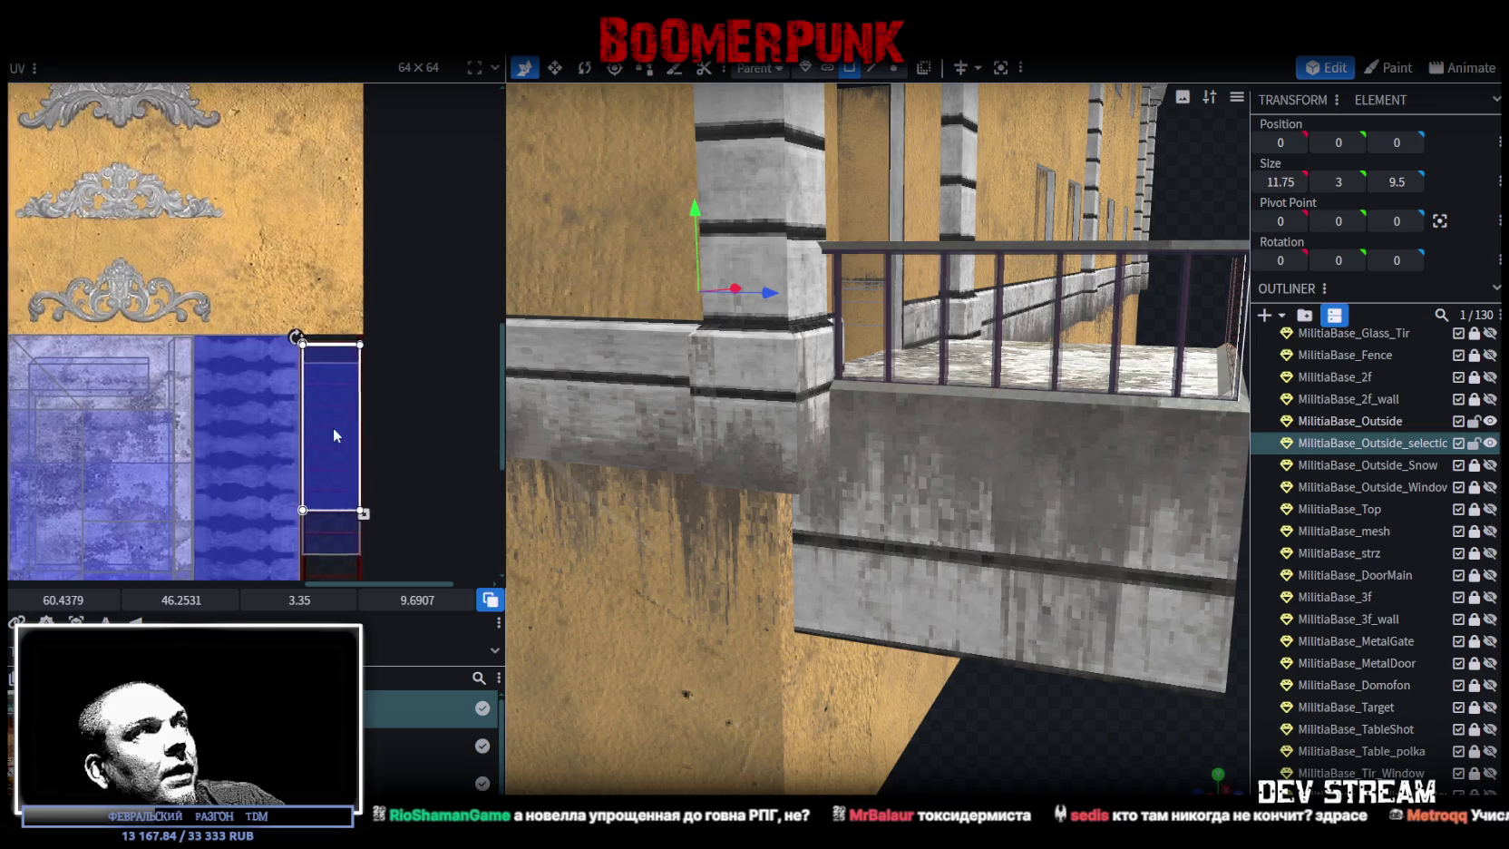
scroll(292, 359, "up", 1)
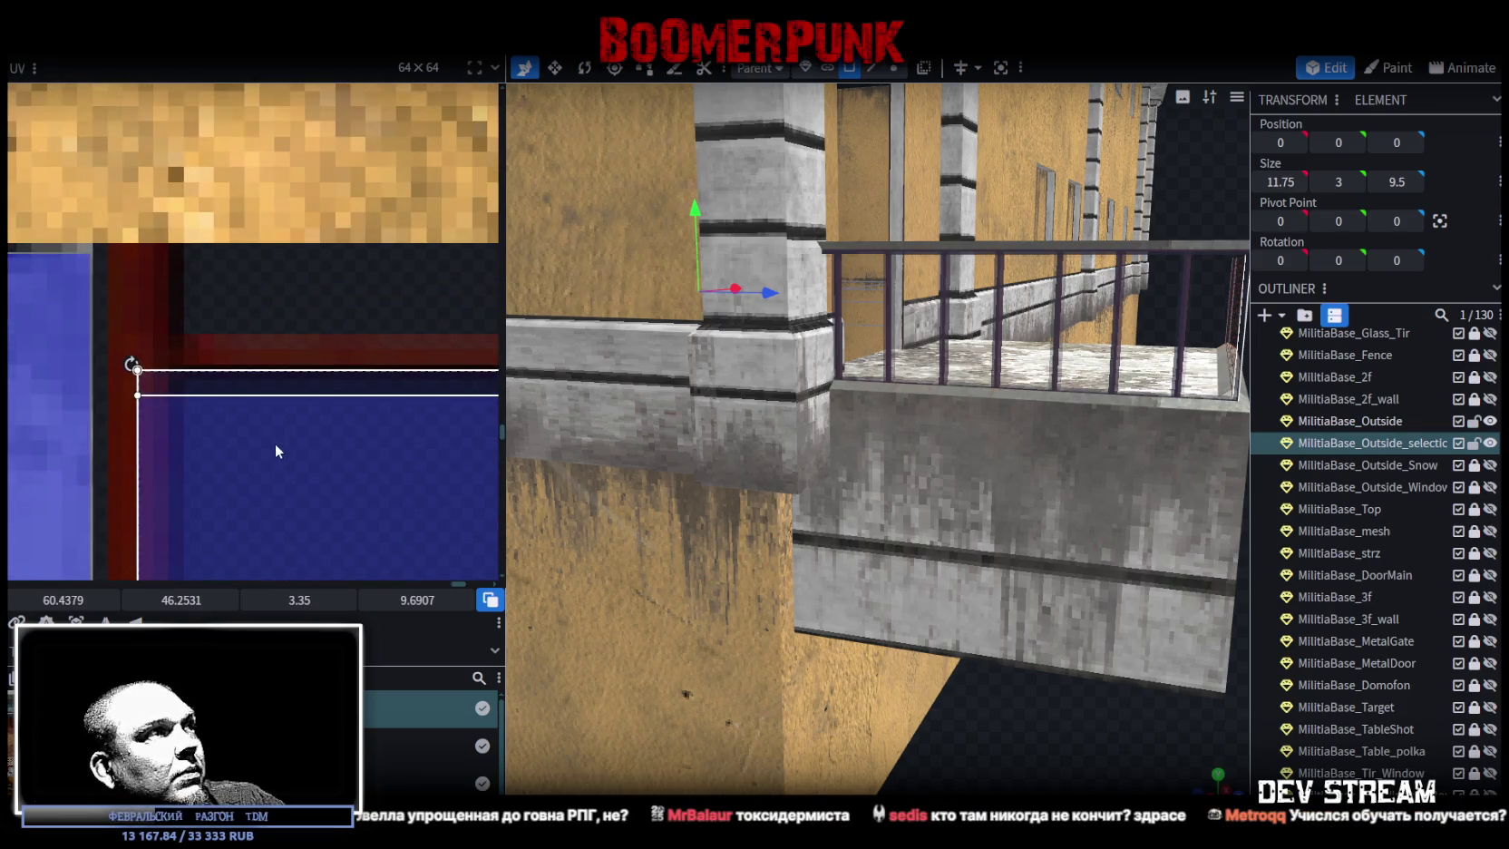
left_click_drag(271, 445, 262, 454)
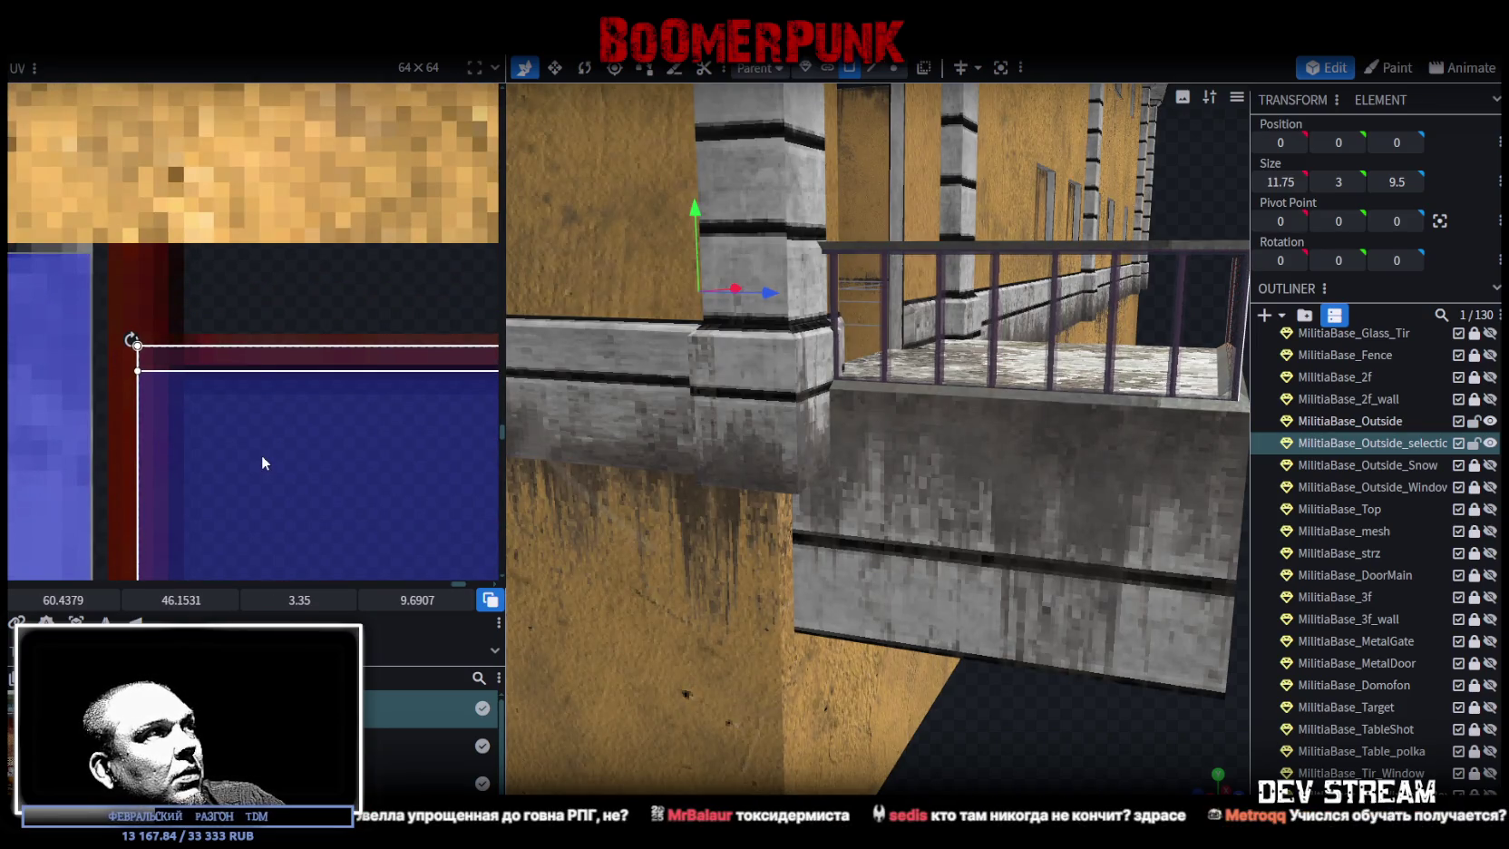
left_click_drag(252, 363, 251, 424)
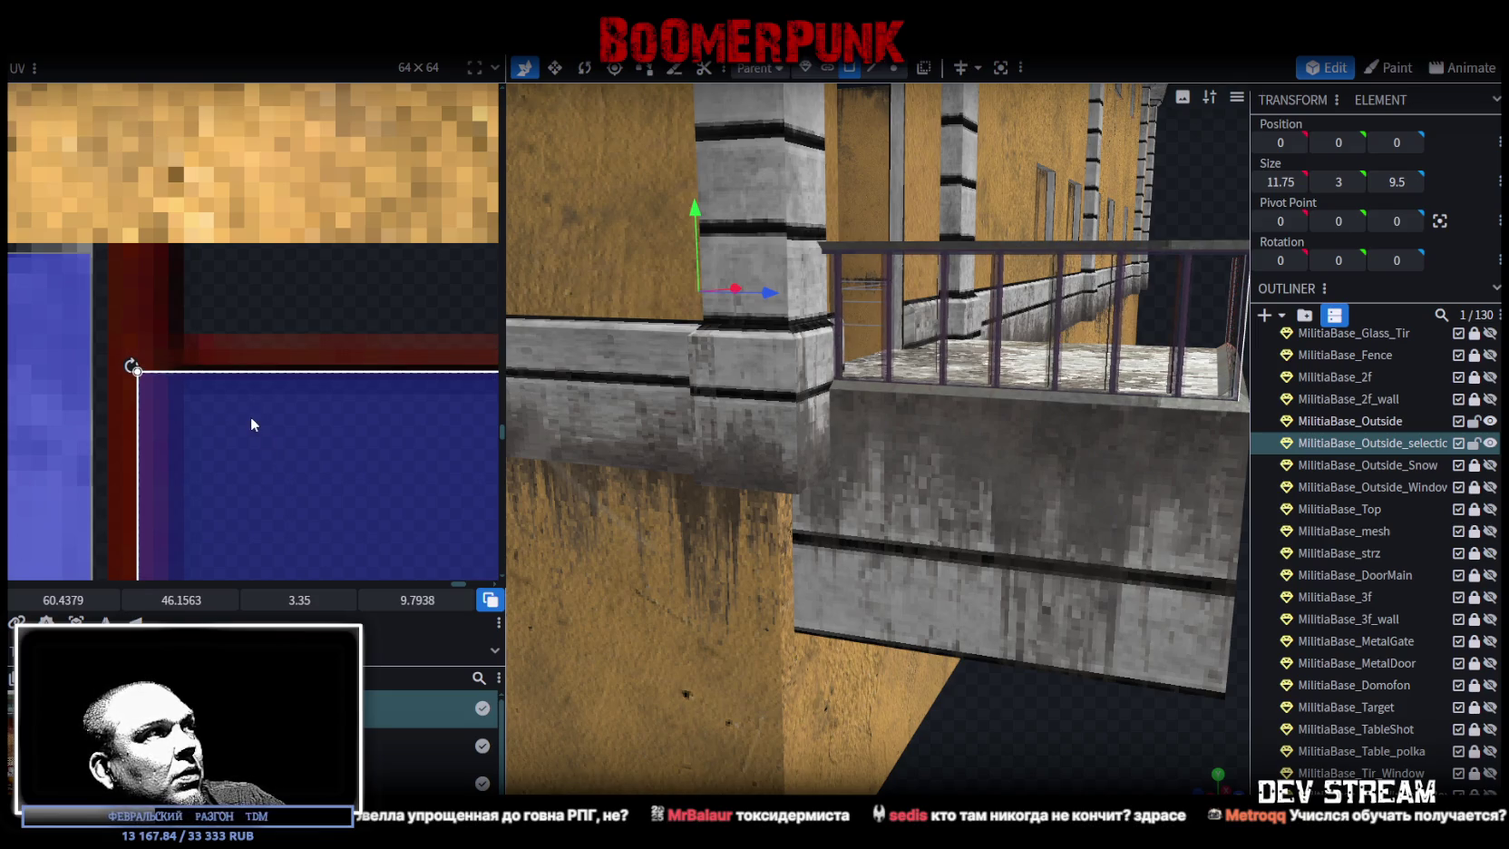
scroll(255, 456, "down", 2)
scroll(295, 486, "down", 5)
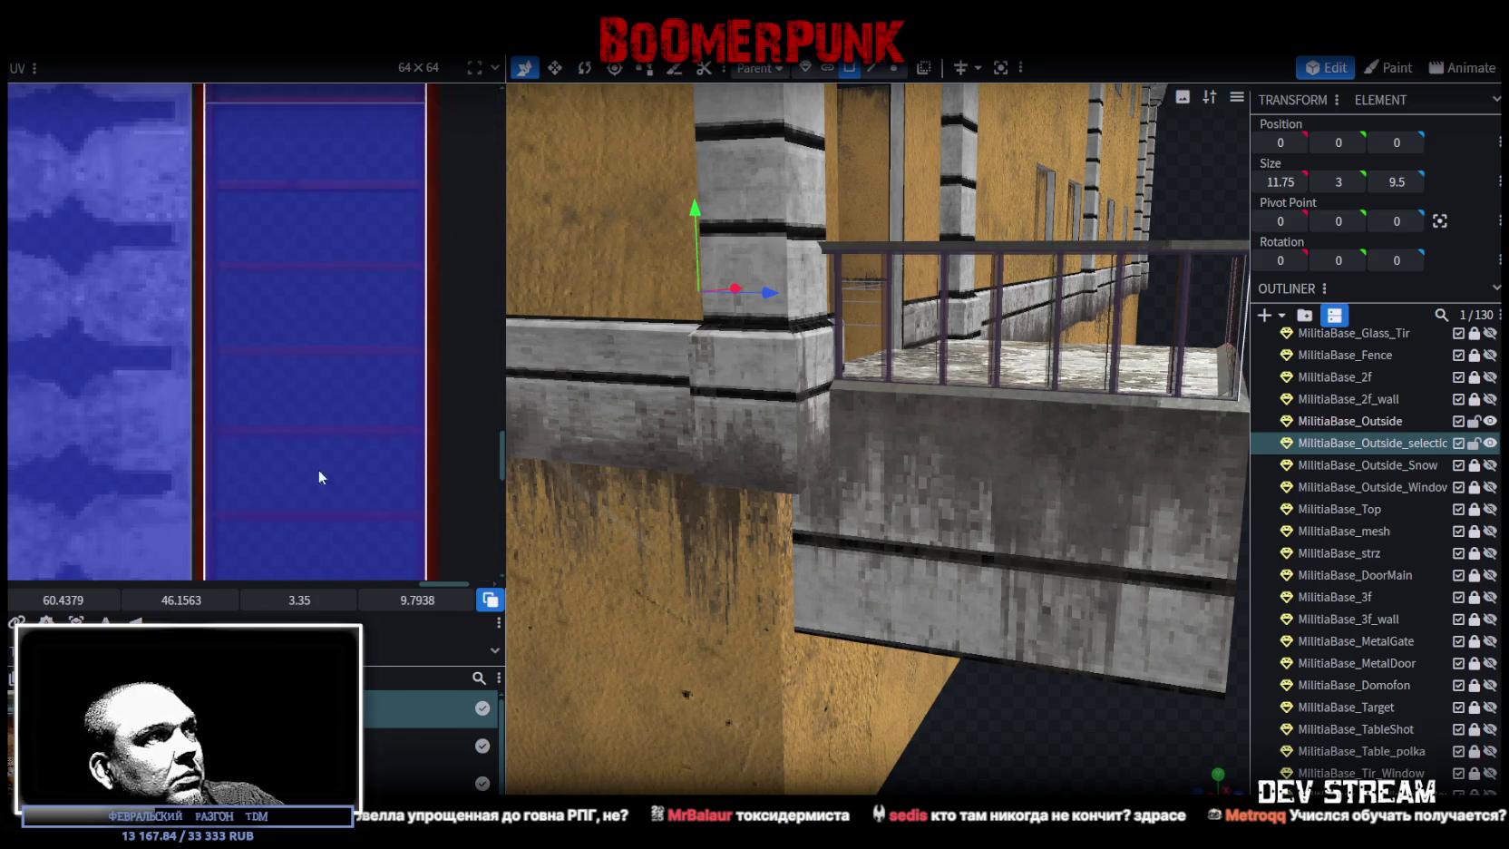
scroll(333, 393, "up", 3)
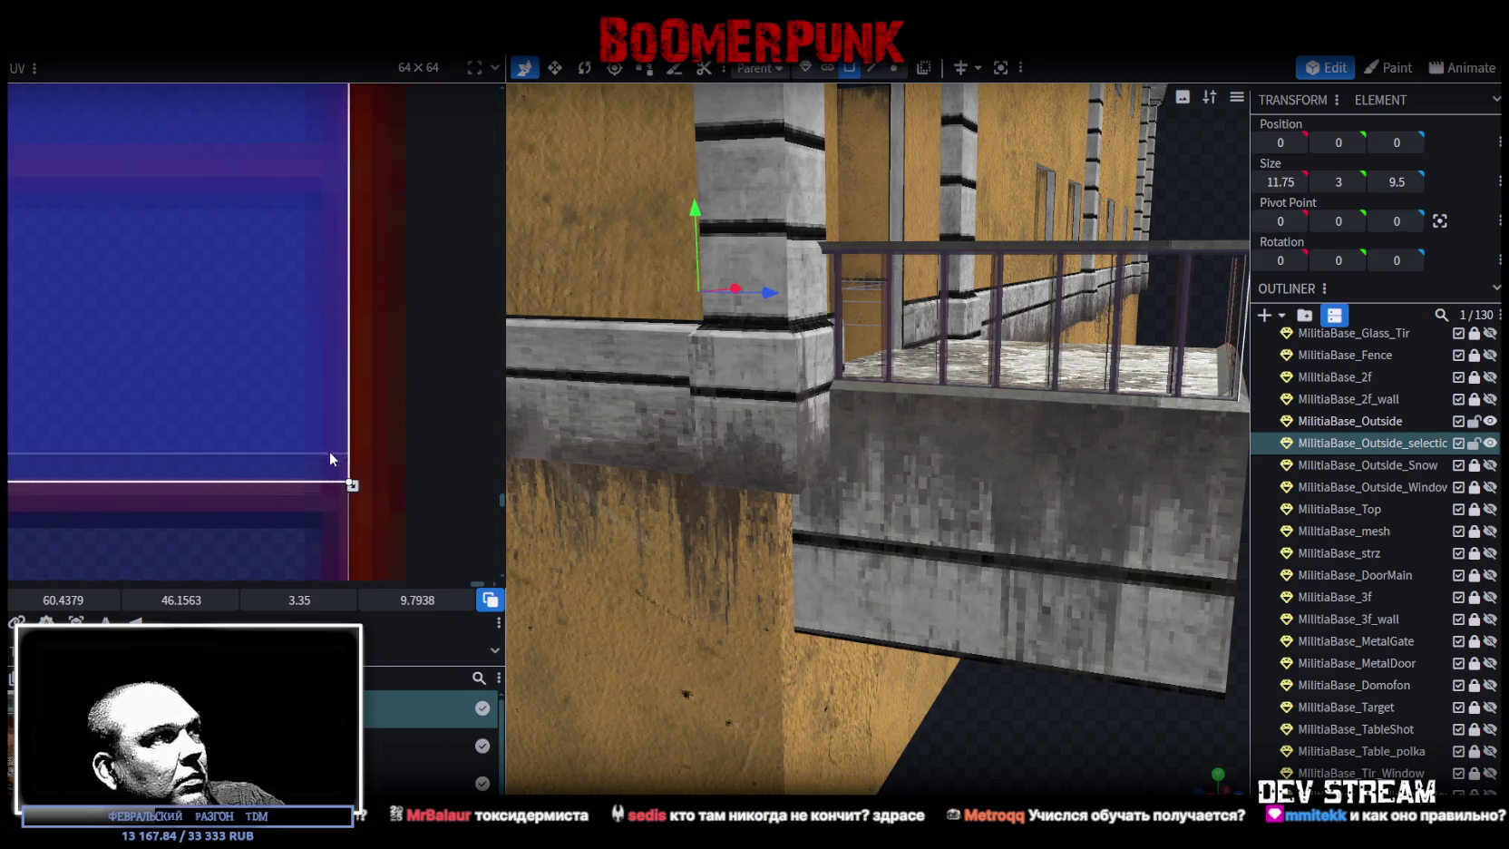
left_click_drag(358, 493, 358, 469)
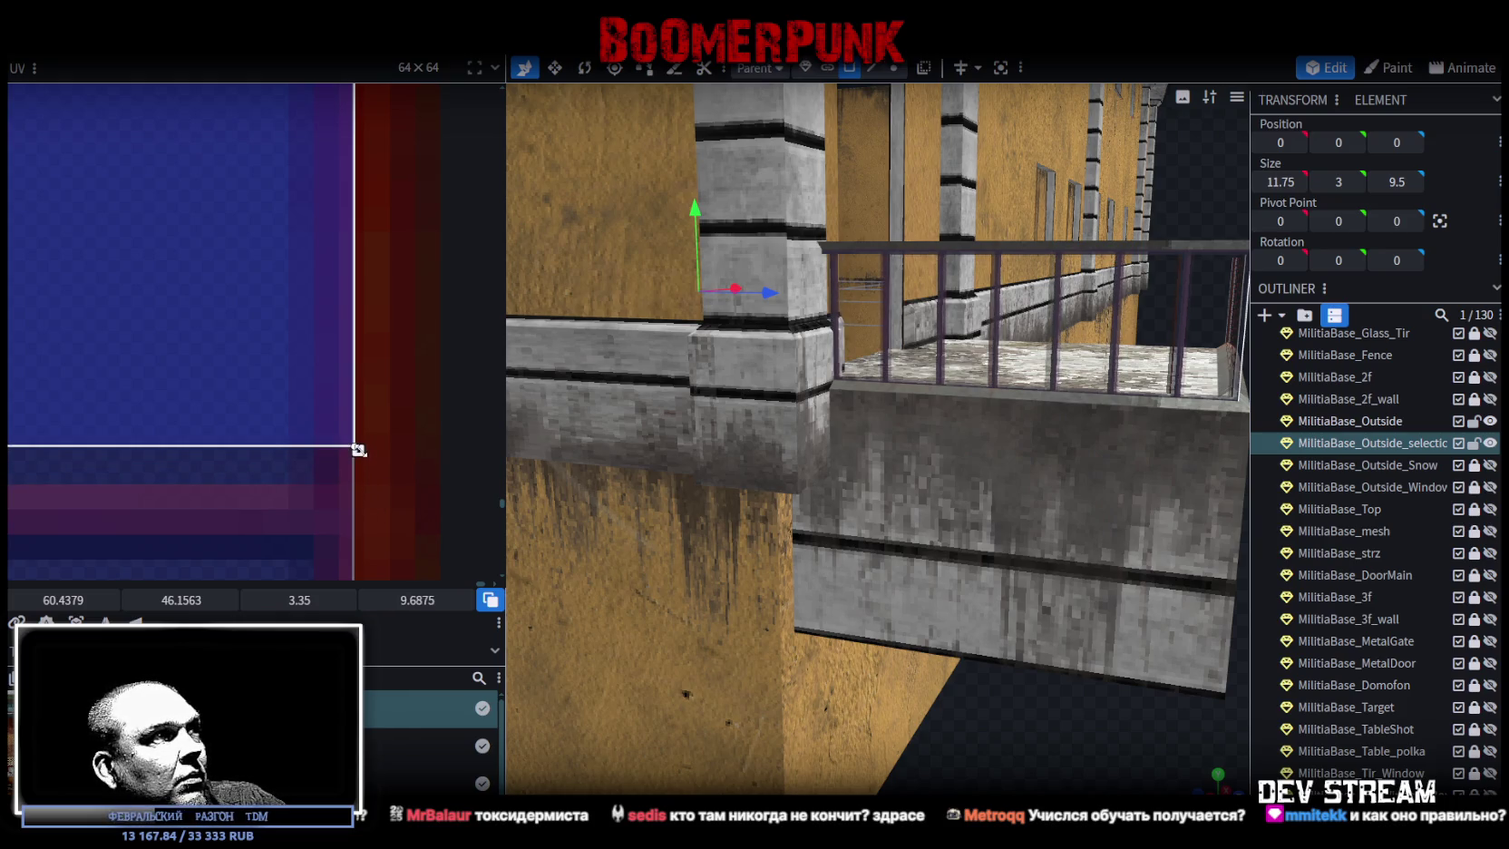
scroll(952, 665, "down", 2)
- Select the balcony railing and tune its UV to 3.35 × 10.5657 at 60.4379, 46.1531
mouse_move(952, 666)
left_mouse_down()
mouse_move(998, 728)
mouse_move(693, 651)
mouse_move(908, 726)
left_mouse_up()
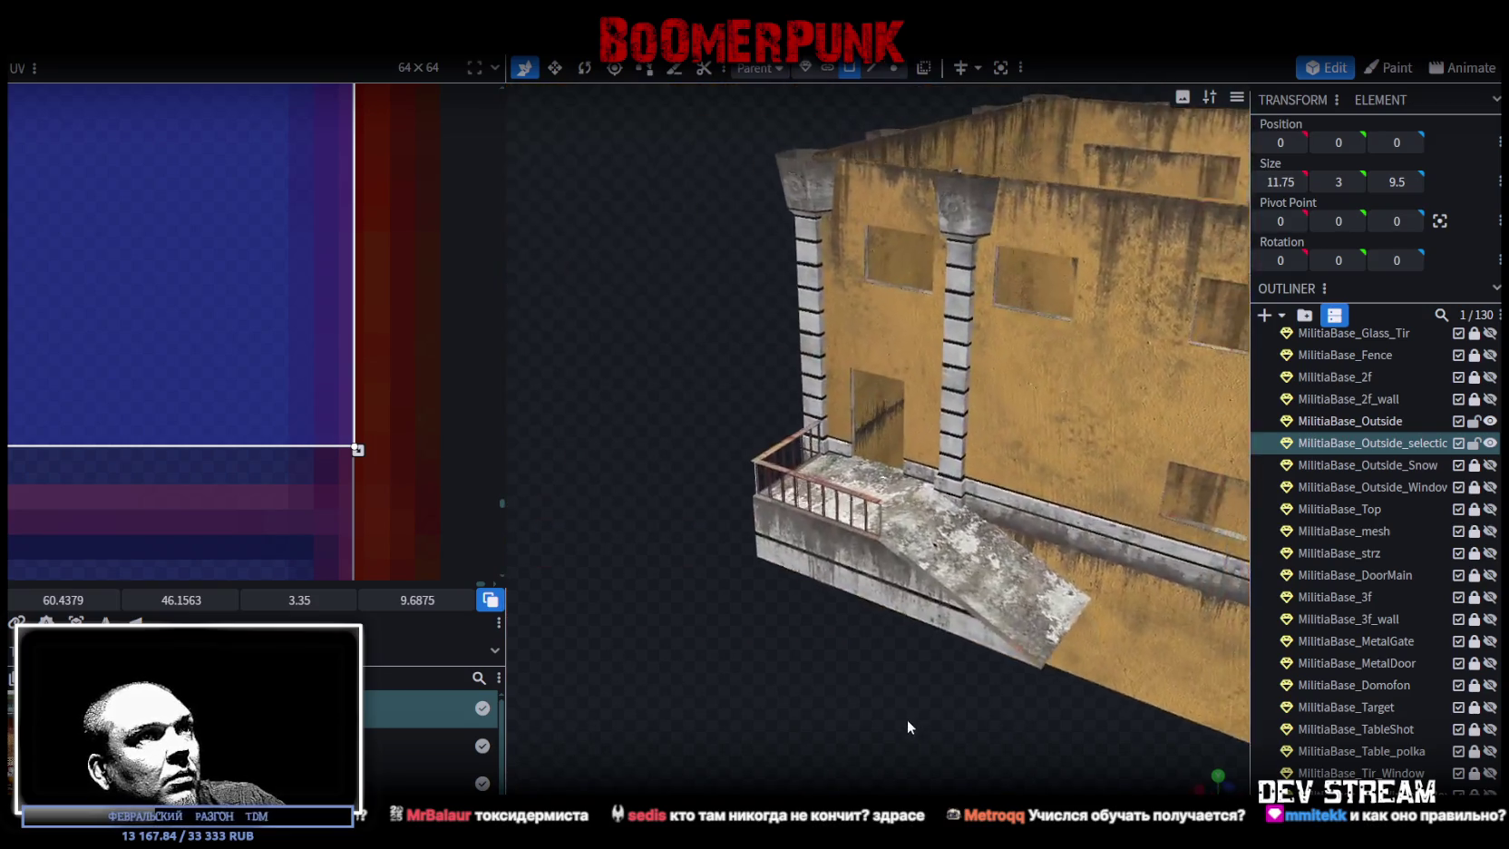
scroll(908, 725, "up", 3)
left_click(684, 439)
mouse_move(684, 439)
left_mouse_down()
mouse_move(916, 460)
mouse_move(1075, 785)
left_mouse_up()
left_click_drag(1012, 624, 903, 617)
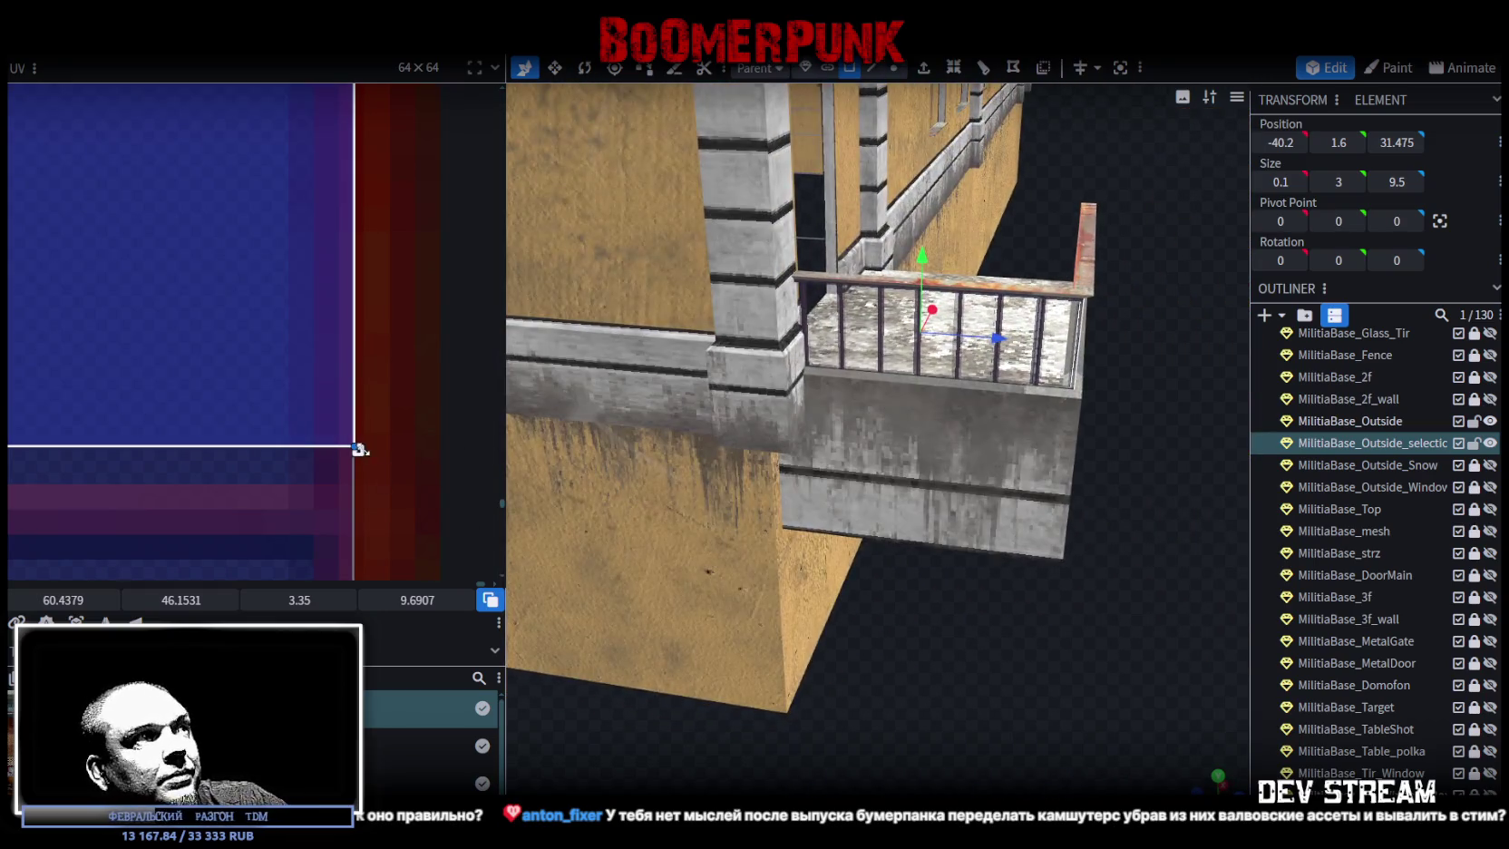
left_click_drag(360, 461, 356, 521)
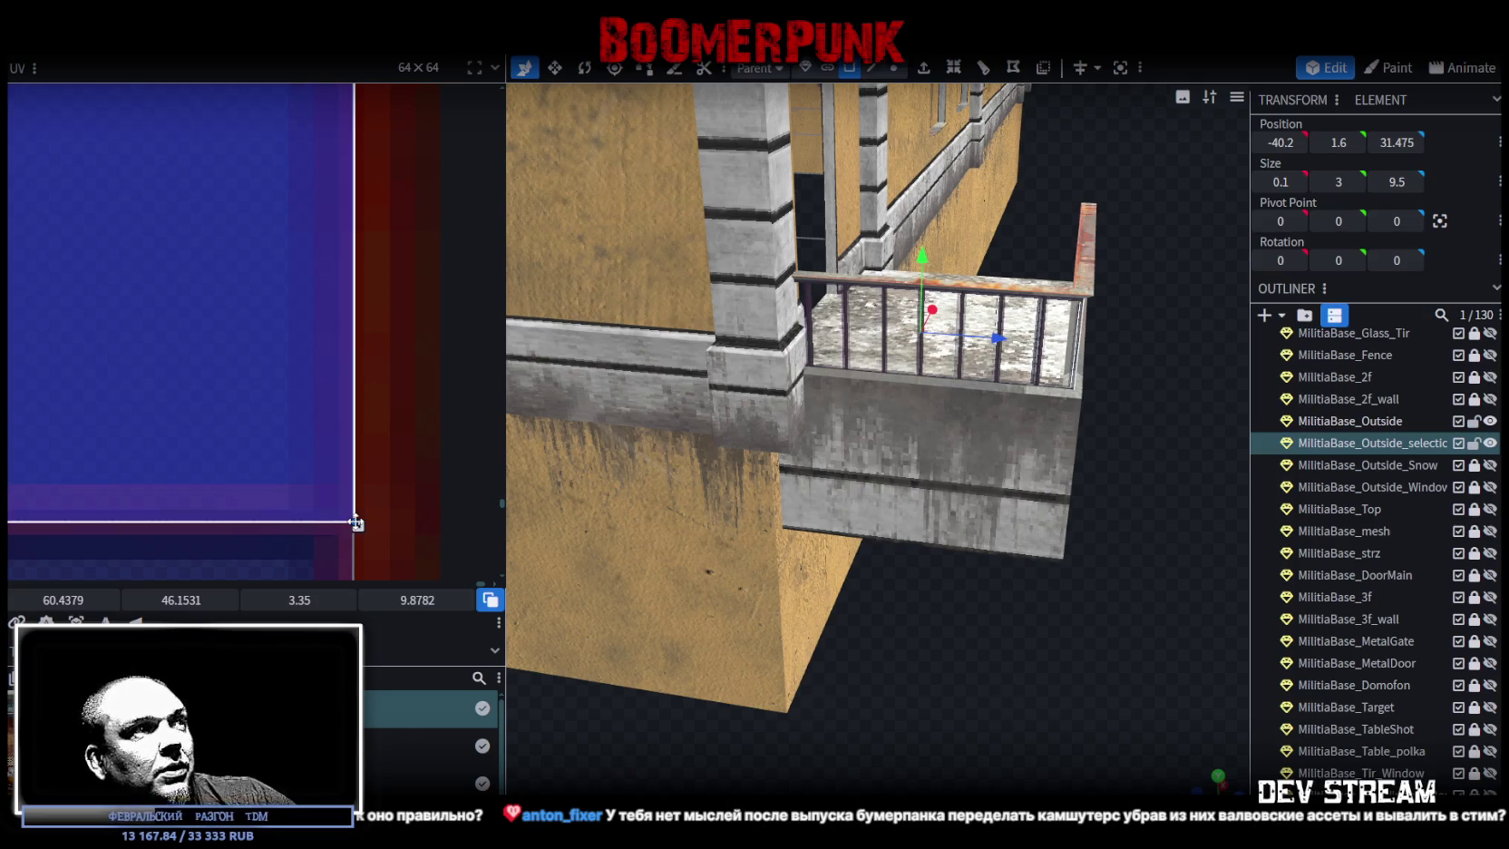
scroll(938, 631, "up", 4)
mouse_move(938, 632)
left_mouse_down()
mouse_move(909, 651)
mouse_move(842, 653)
mouse_move(908, 660)
mouse_move(880, 671)
mouse_move(784, 670)
mouse_move(938, 652)
left_mouse_up()
mouse_move(360, 526)
left_mouse_down()
mouse_move(361, 474)
mouse_move(365, 557)
mouse_move(367, 465)
left_mouse_up()
scroll(363, 535, "down", 2)
mouse_move(952, 635)
left_mouse_down()
mouse_move(1000, 645)
mouse_move(771, 603)
left_mouse_up()
mouse_move(355, 508)
left_mouse_down()
mouse_move(380, 384)
mouse_move(366, 387)
mouse_move(364, 434)
mouse_move(363, 420)
left_mouse_up()
scroll(944, 702, "up", 6)
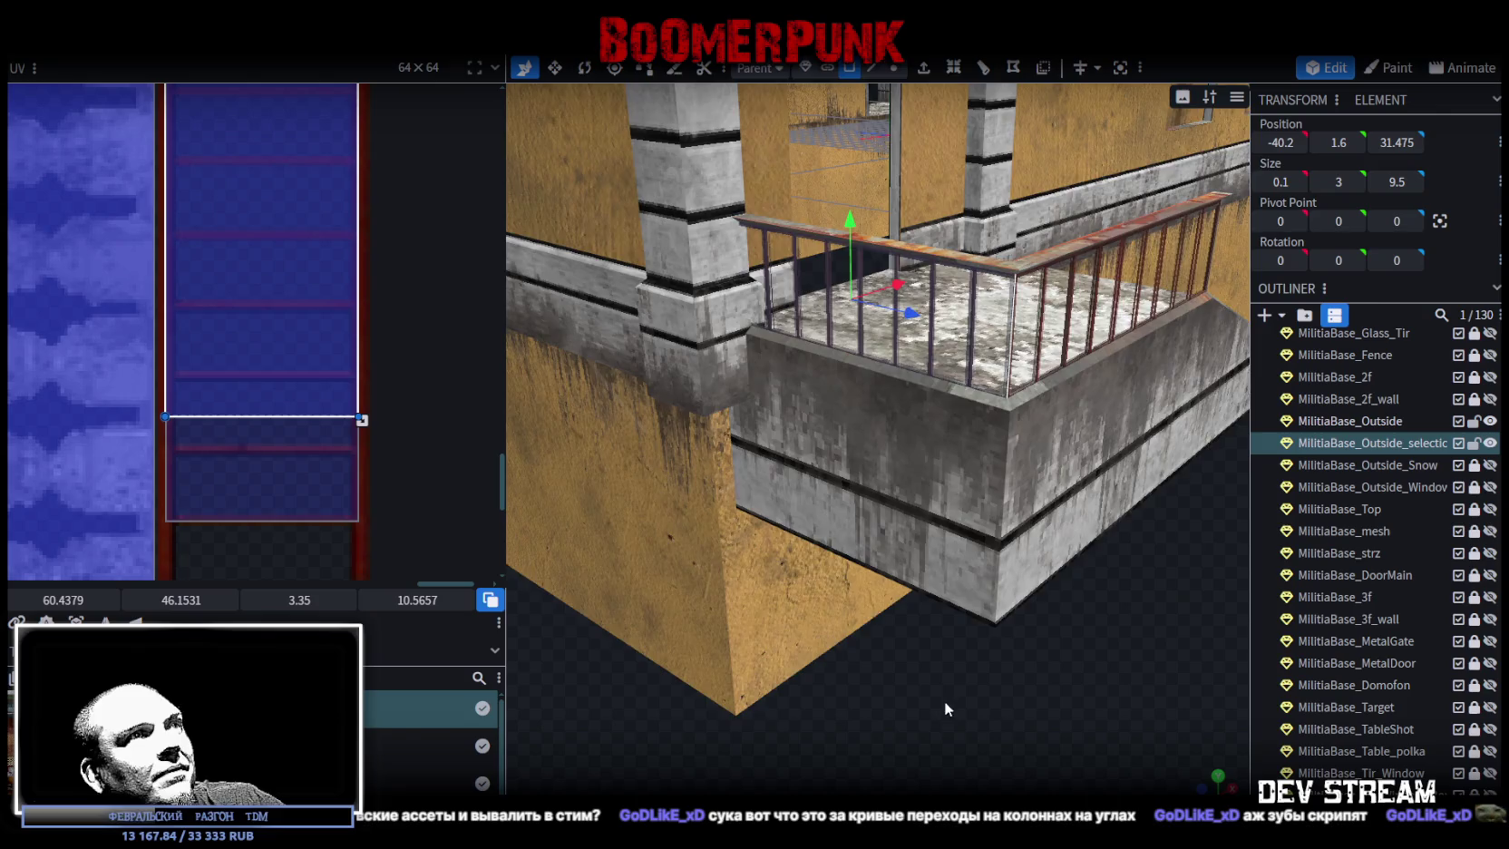
mouse_move(1026, 719)
left_mouse_down()
mouse_move(848, 785)
mouse_move(719, 751)
mouse_move(888, 711)
mouse_move(883, 740)
left_mouse_up()
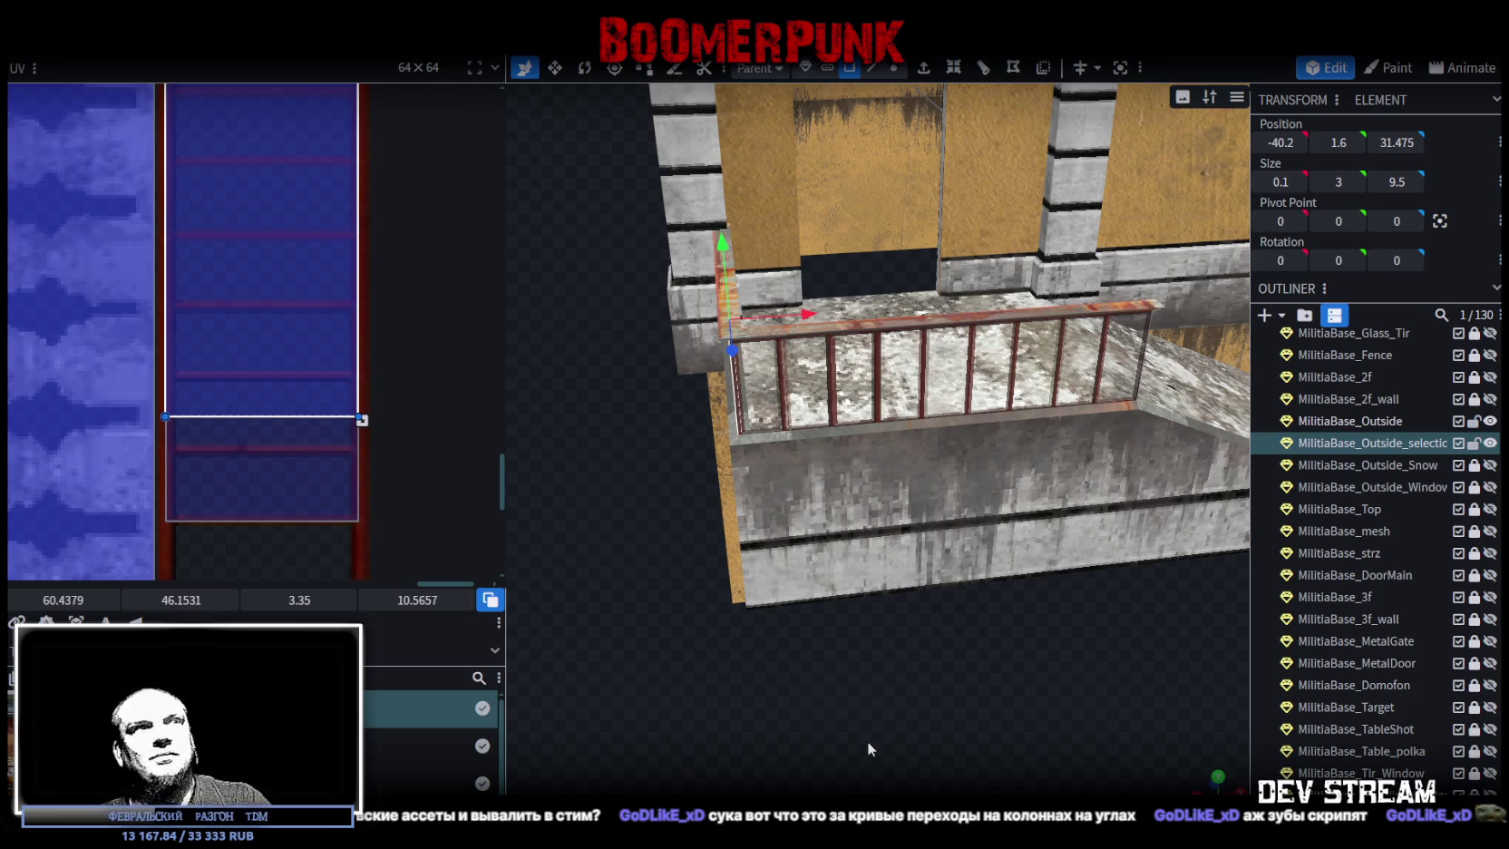
mouse_move(867, 741)
left_mouse_down()
mouse_move(831, 696)
mouse_move(958, 708)
mouse_move(995, 752)
mouse_move(916, 690)
left_mouse_up()
scroll(916, 689, "up", 5)
mouse_move(1020, 712)
left_mouse_down()
mouse_move(1062, 707)
mouse_move(902, 721)
left_mouse_up()
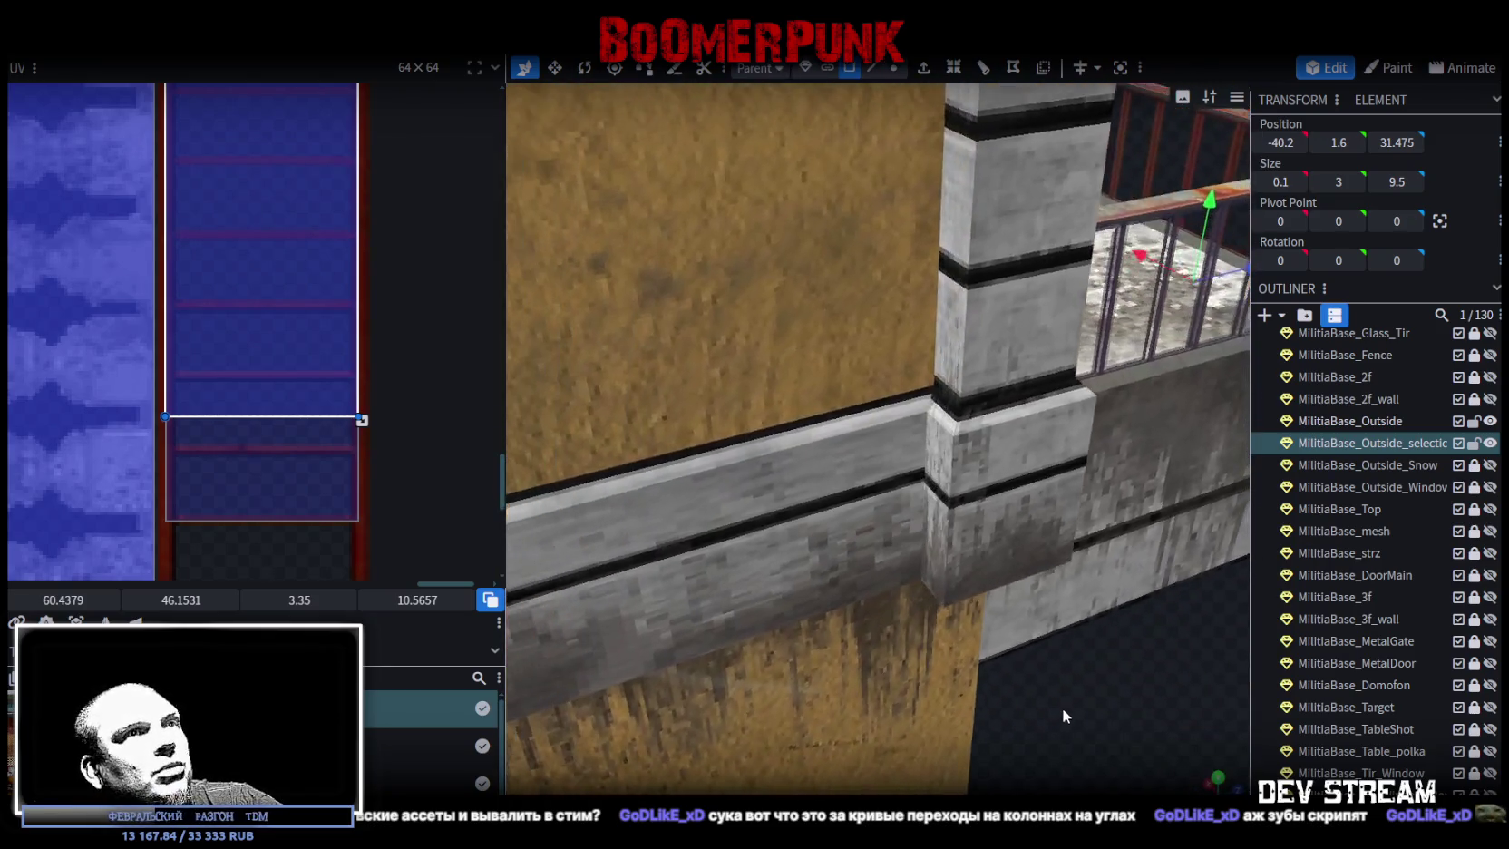
scroll(1058, 698, "down", 5)
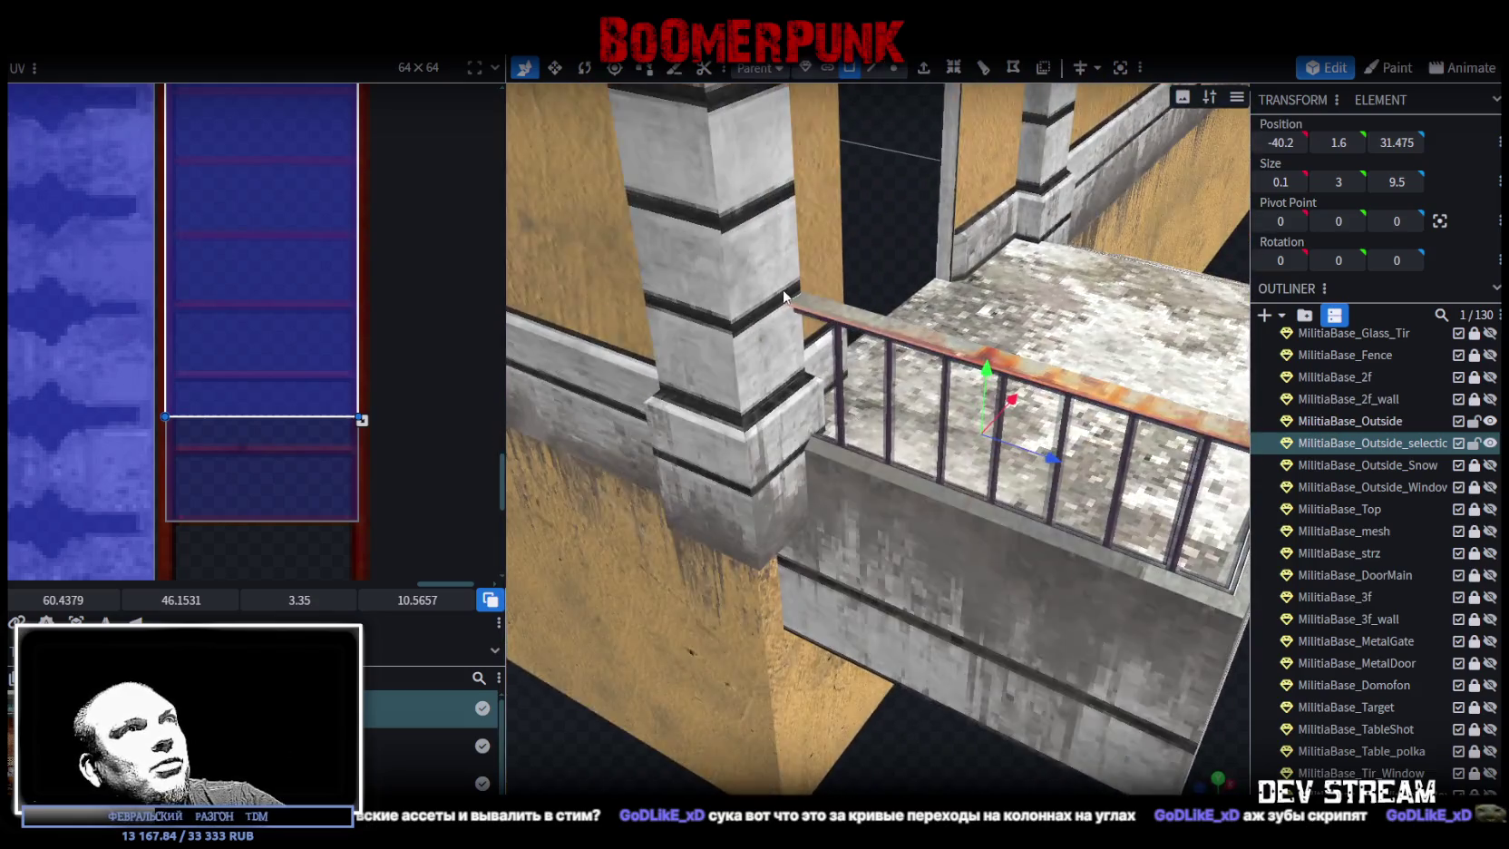
scroll(758, 358, "up", 5)
left_click(758, 358)
mouse_move(747, 343)
left_mouse_down()
mouse_move(769, 453)
mouse_move(784, 434)
mouse_move(888, 465)
mouse_move(932, 722)
mouse_move(907, 688)
mouse_move(923, 673)
mouse_move(967, 740)
mouse_move(920, 581)
mouse_move(878, 517)
mouse_move(895, 557)
mouse_move(813, 531)
mouse_move(1120, 738)
mouse_move(1005, 699)
mouse_move(711, 651)
left_mouse_up()
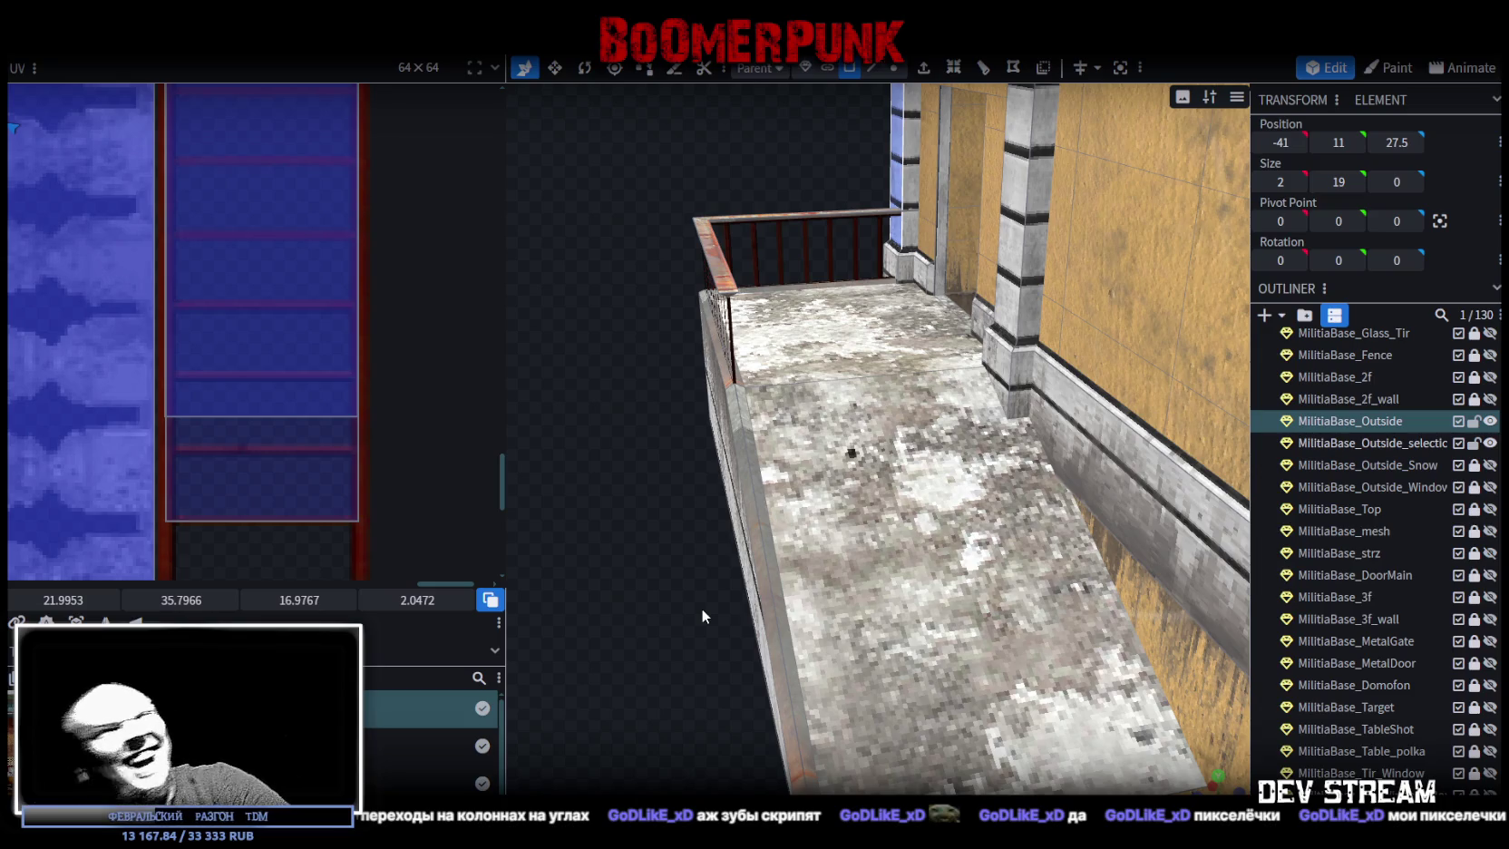
mouse_move(690, 606)
left_mouse_down()
mouse_move(690, 528)
mouse_move(995, 589)
mouse_move(778, 567)
mouse_move(684, 594)
mouse_move(1003, 612)
left_mouse_up()
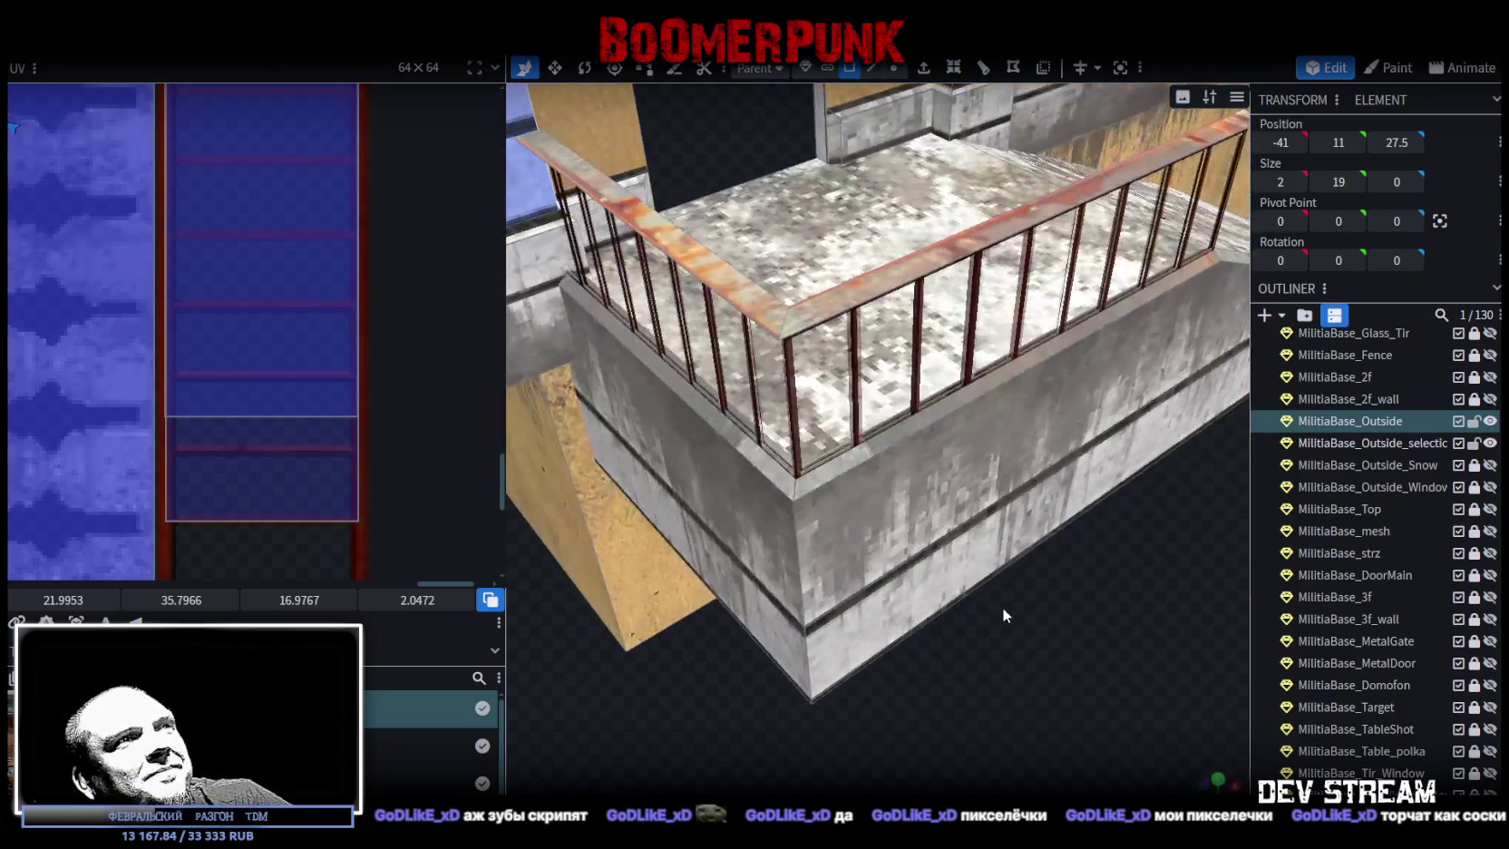
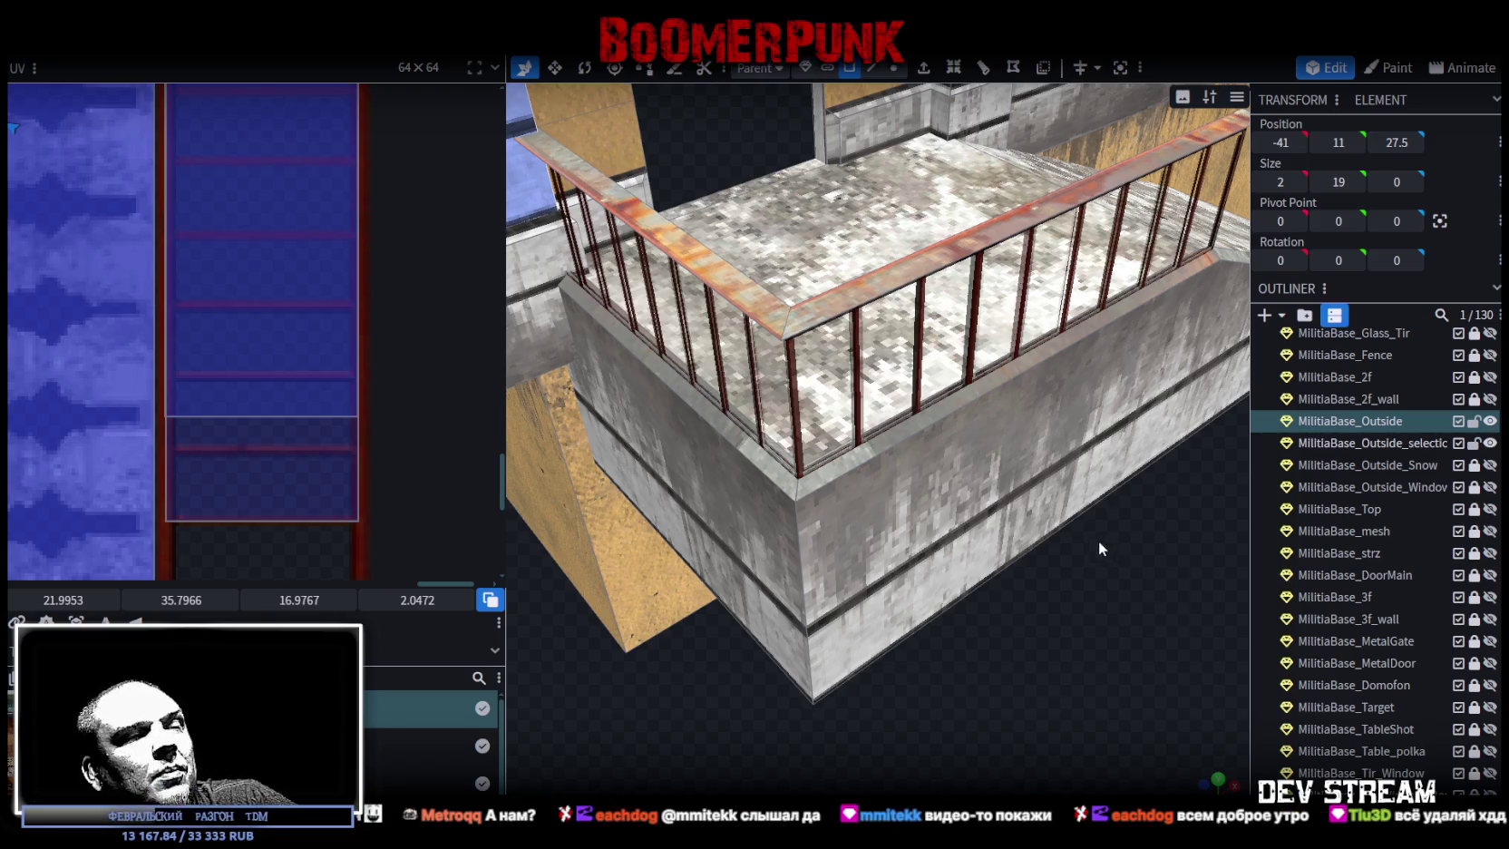
- Add MilitiaBase_Outside_selection to the selection and merge it into MilitiaBase_Outside with Merge Meshes
mouse_move(1058, 488)
left_mouse_down()
mouse_move(957, 578)
mouse_move(752, 555)
mouse_move(766, 555)
mouse_move(755, 539)
mouse_move(792, 529)
mouse_move(785, 589)
mouse_move(662, 571)
left_mouse_up()
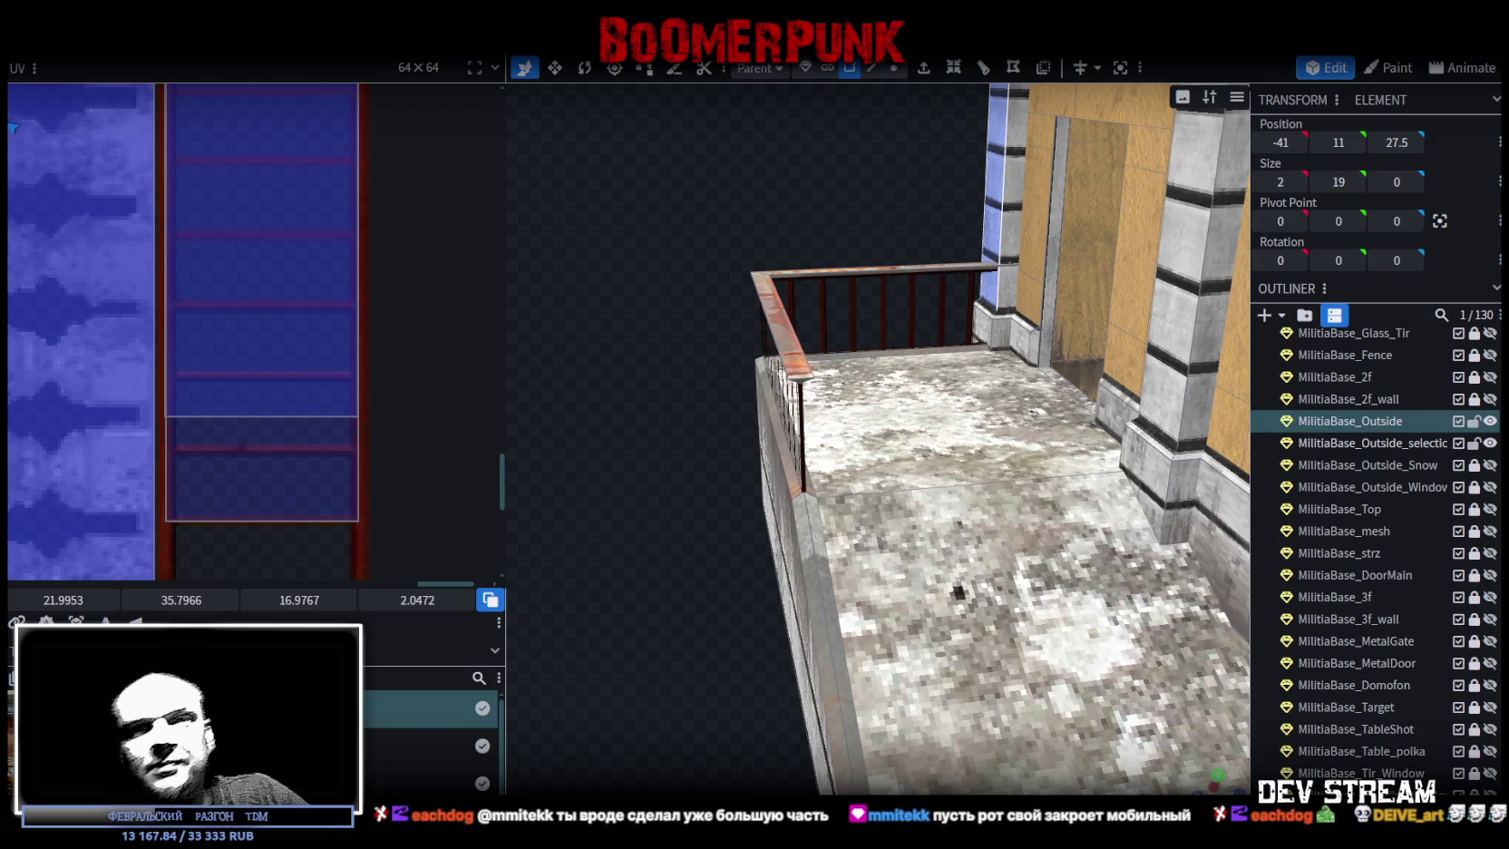
mouse_move(562, 576)
left_mouse_down()
mouse_move(661, 581)
mouse_move(711, 671)
mouse_move(1038, 722)
mouse_move(1026, 670)
mouse_move(1040, 763)
mouse_move(1053, 713)
mouse_move(1009, 683)
mouse_move(904, 643)
mouse_move(872, 607)
mouse_move(758, 603)
mouse_move(761, 581)
mouse_move(983, 632)
mouse_move(1020, 676)
mouse_move(1009, 682)
mouse_move(1052, 642)
left_mouse_up()
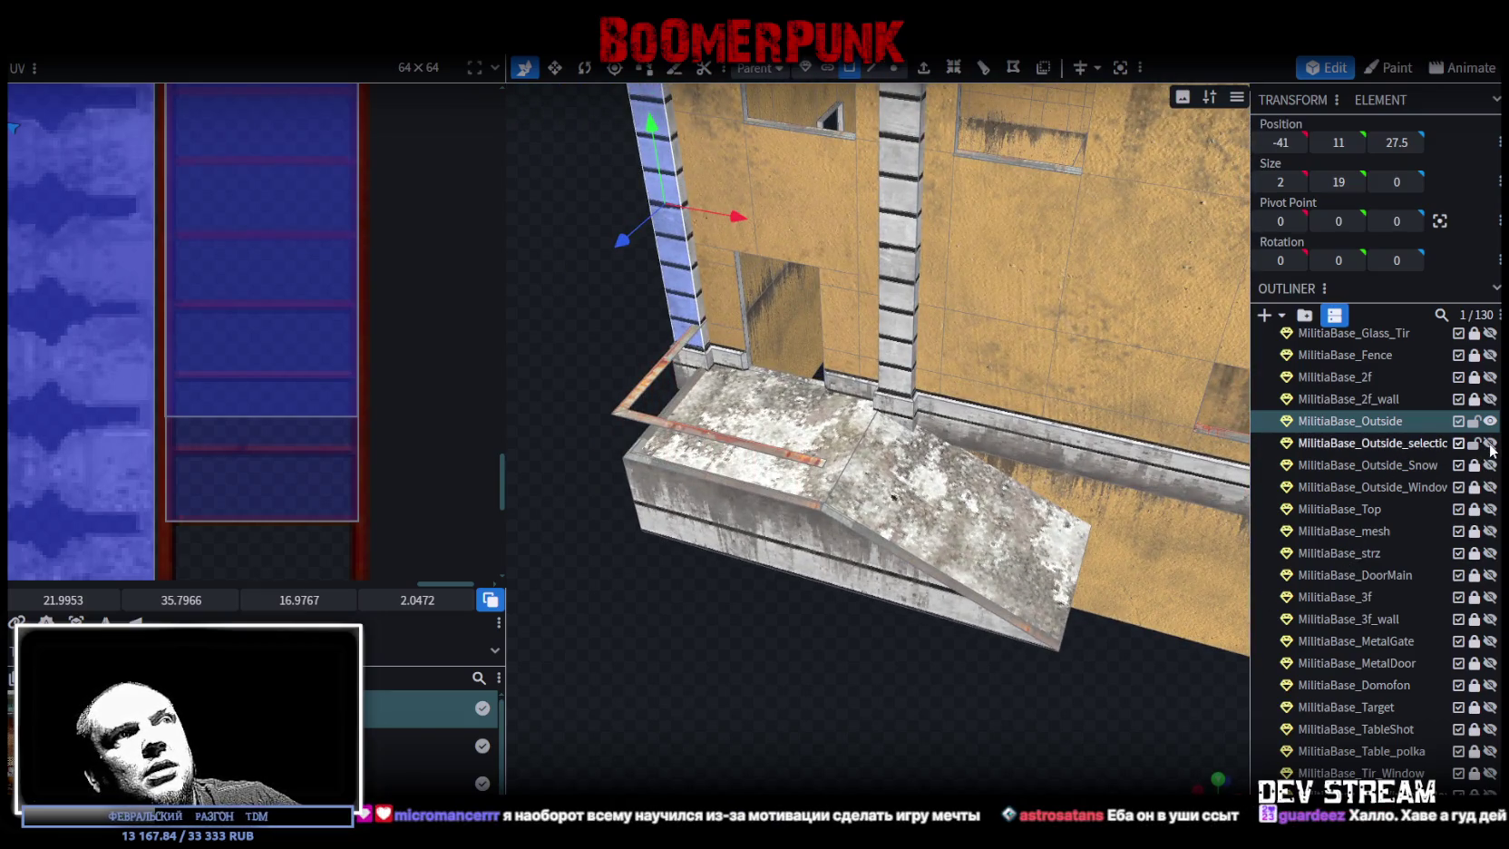
left_click(1351, 444, "ctrl")
right_click(1350, 443)
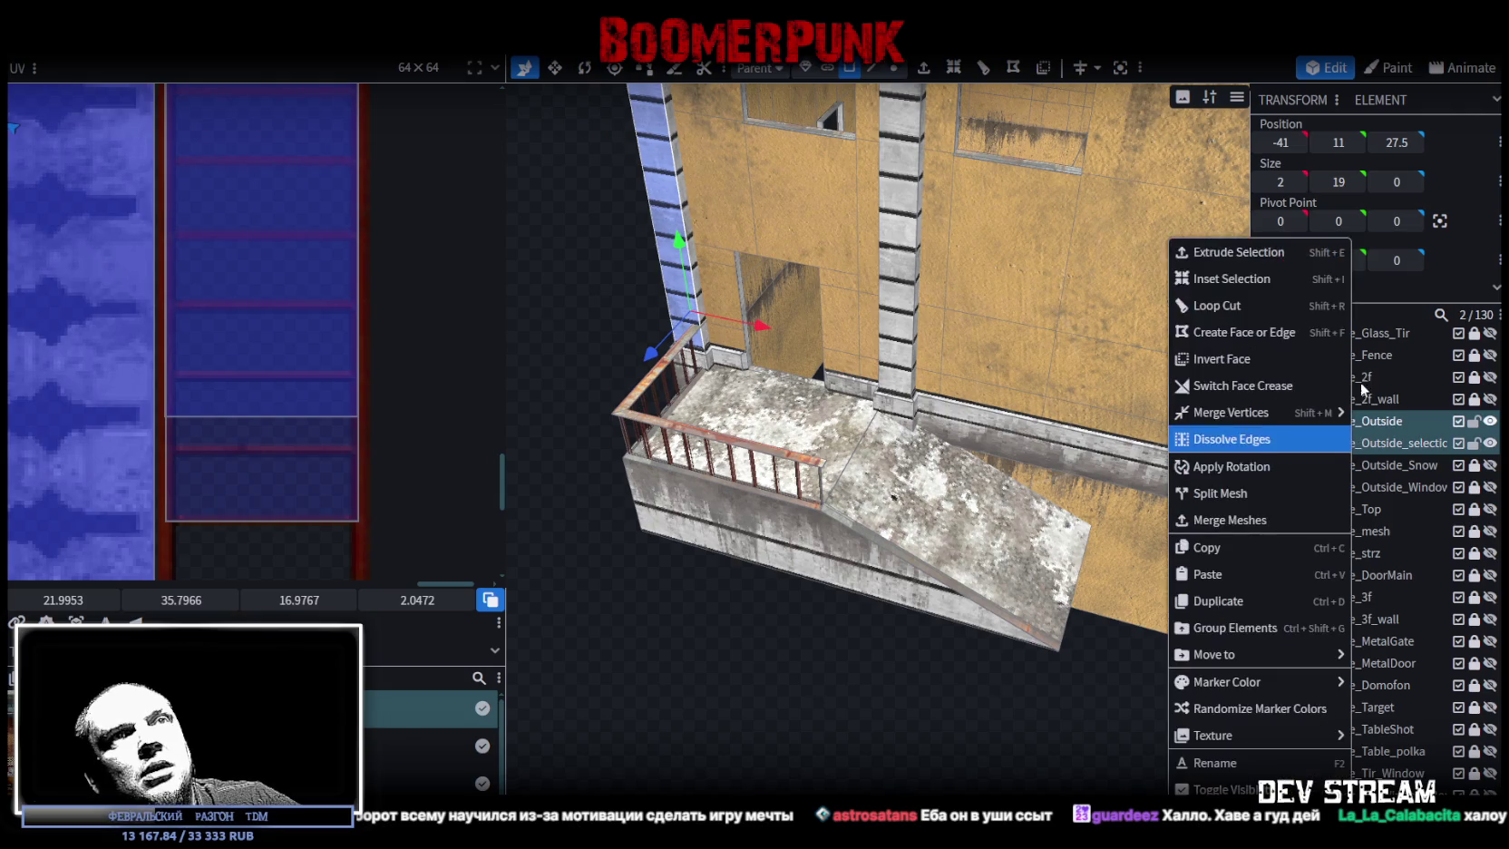
left_click(1244, 520)
mouse_move(916, 649)
left_mouse_down()
mouse_move(869, 651)
mouse_move(1026, 613)
mouse_move(998, 544)
left_mouse_up()
- Switch to vertex select mode and zoom out to show the whole merged building
left_click(895, 68)
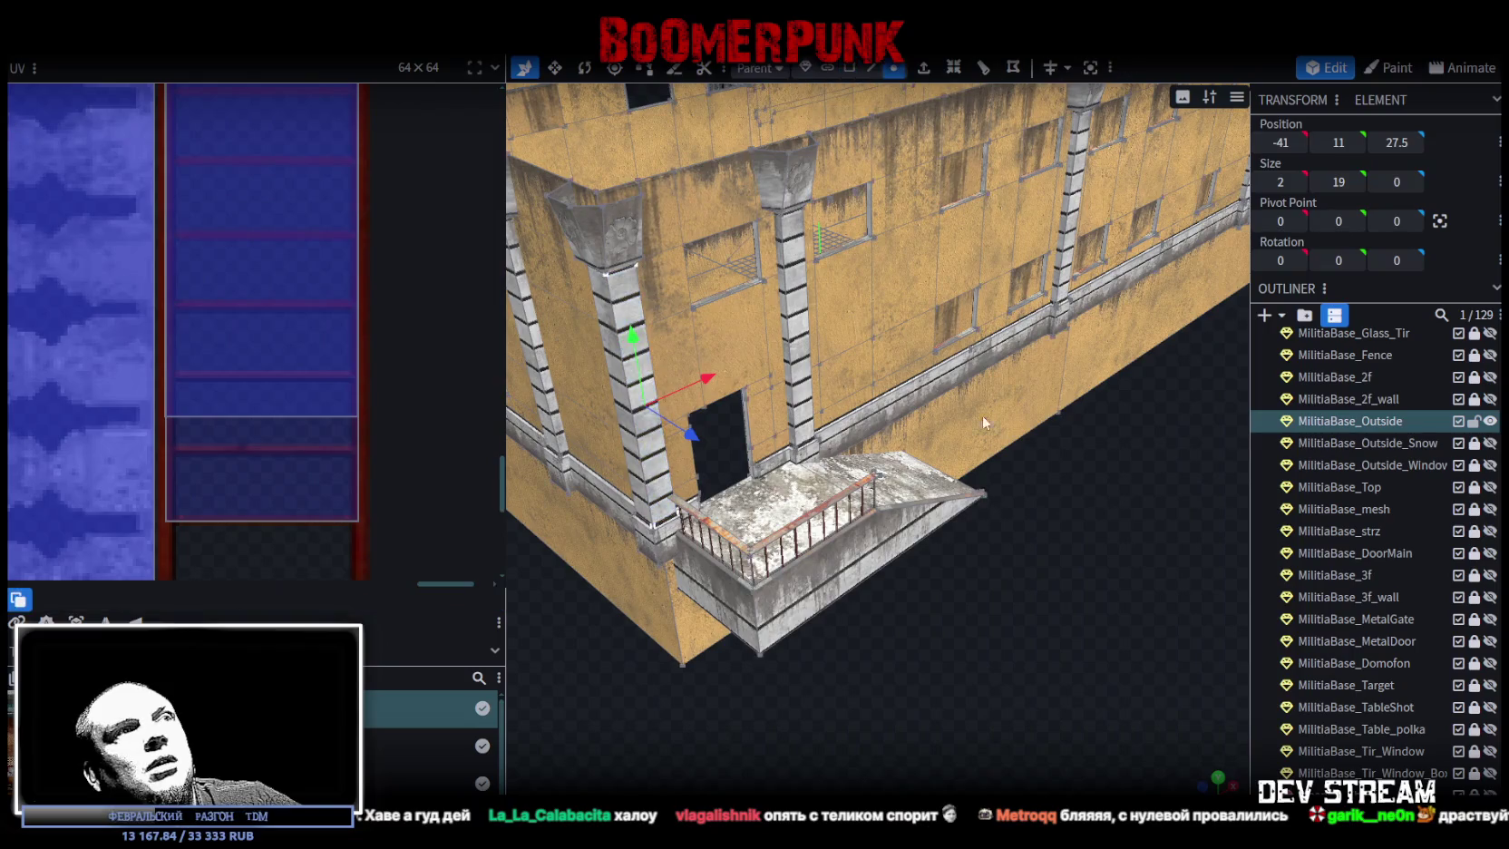
scroll(998, 508, "down", 5)
left_click_drag(1025, 616, 1023, 576)
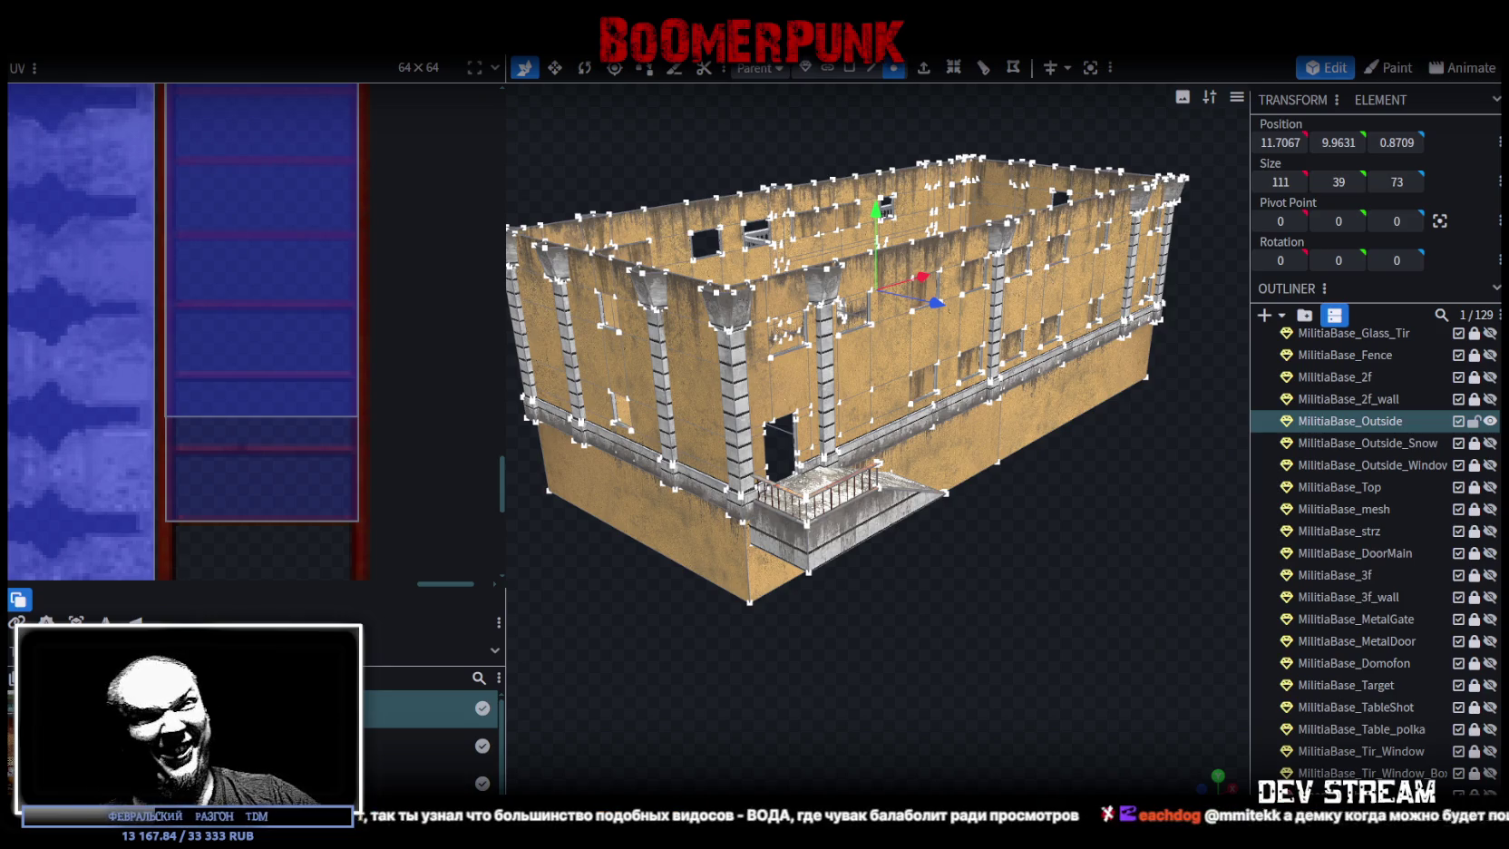
left_click_drag(882, 228, 882, 236)
left_click_drag(1105, 654, 1099, 679)
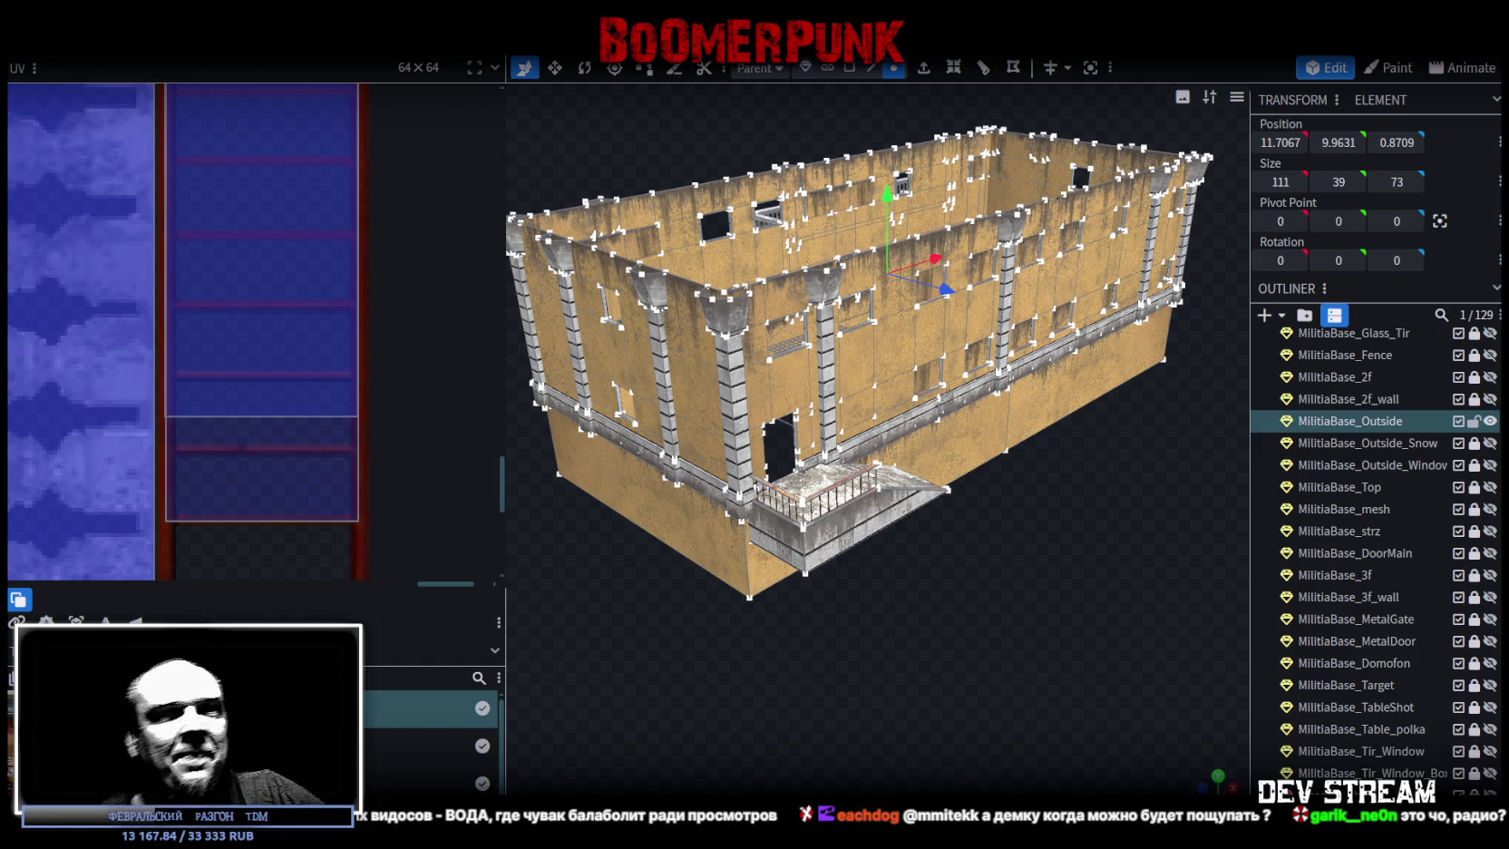
scroll(983, 643, "up", 2)
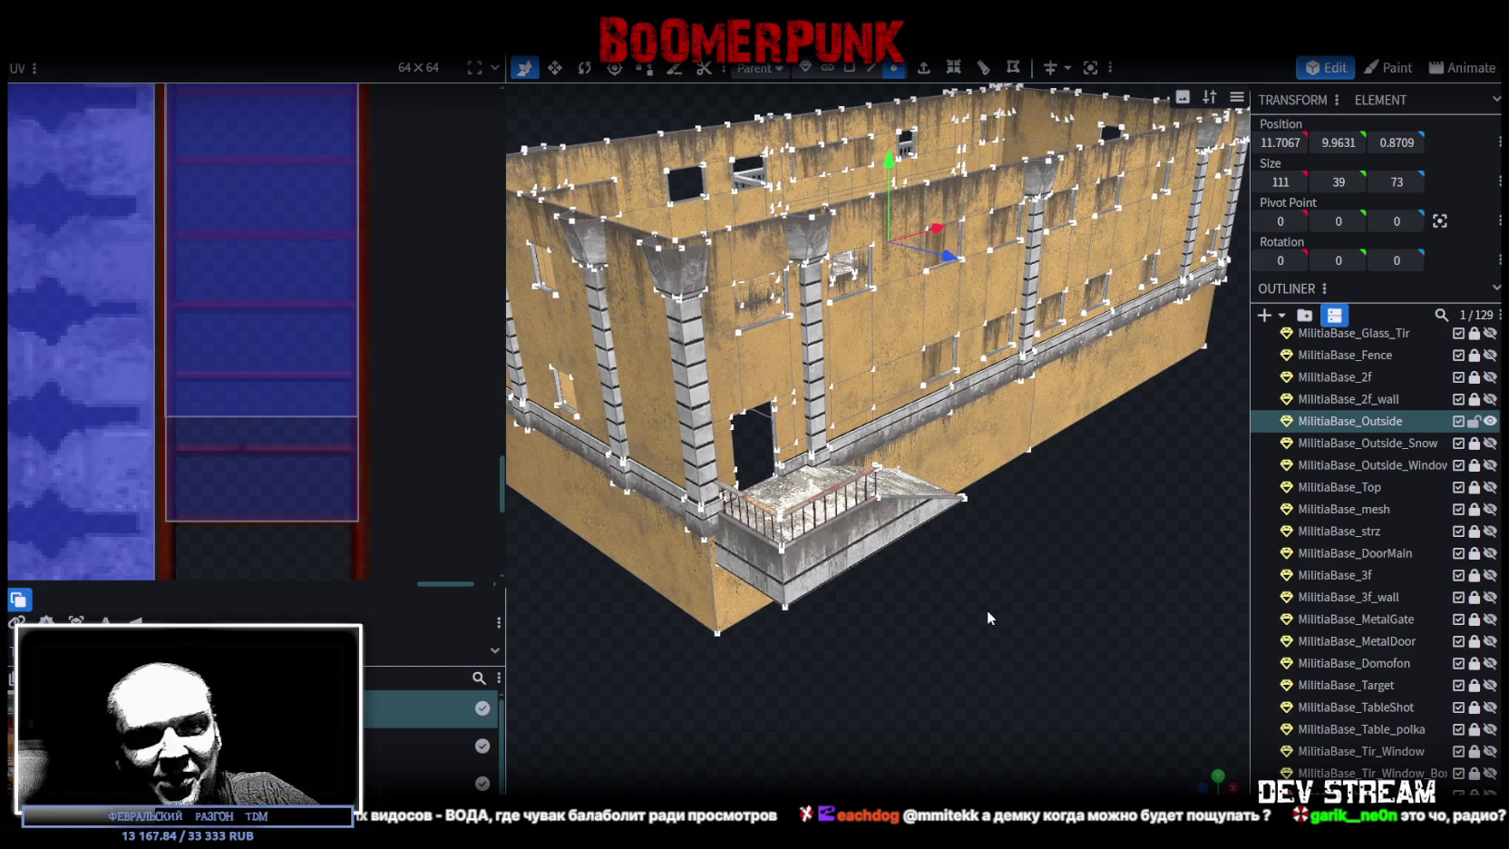
scroll(1003, 531, "up", 3)
mouse_move(1051, 624)
left_mouse_down()
mouse_move(830, 664)
mouse_move(872, 649)
mouse_move(738, 597)
mouse_move(768, 595)
left_mouse_up()
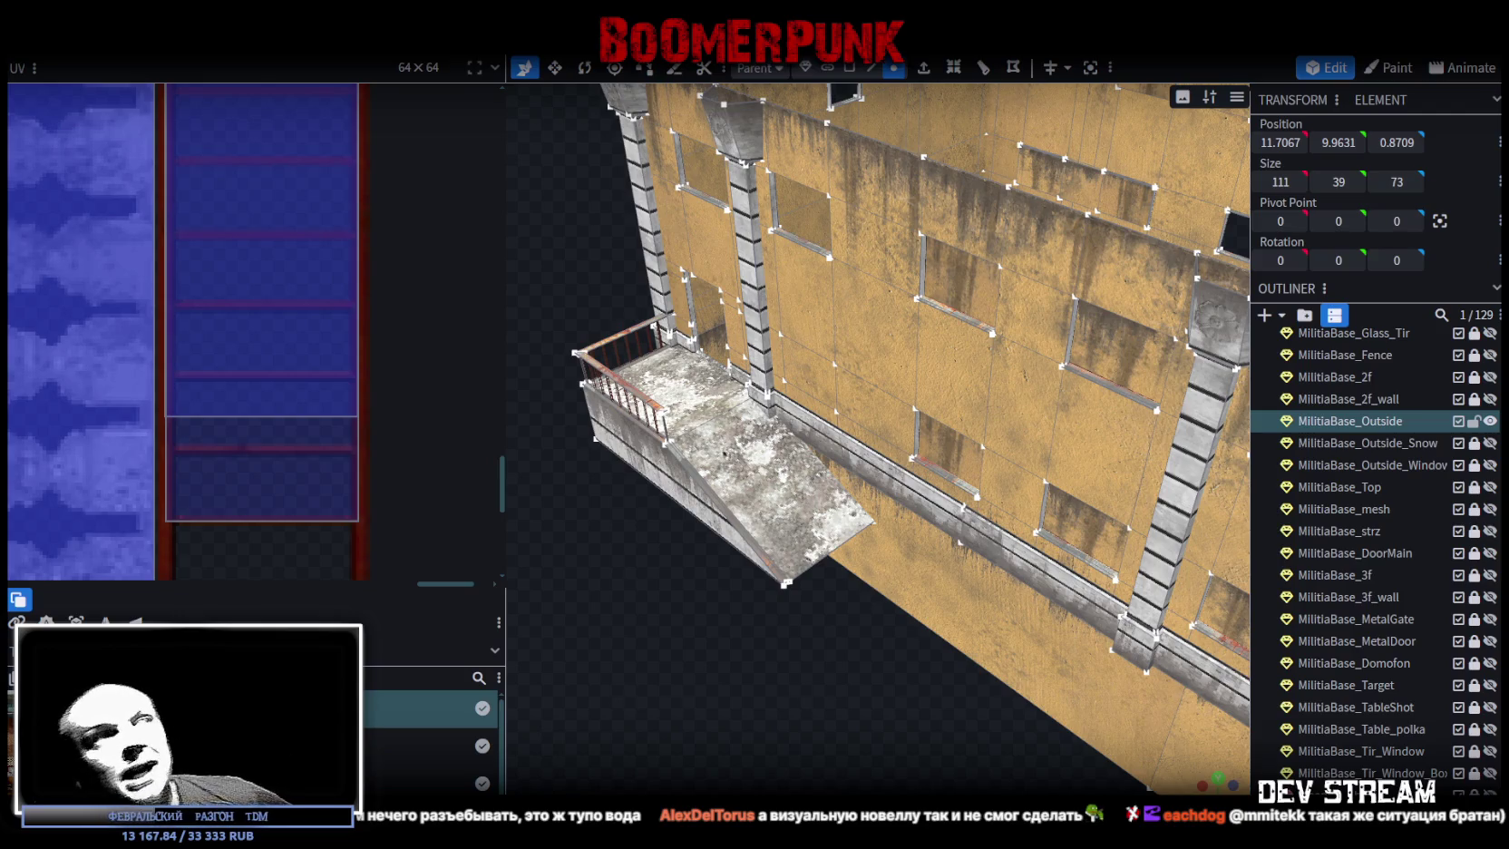
scroll(914, 601, "down", 5)
mouse_move(914, 600)
left_mouse_down()
mouse_move(834, 645)
mouse_move(1135, 637)
mouse_move(1105, 590)
mouse_move(922, 654)
mouse_move(1038, 765)
mouse_move(976, 727)
mouse_move(993, 761)
mouse_move(991, 721)
mouse_move(775, 687)
mouse_move(878, 725)
mouse_move(923, 673)
mouse_move(949, 714)
mouse_move(796, 707)
mouse_move(920, 688)
mouse_move(773, 672)
mouse_move(875, 548)
mouse_move(971, 542)
mouse_move(958, 568)
mouse_move(980, 547)
mouse_move(950, 580)
mouse_move(1017, 472)
mouse_move(892, 363)
mouse_move(887, 339)
left_mouse_up()
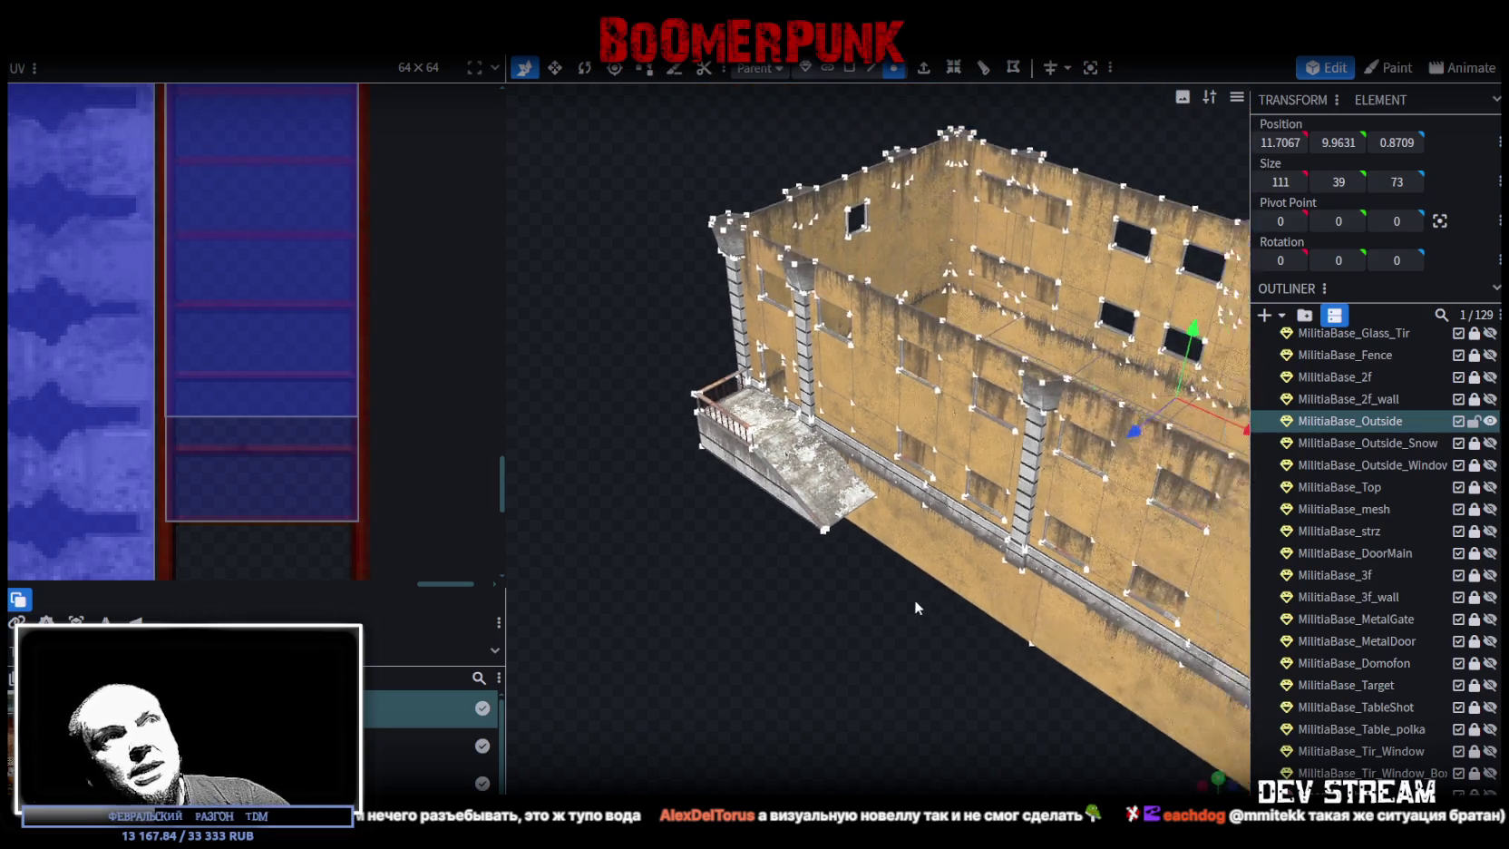
scroll(923, 655, "up", 5)
scroll(887, 339, "up", 5)
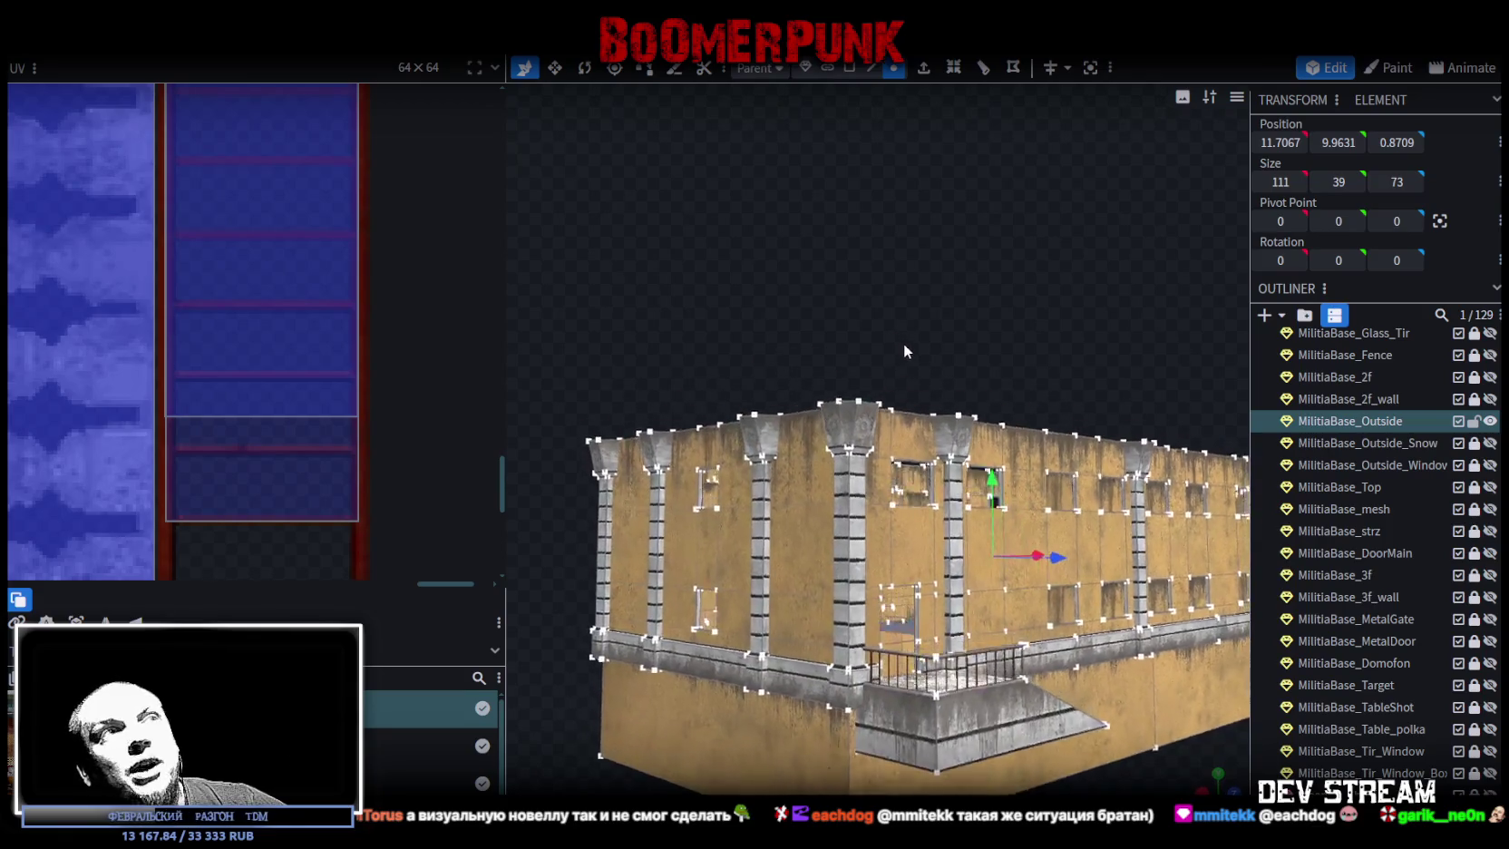
mouse_move(885, 339)
left_mouse_down()
mouse_move(920, 631)
mouse_move(852, 521)
left_mouse_up()
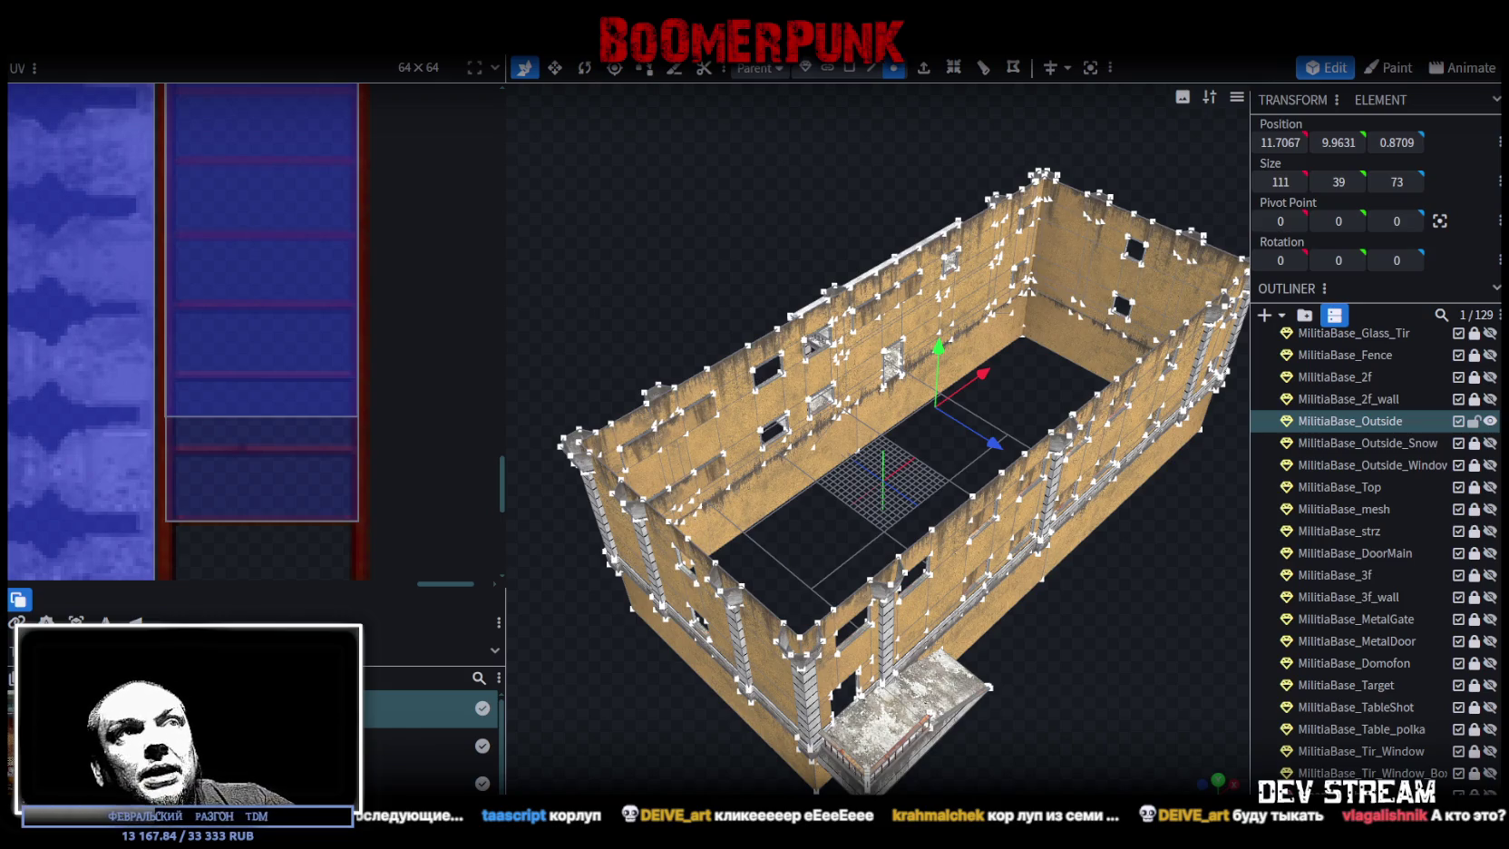
left_click_drag(975, 693, 998, 696)
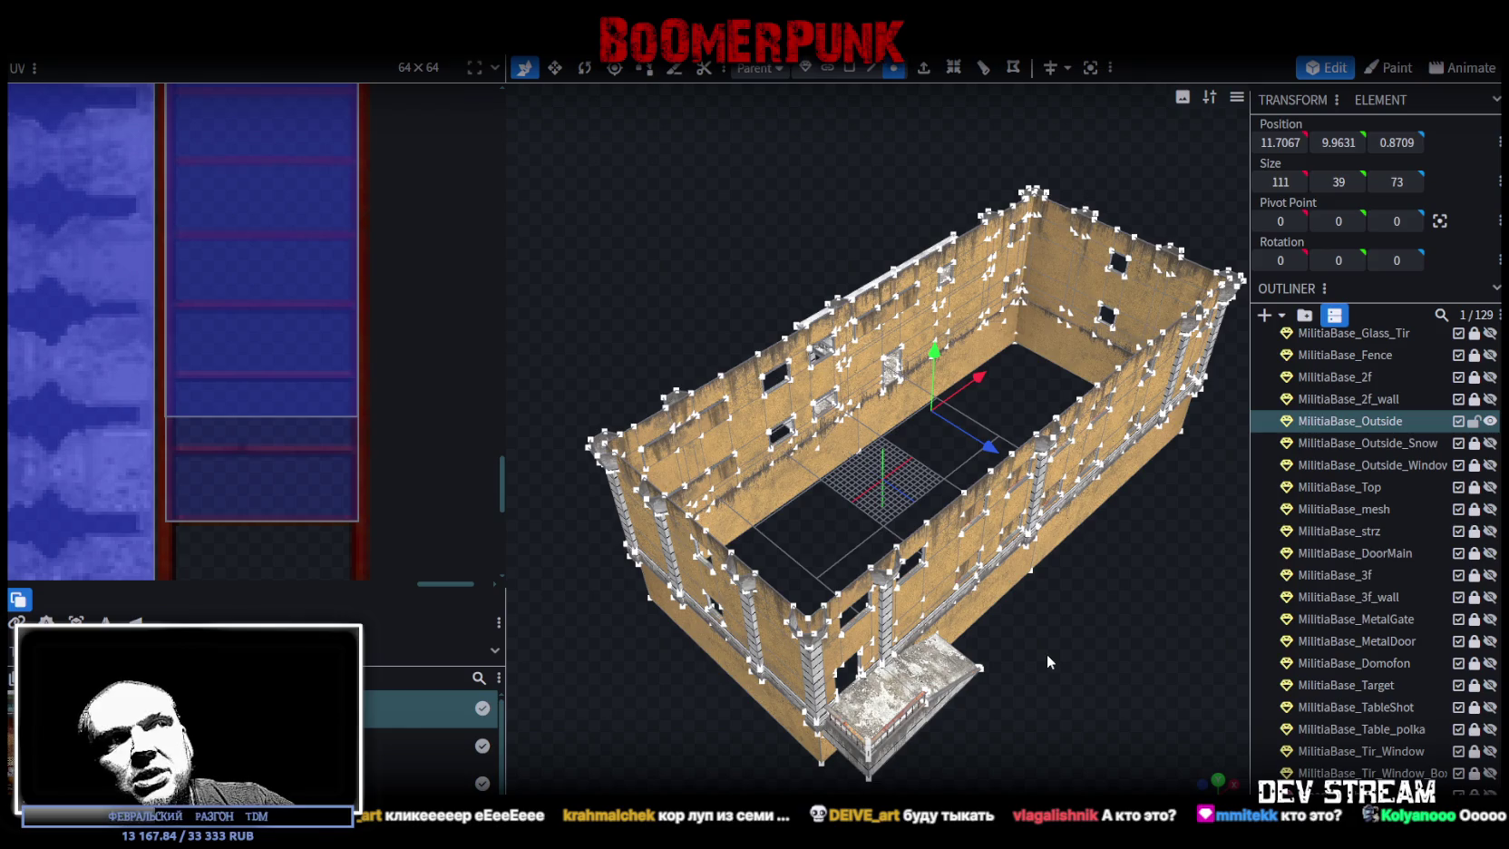
scroll(1046, 655, "up", 4)
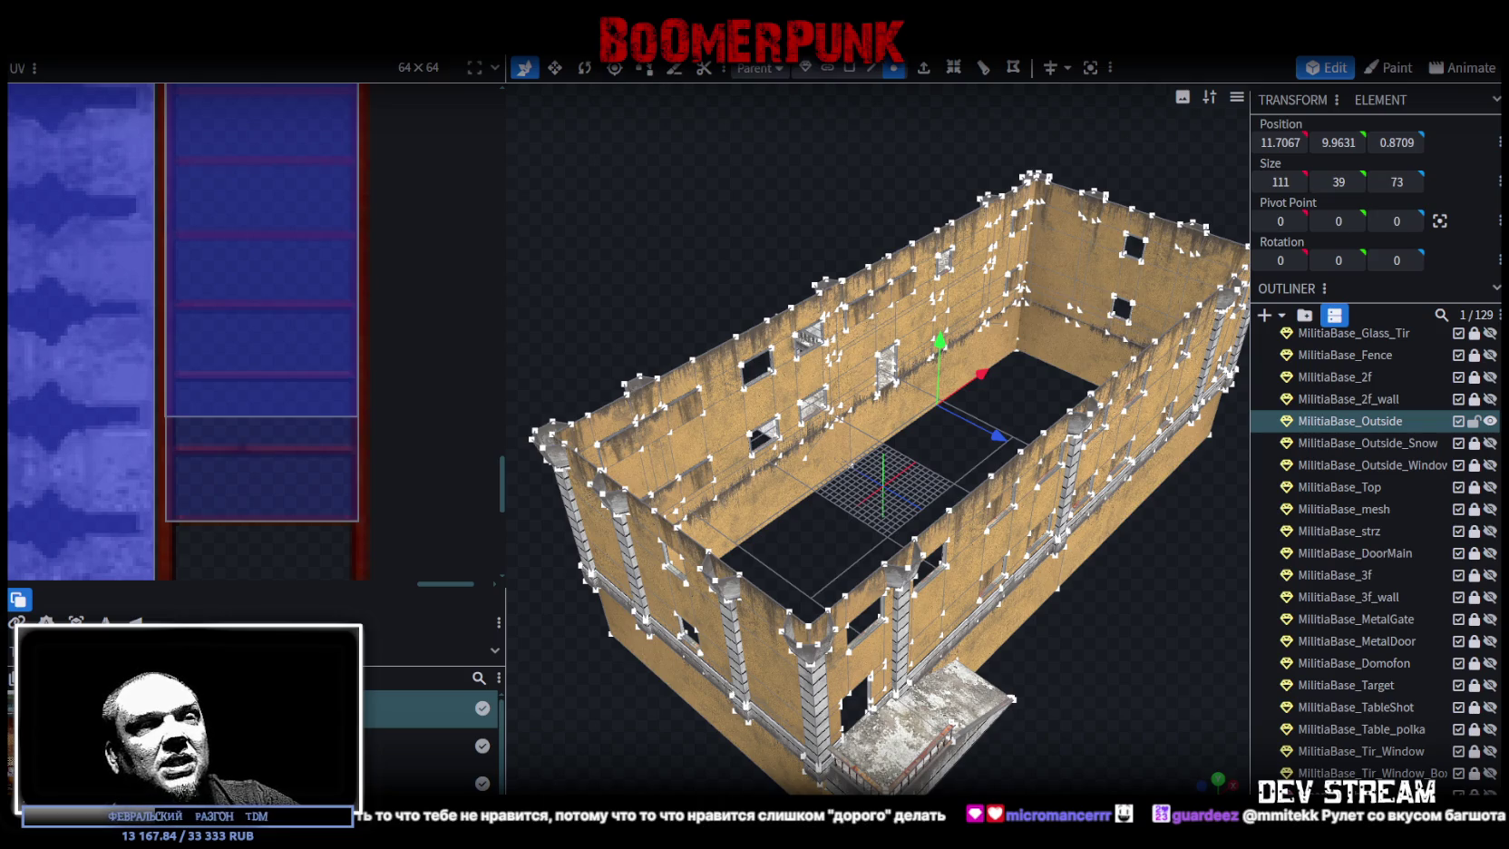
key("alt+Tab")
- Open the Buckshot Roulette Steam result, maximize the browser window and scroll down the page
left_click(337, 714)
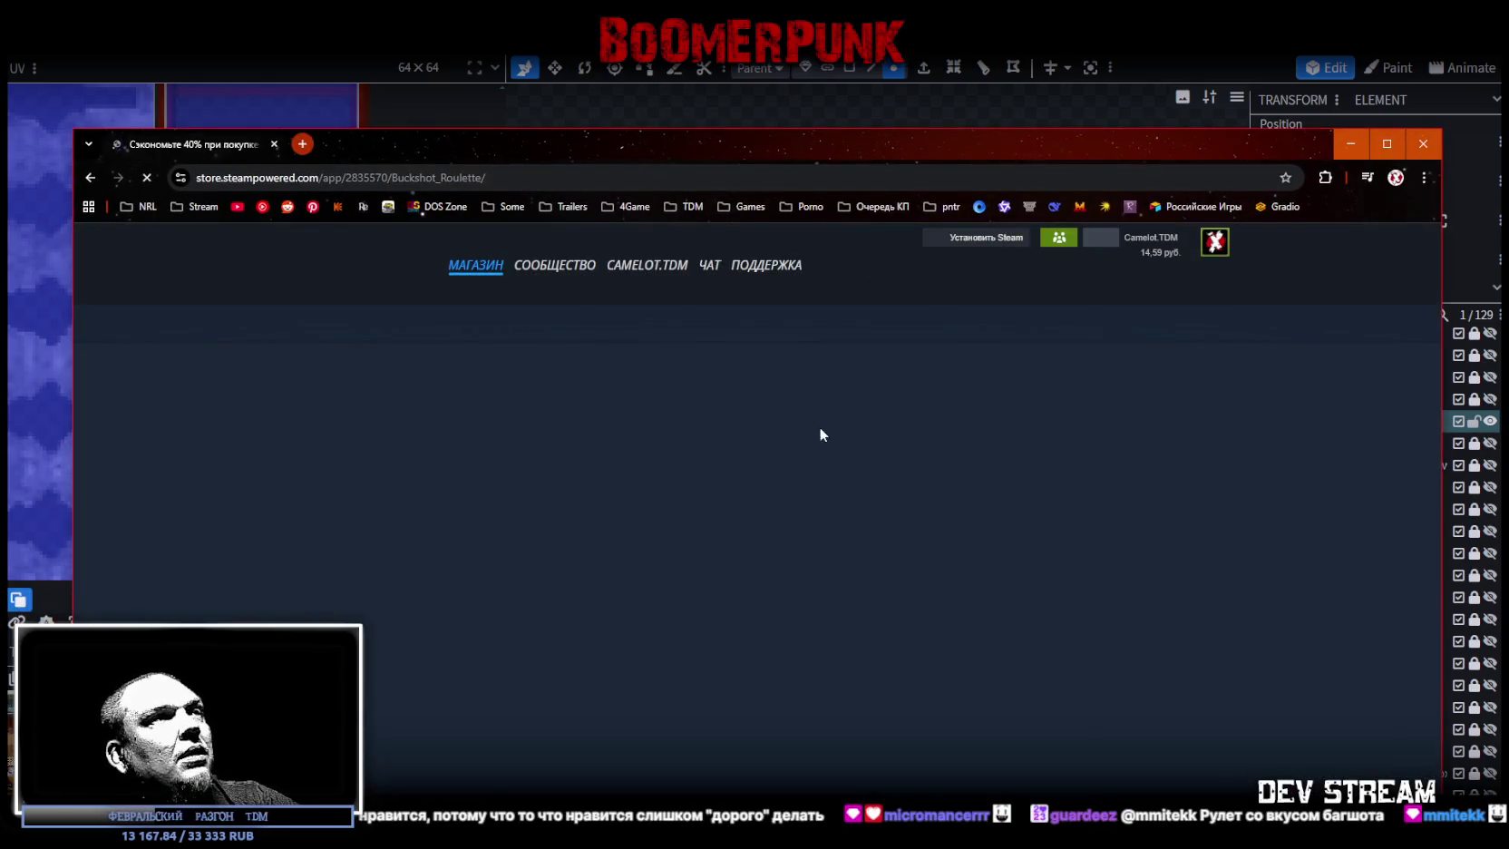
double_click(777, 158)
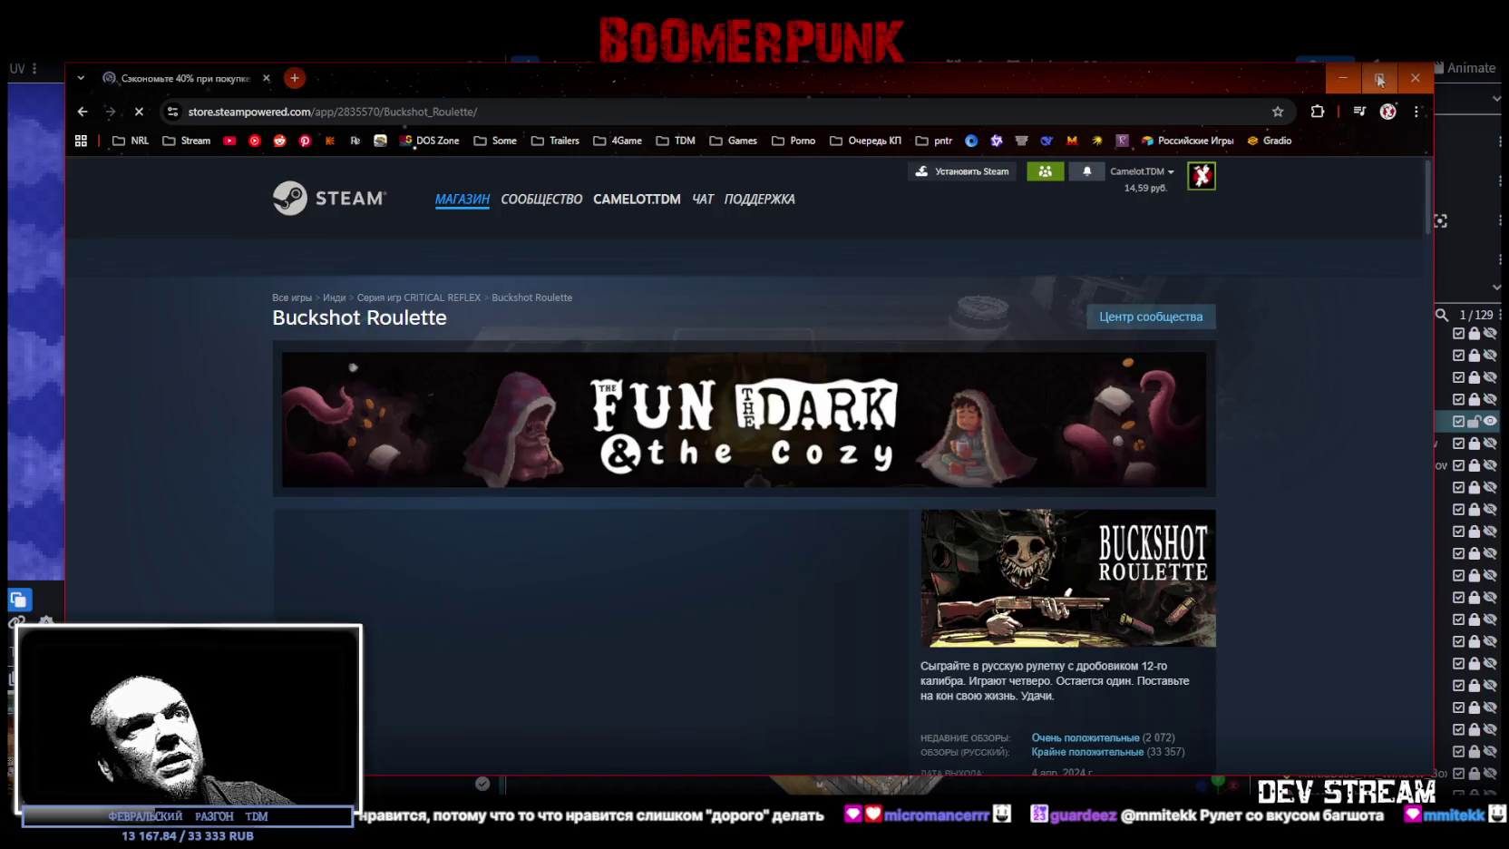
scroll(729, 643, "down", 2)
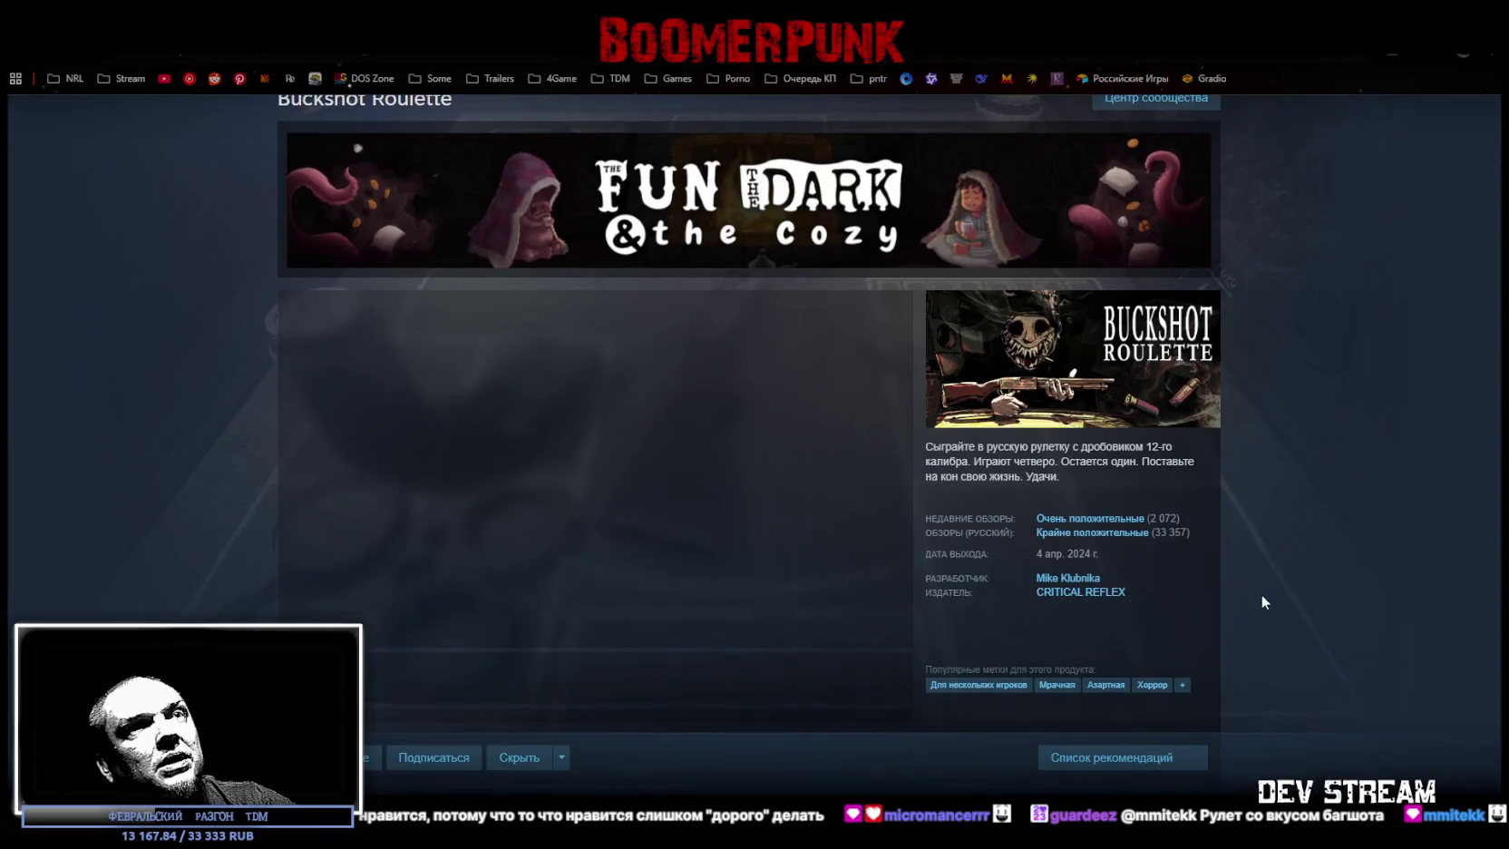
mouse_move(1135, 536)
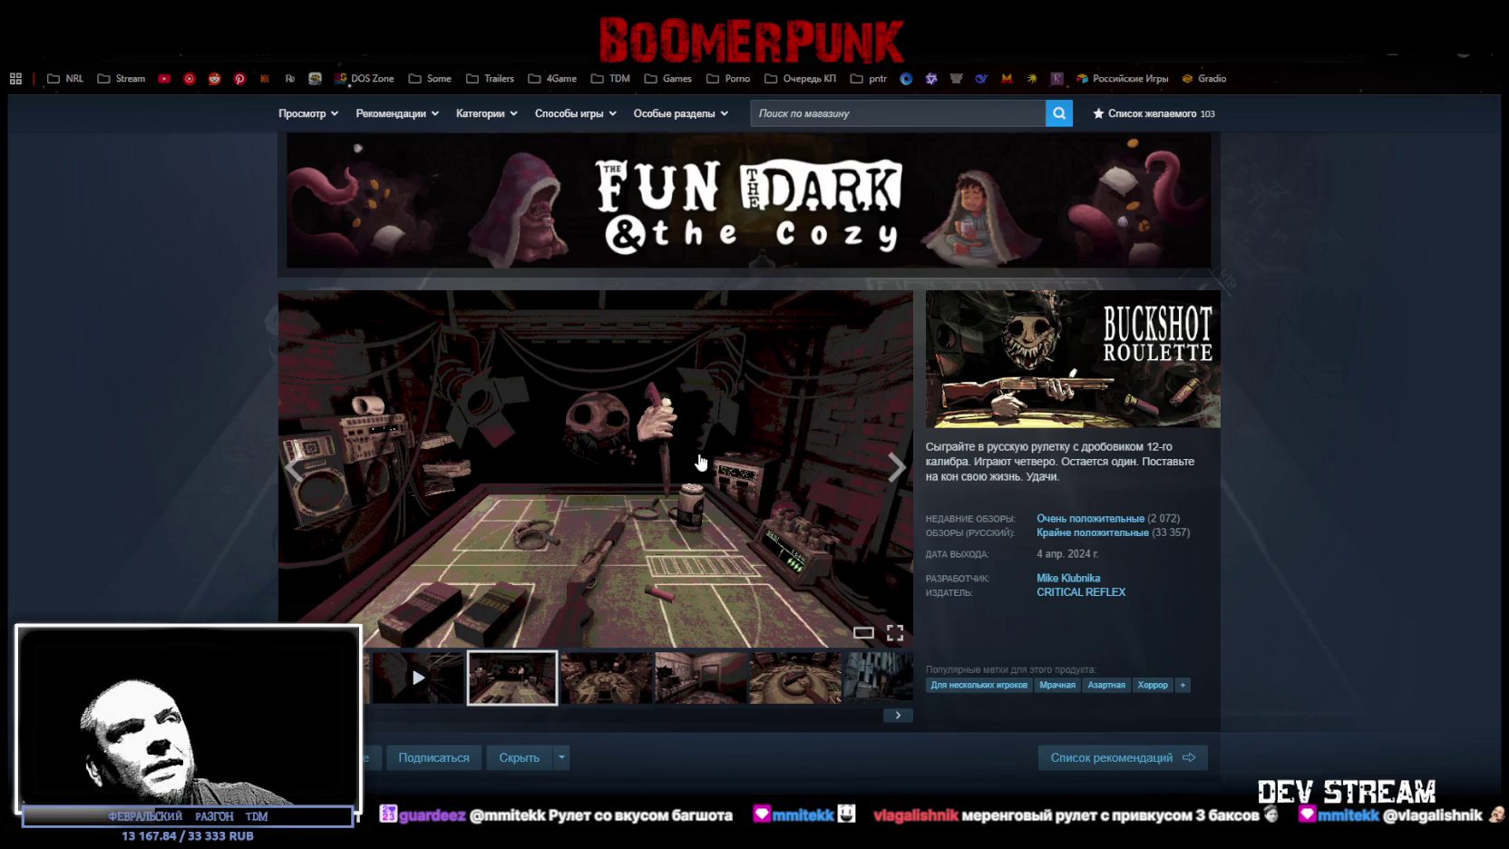
scroll(701, 463, "down", 1)
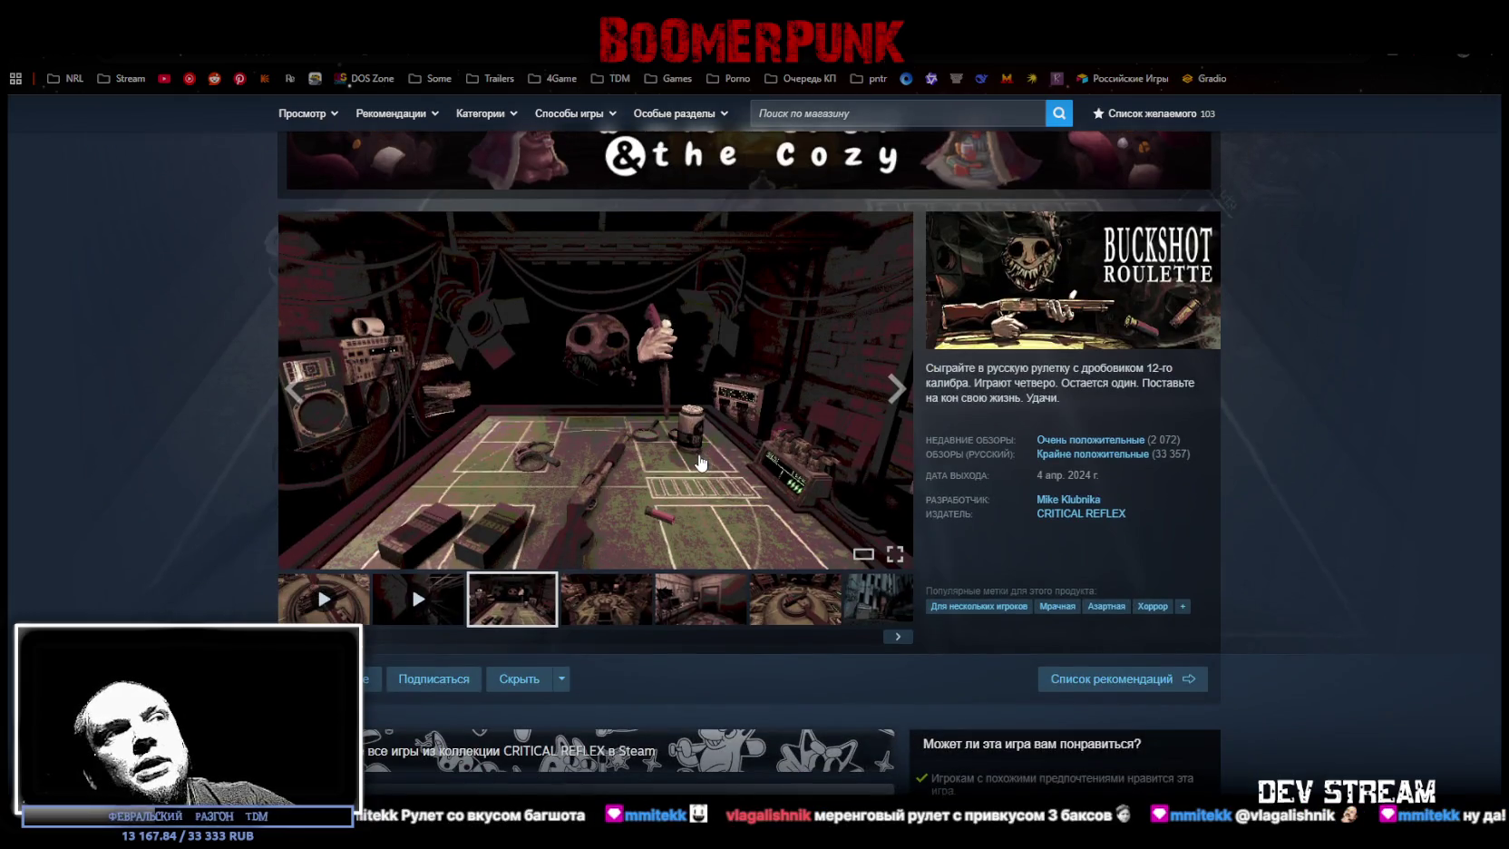
scroll(1397, 588, "up", 2)
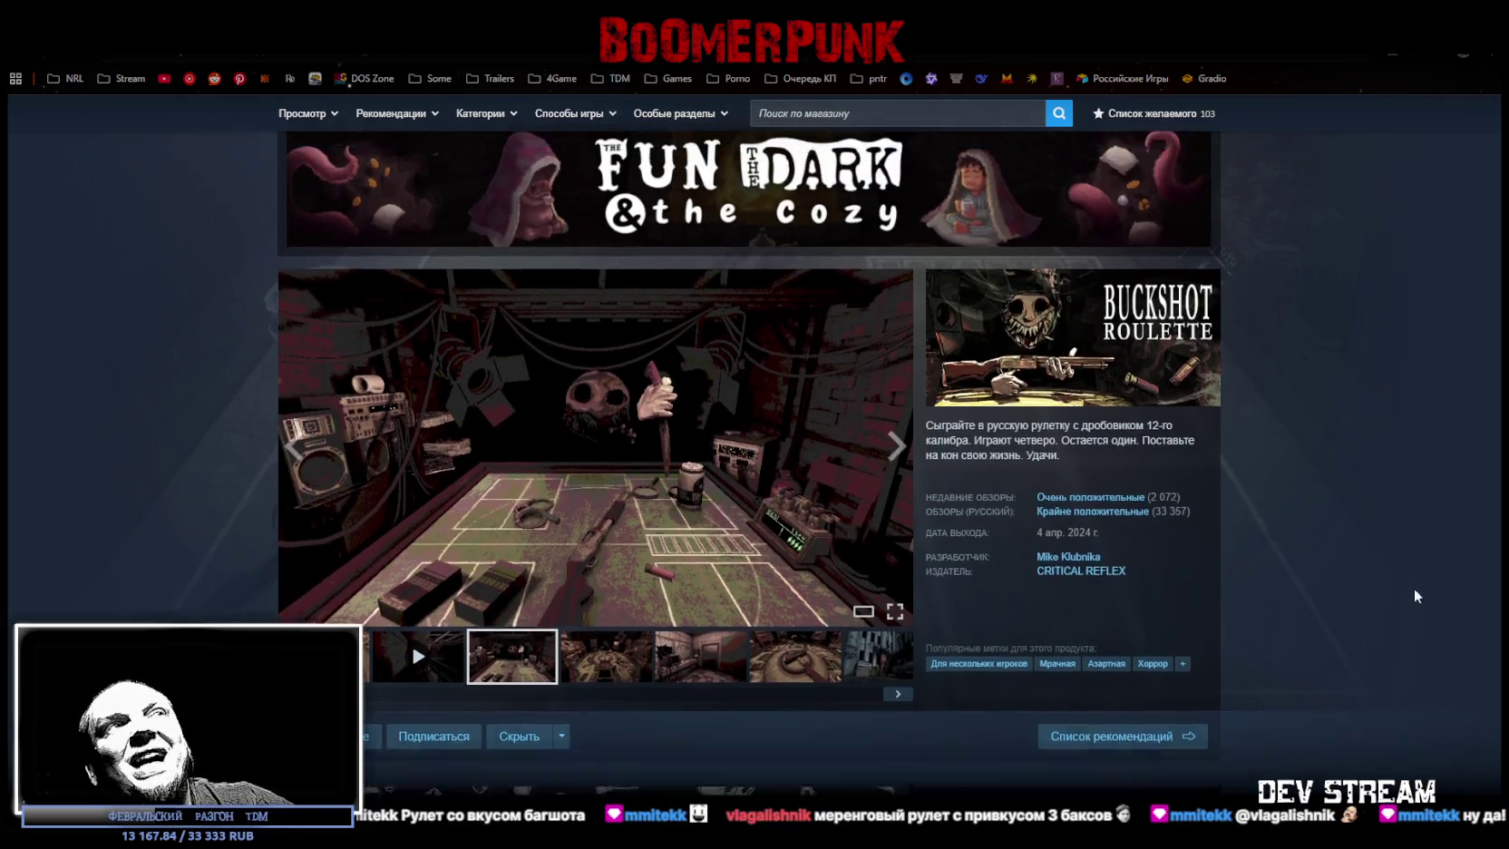
scroll(1368, 586, "down", 1)
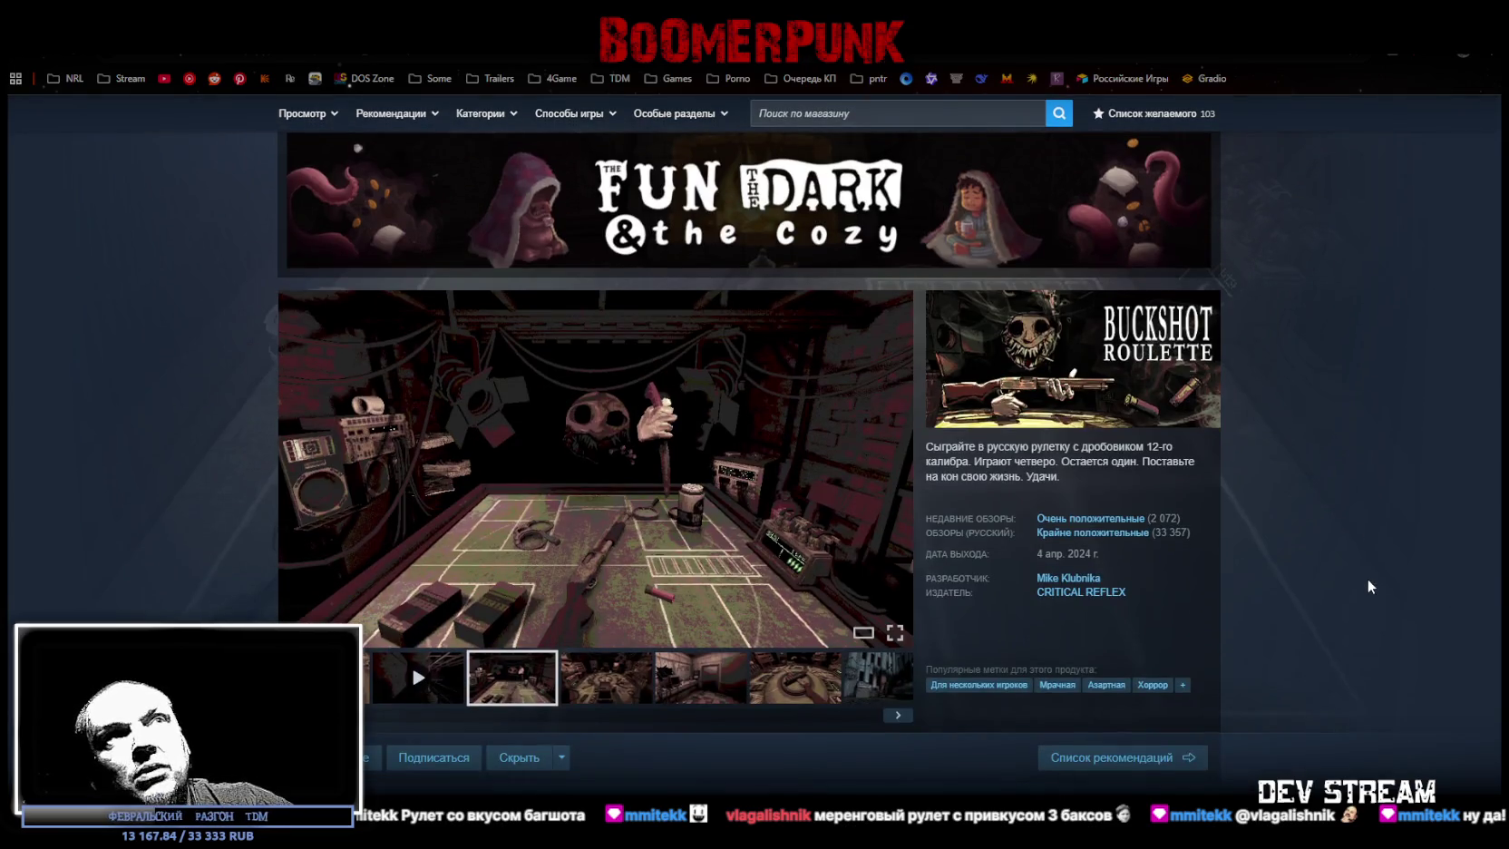
scroll(1369, 586, "up", 2)
scroll(1364, 569, "down", 1)
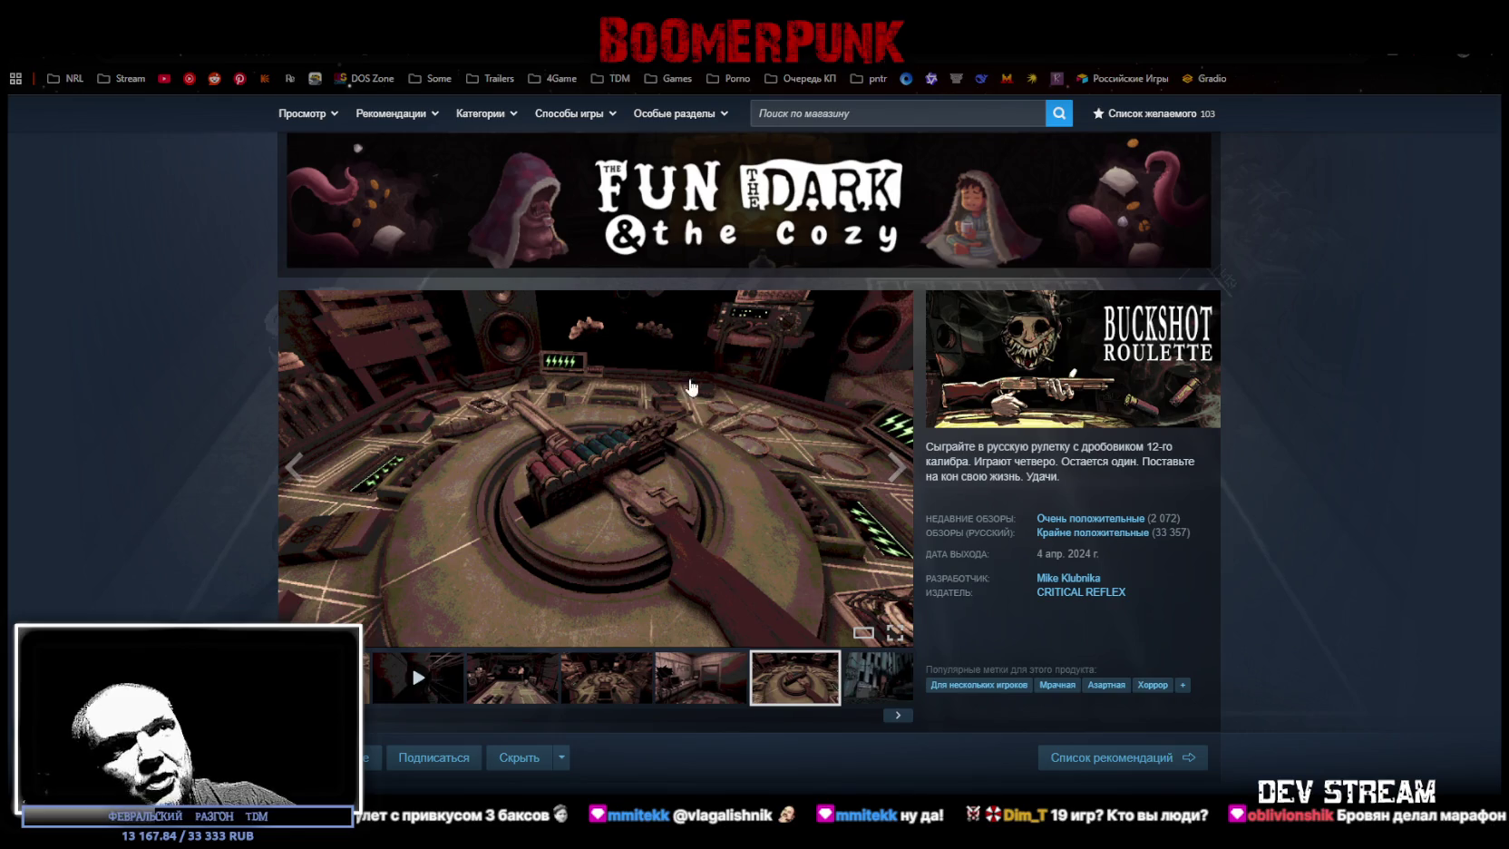
mouse_move(952, 539)
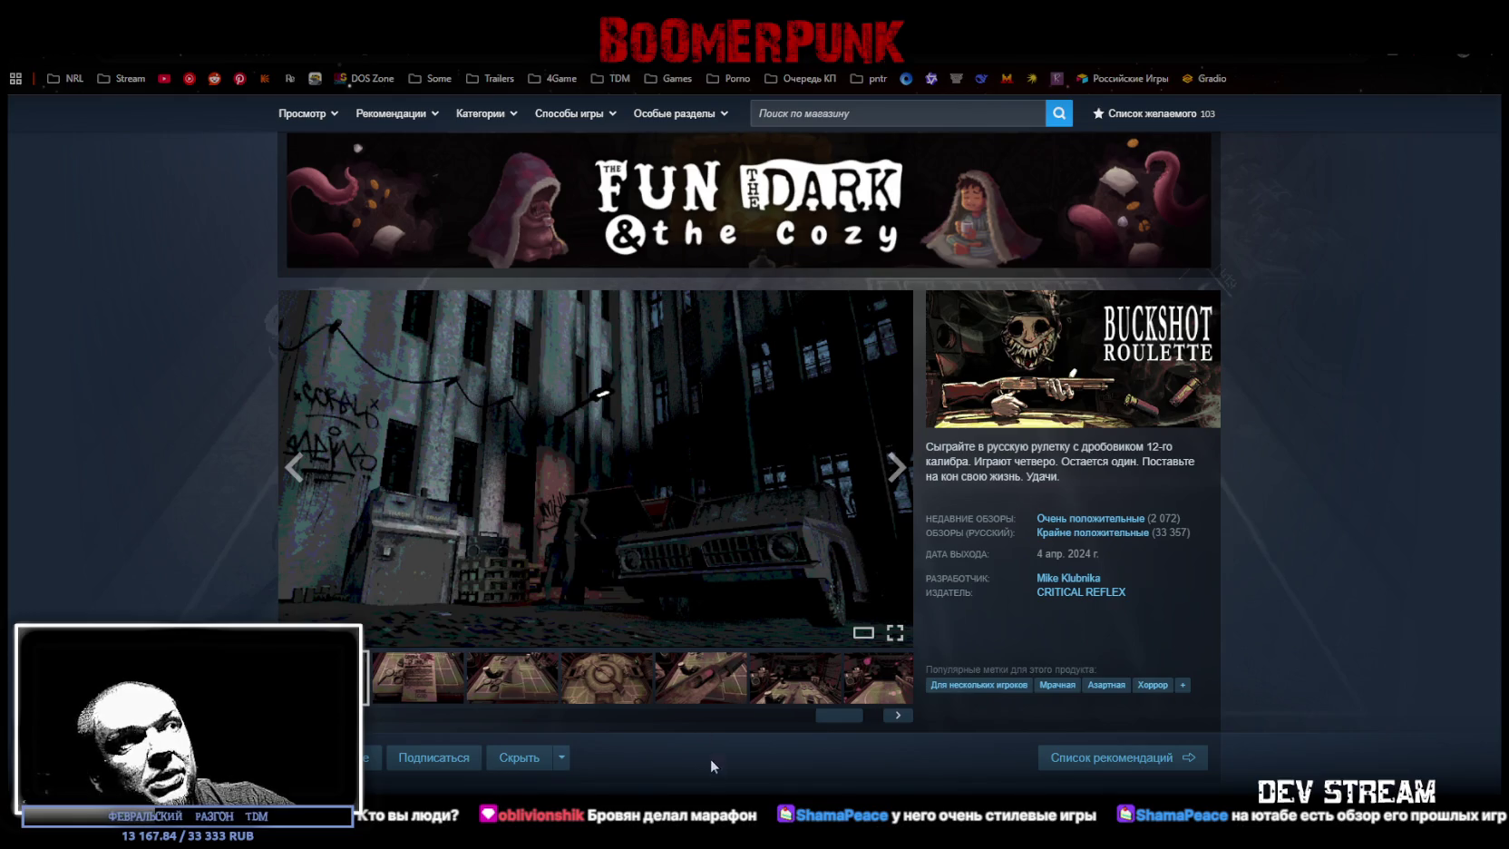
- Scroll down to the Buy Buckshot Roulette offer at -40% for 59 rubles
scroll(393, 670, "down", 8)
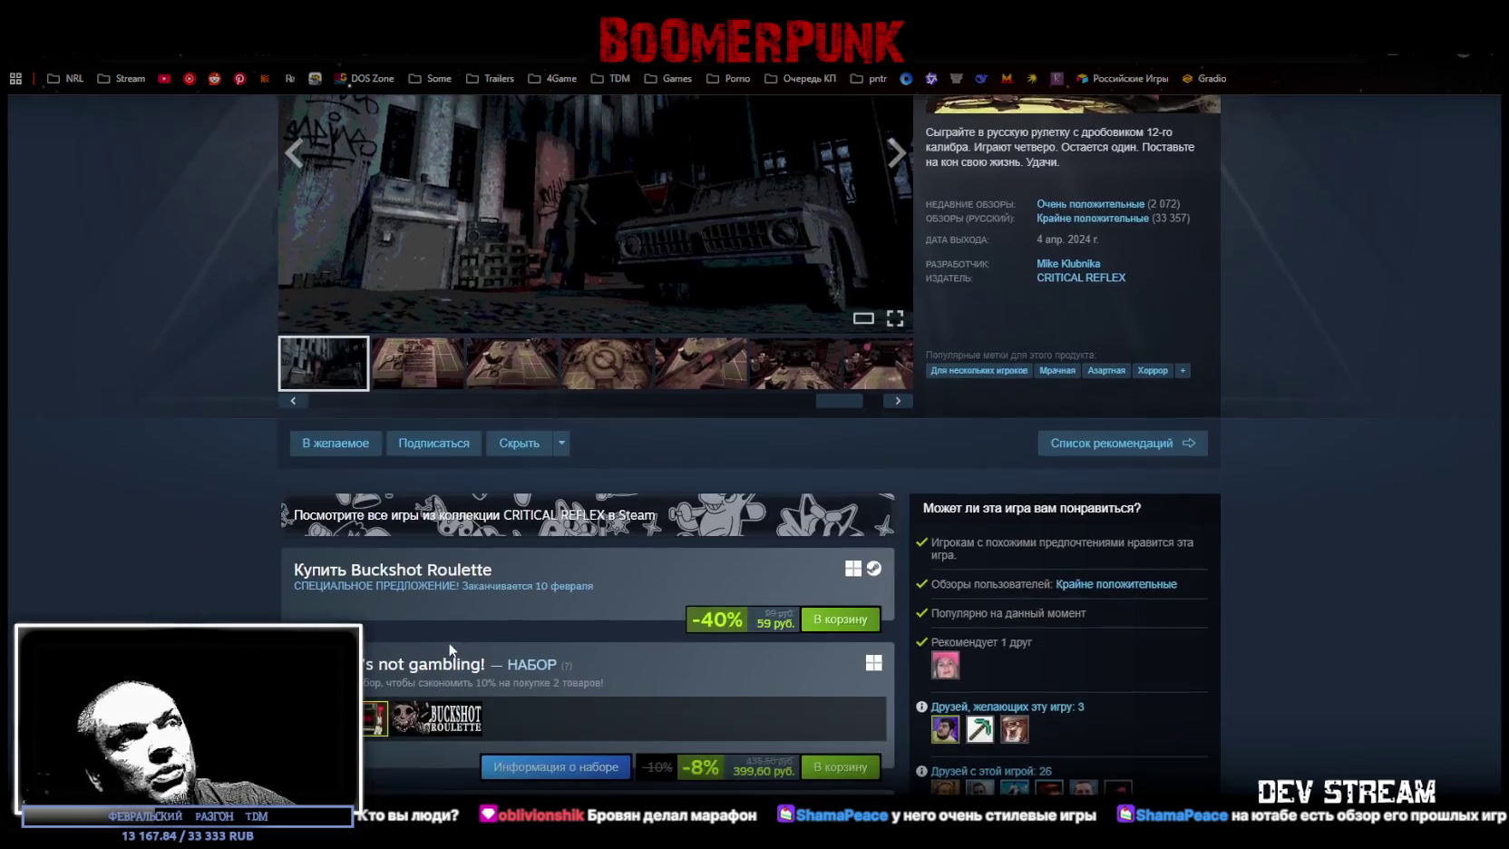
- Scroll through the Buckshot Roulette page, then orbit Unity's scene view along the street
scroll(463, 626, "down", 3)
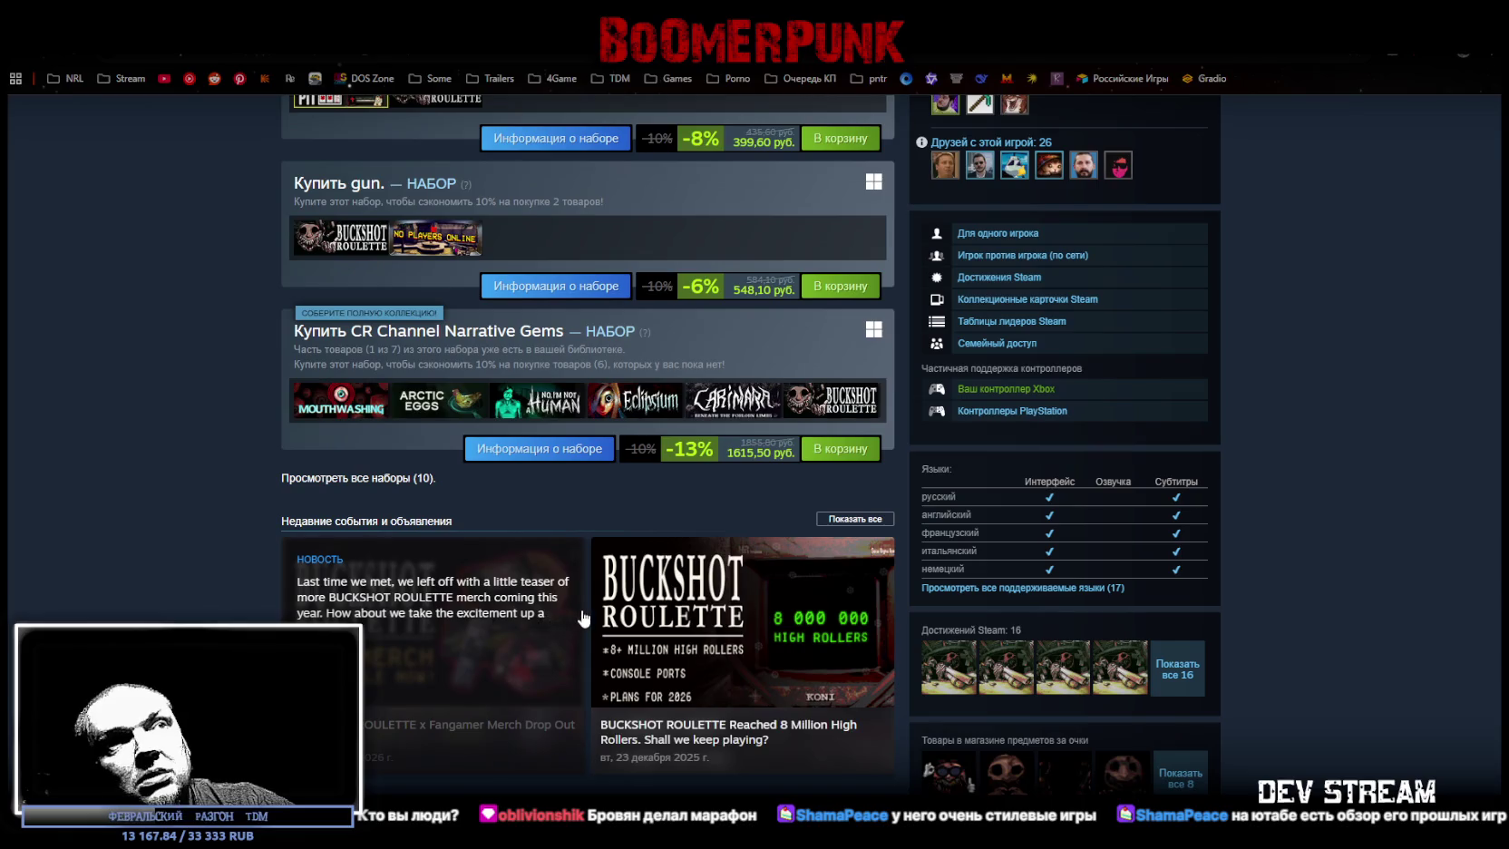
scroll(584, 620, "up", 10)
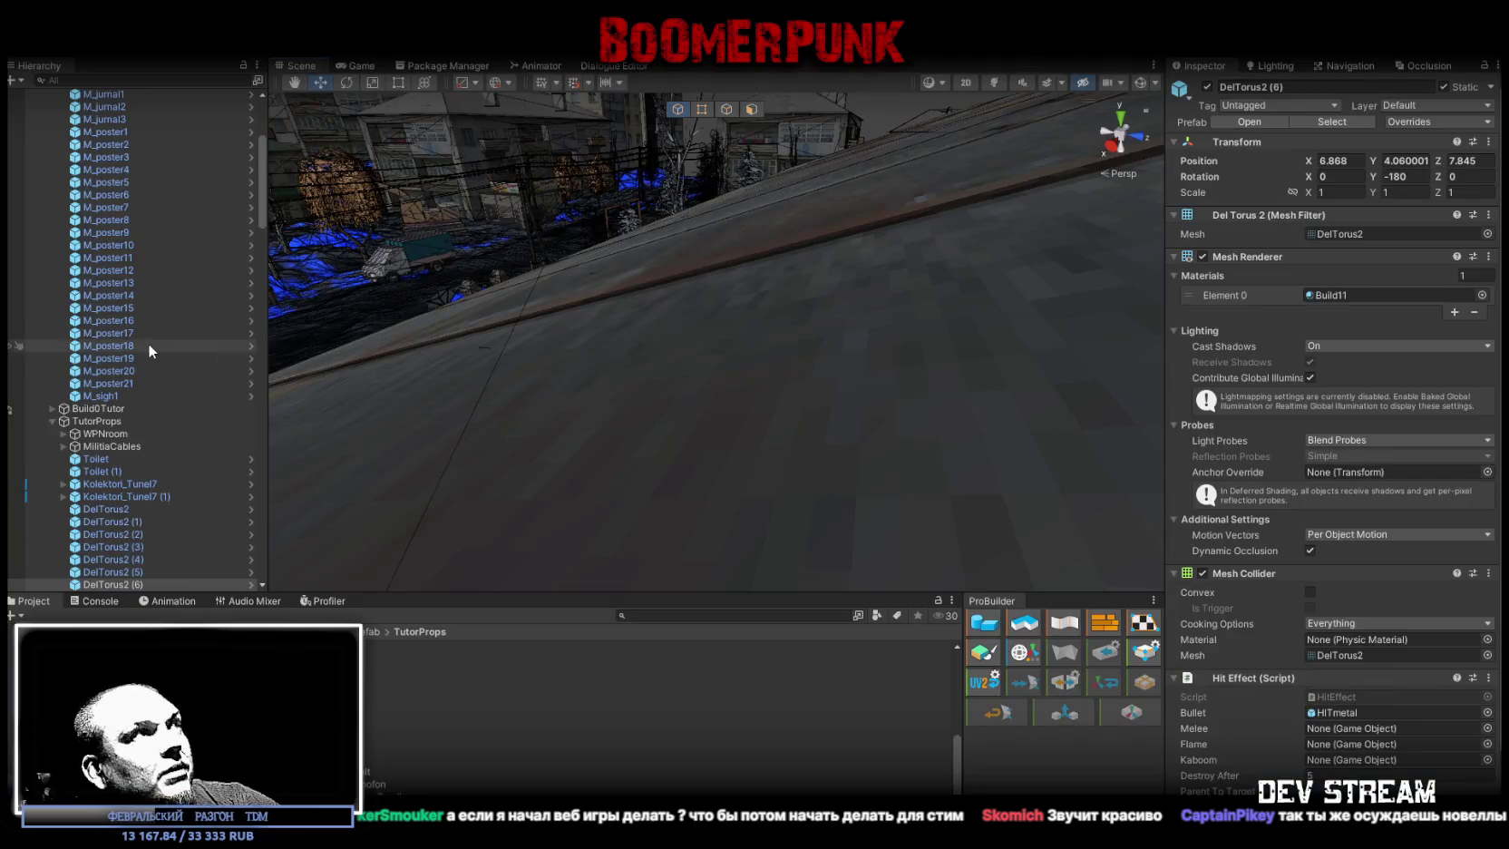
mouse_move(598, 272)
left_mouse_down()
mouse_move(567, 259)
mouse_move(544, 290)
left_mouse_up()
- Enable ###MAP### to survey the city from overhead, then disable it and select omsk_14_et (7)
scroll(218, 236, "up", 5)
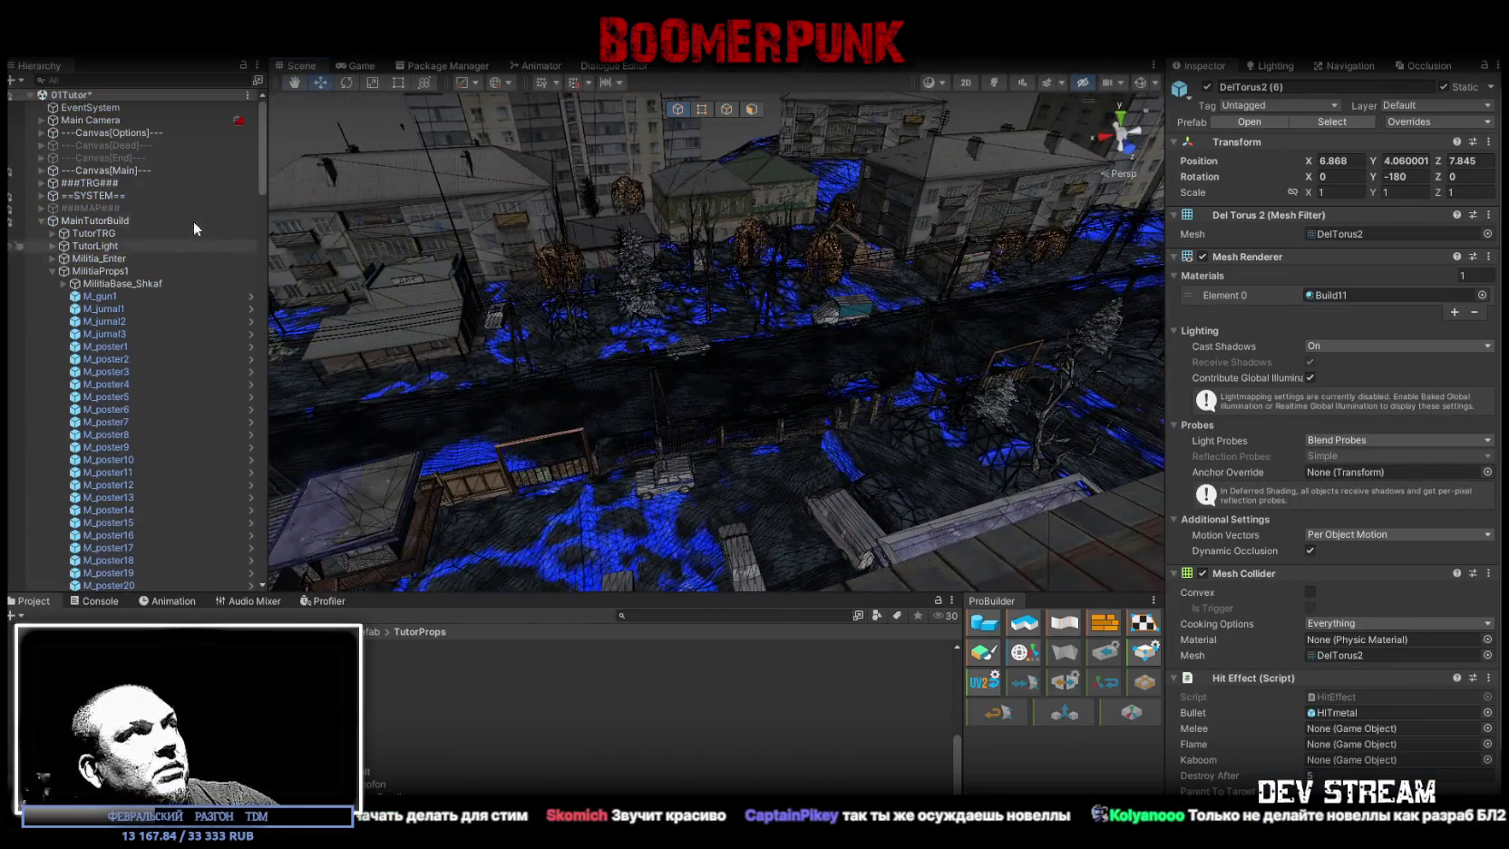
left_click(42, 221)
left_click(86, 207)
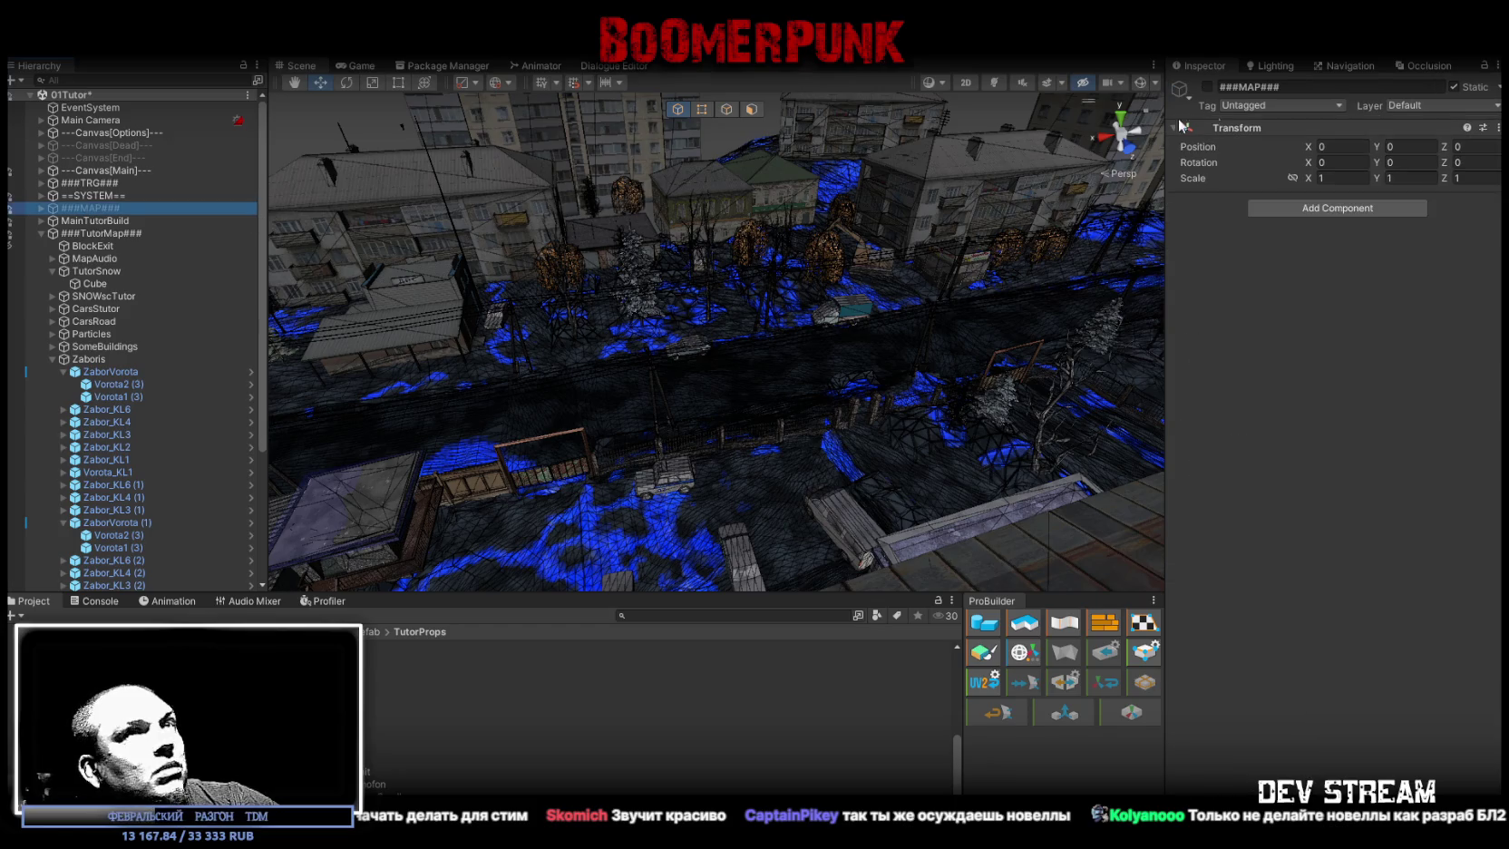
left_click(1207, 86)
double_click(113, 207)
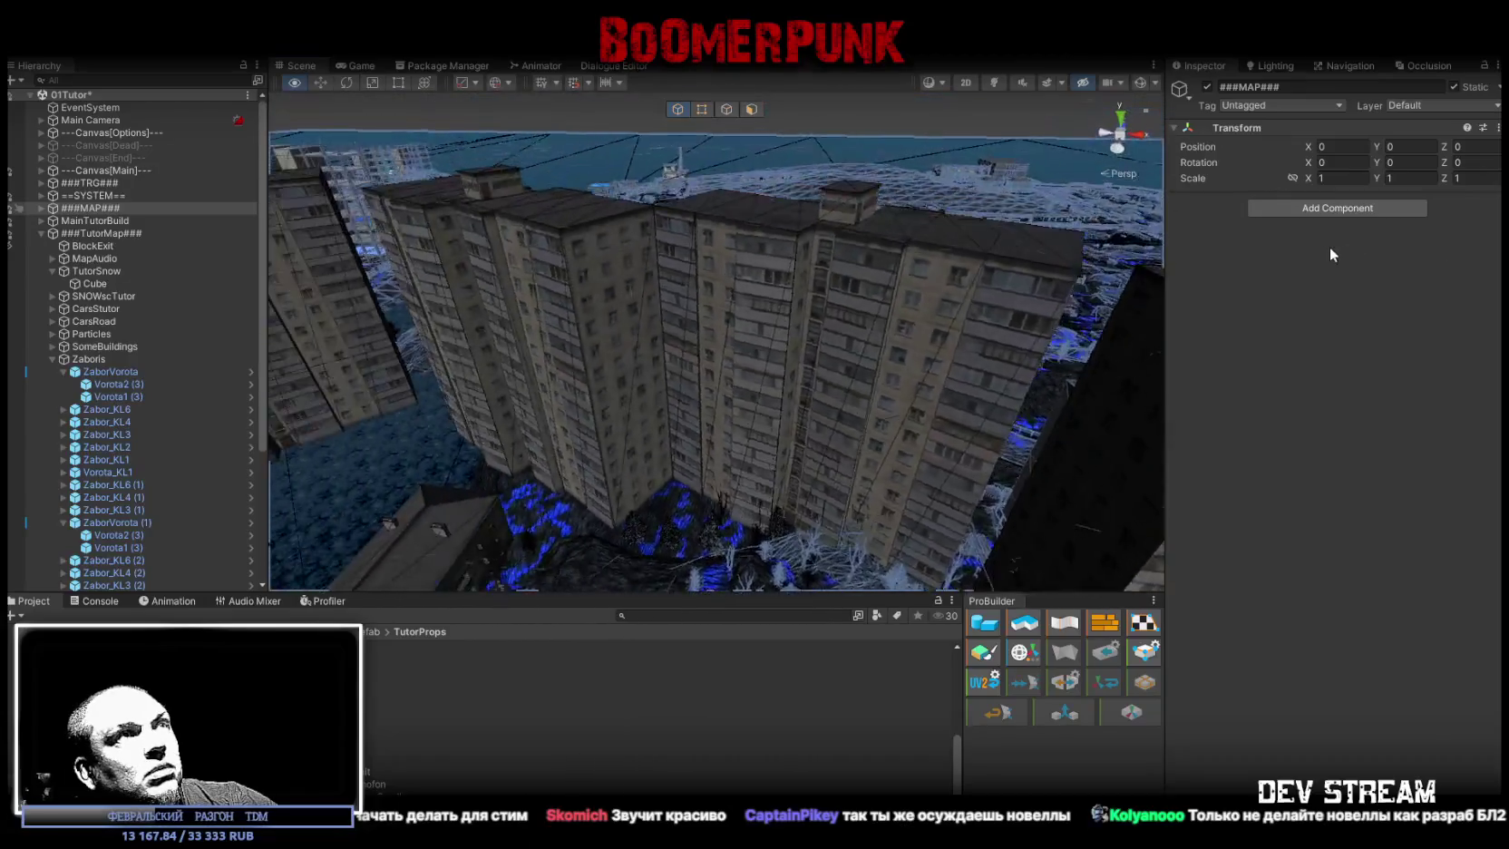
mouse_move(771, 270)
left_mouse_down()
mouse_move(397, 362)
mouse_move(616, 427)
mouse_move(617, 405)
left_mouse_up()
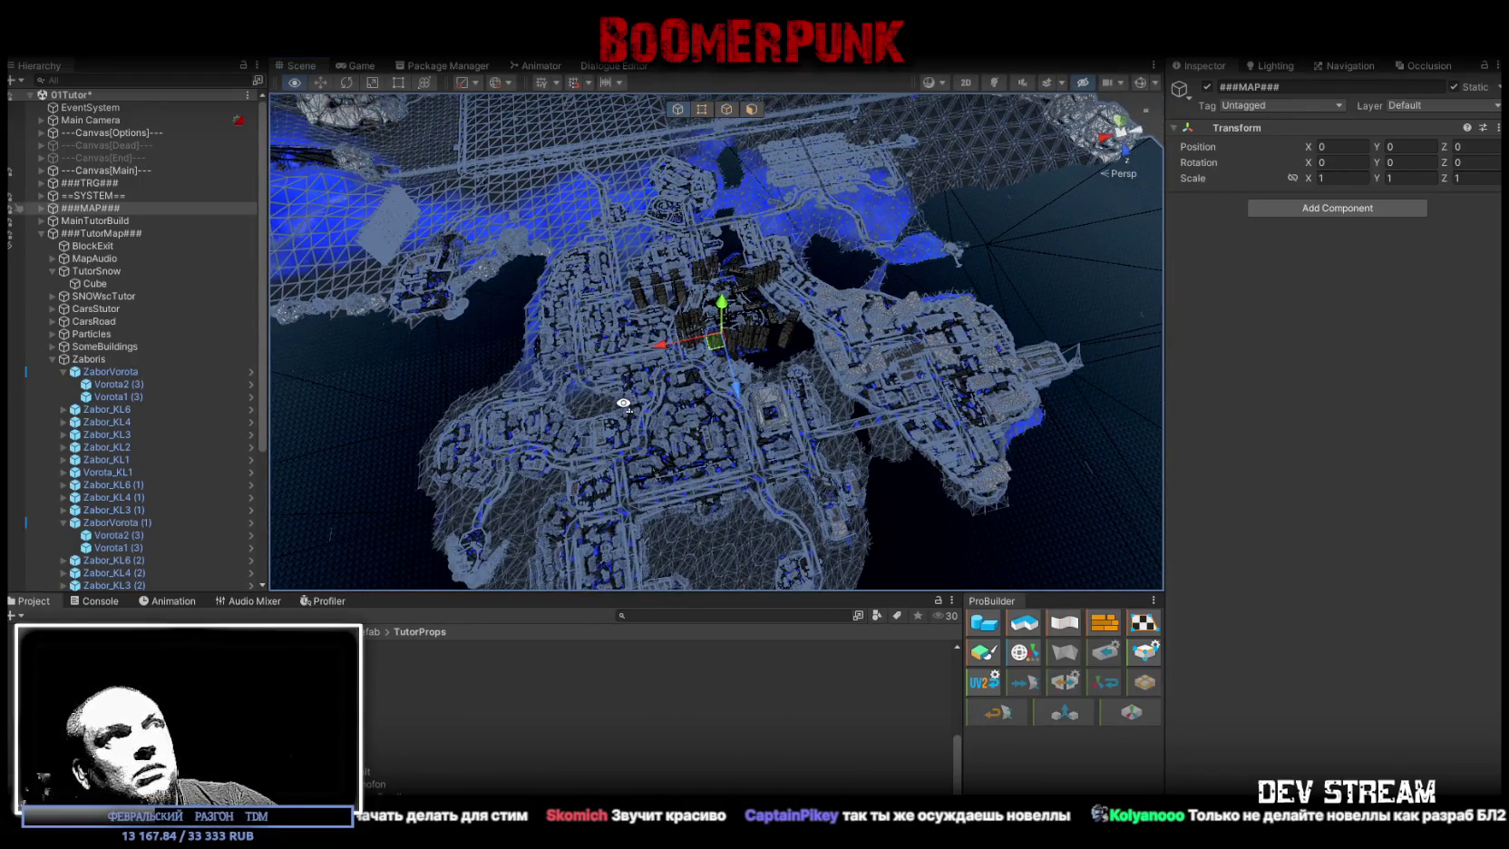
left_click(1207, 86)
left_click(775, 274)
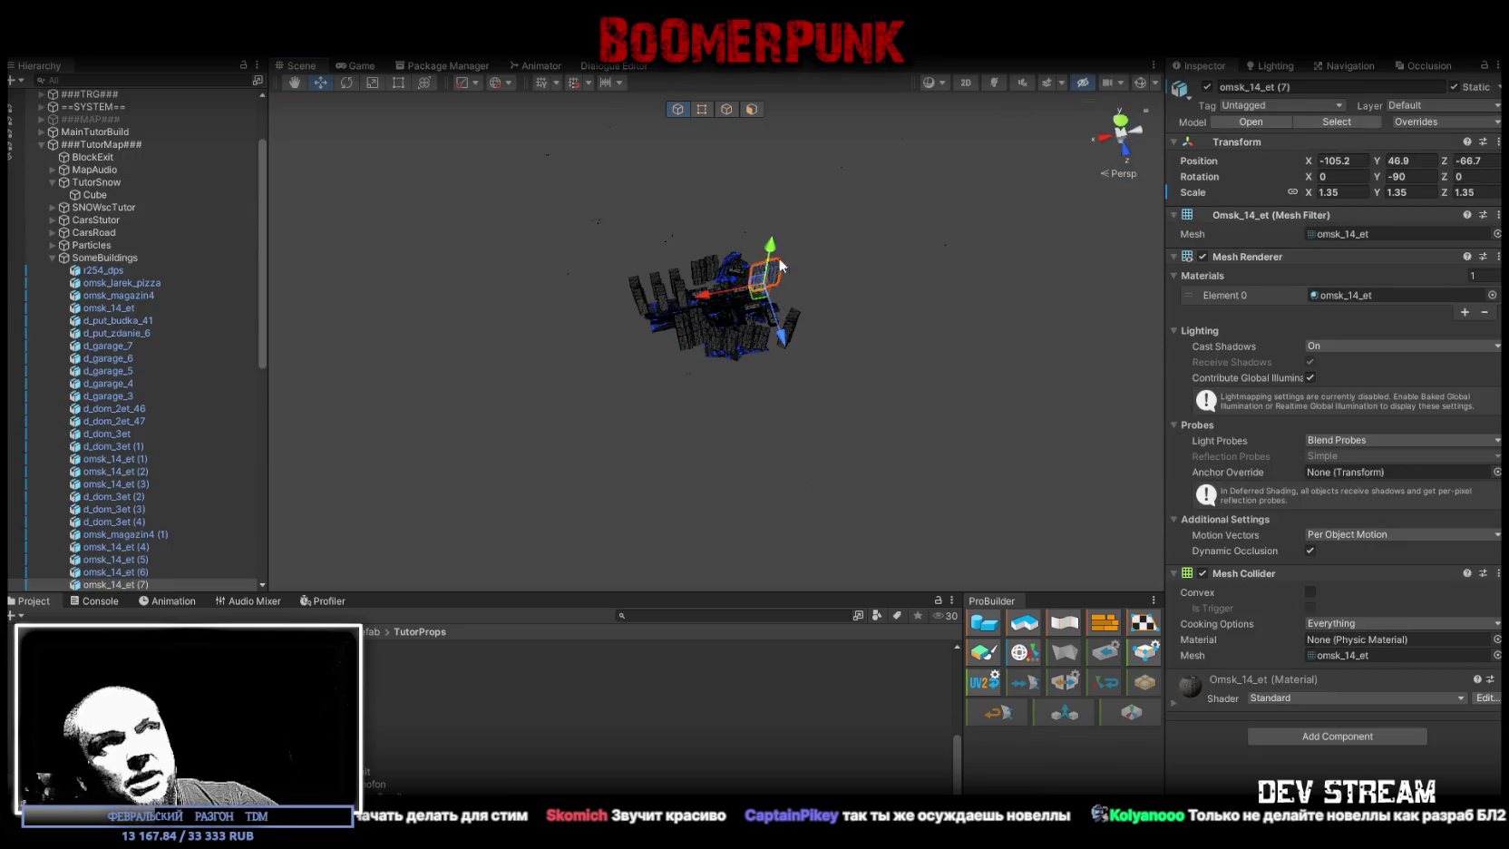
- Frame omsk_14_et (7) with F and orbit to an oblique overhead view
key("f")
mouse_move(755, 325)
left_mouse_down()
mouse_move(382, 297)
mouse_move(224, 240)
mouse_move(255, 222)
mouse_move(262, 181)
mouse_move(814, 290)
mouse_move(690, 348)
mouse_move(807, 356)
left_mouse_up()
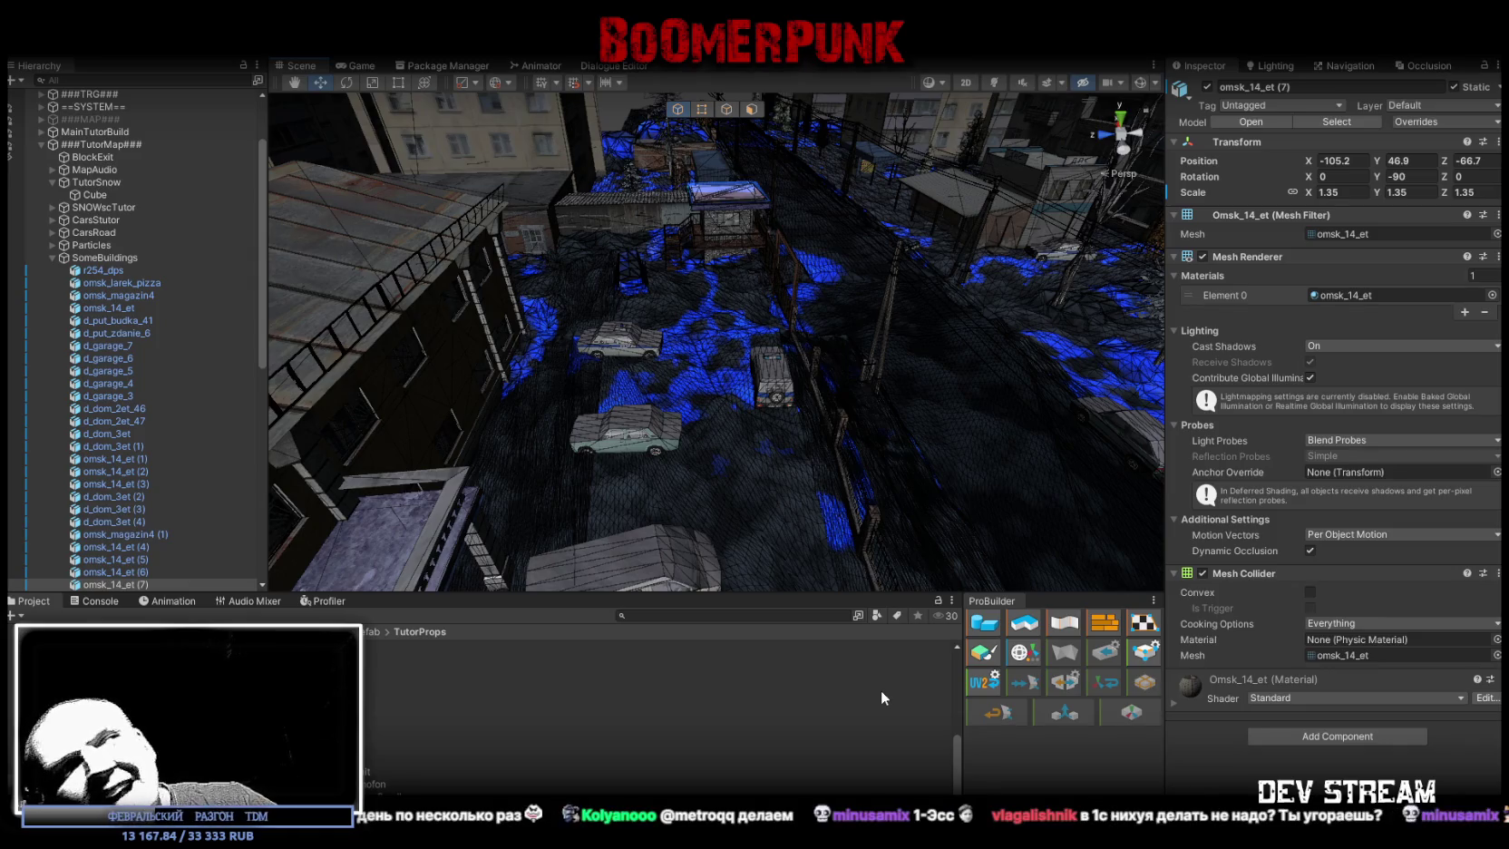
- Orbit around the fence and police cars, finishing at ground level facing the small building
mouse_move(830, 467)
left_mouse_down()
mouse_move(778, 328)
mouse_move(725, 326)
mouse_move(804, 274)
mouse_move(843, 282)
left_mouse_up()
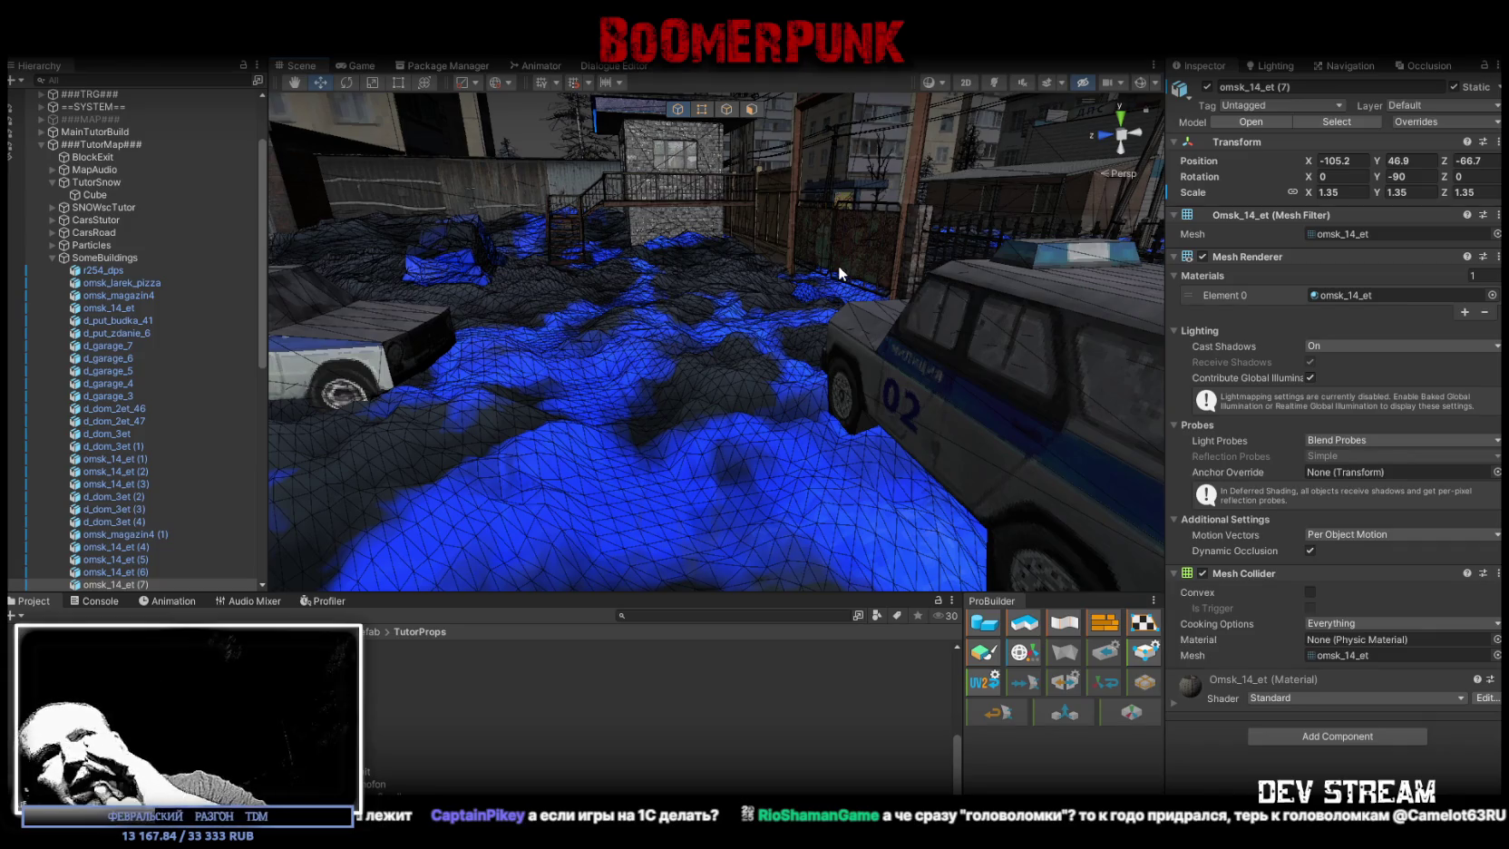
mouse_move(861, 249)
left_mouse_down()
mouse_move(797, 333)
mouse_move(831, 301)
left_mouse_up()
left_click_drag(1121, 369, 995, 397)
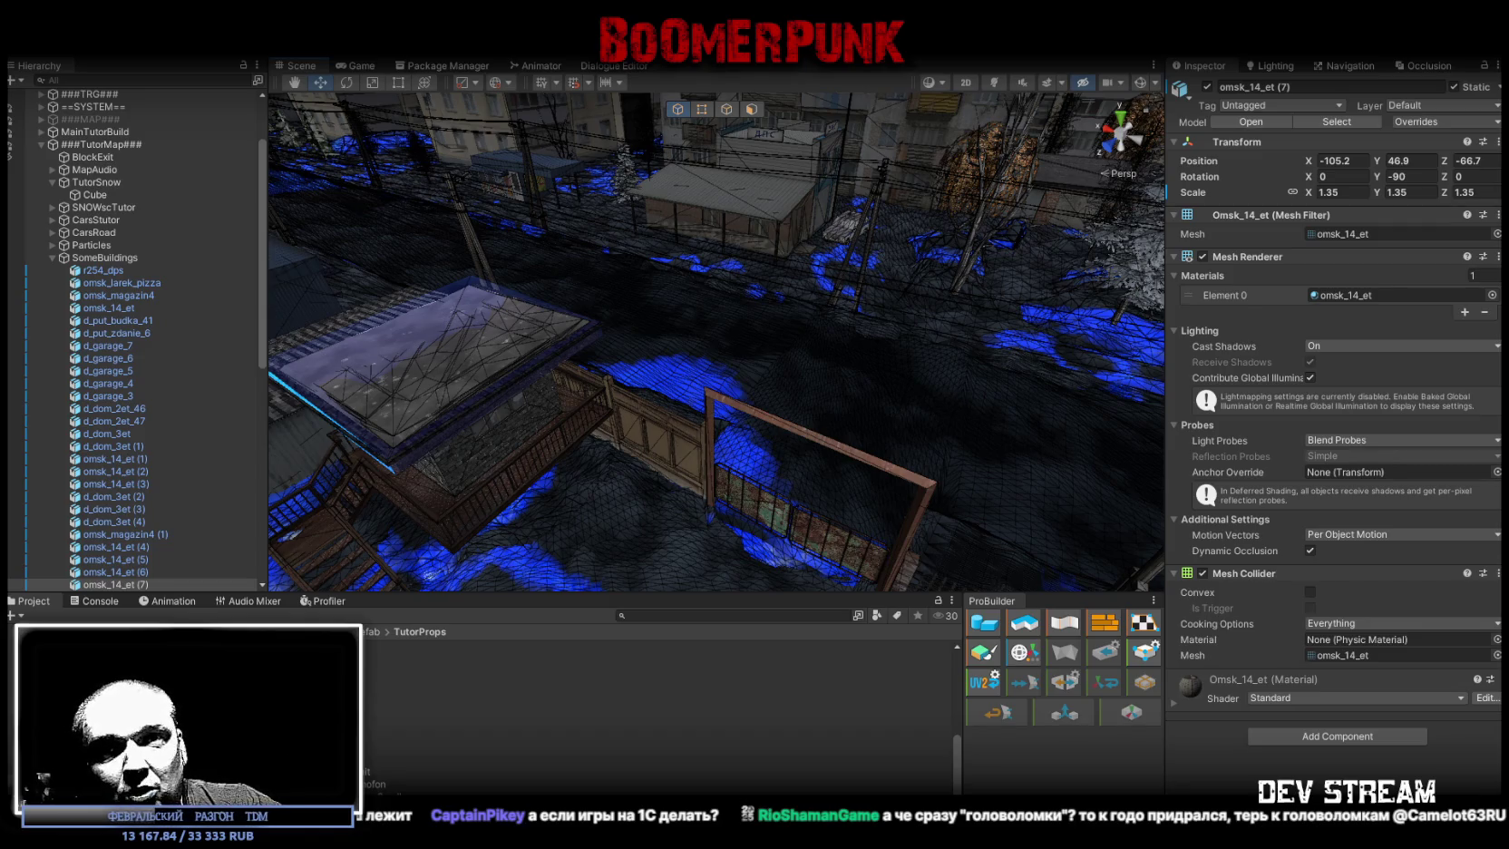
mouse_move(916, 573)
left_mouse_down()
mouse_move(1000, 438)
mouse_move(755, 413)
mouse_move(798, 409)
mouse_move(633, 357)
left_mouse_up()
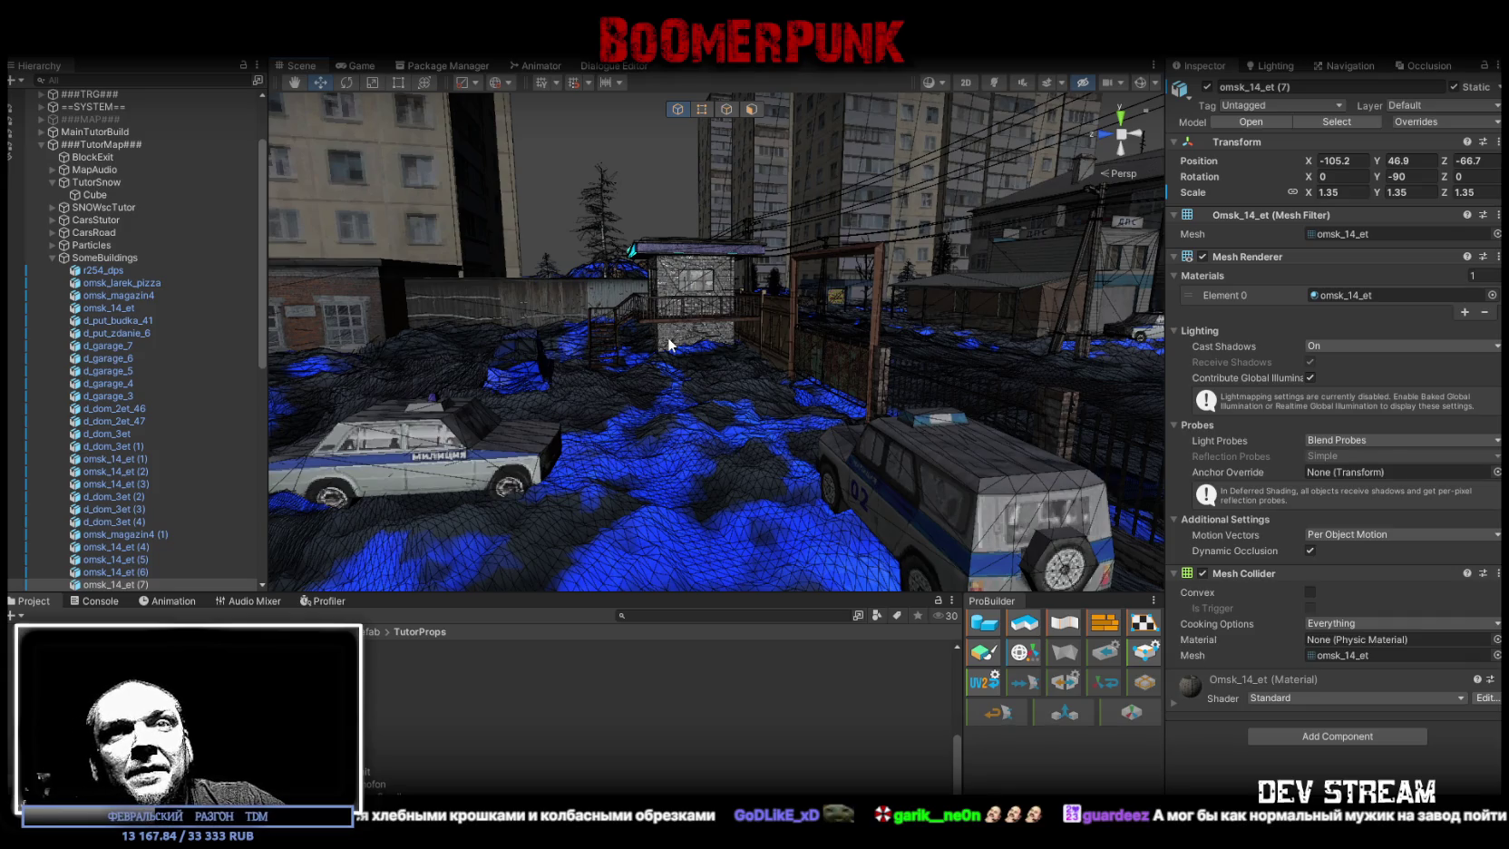
scroll(672, 347, "down", 5)
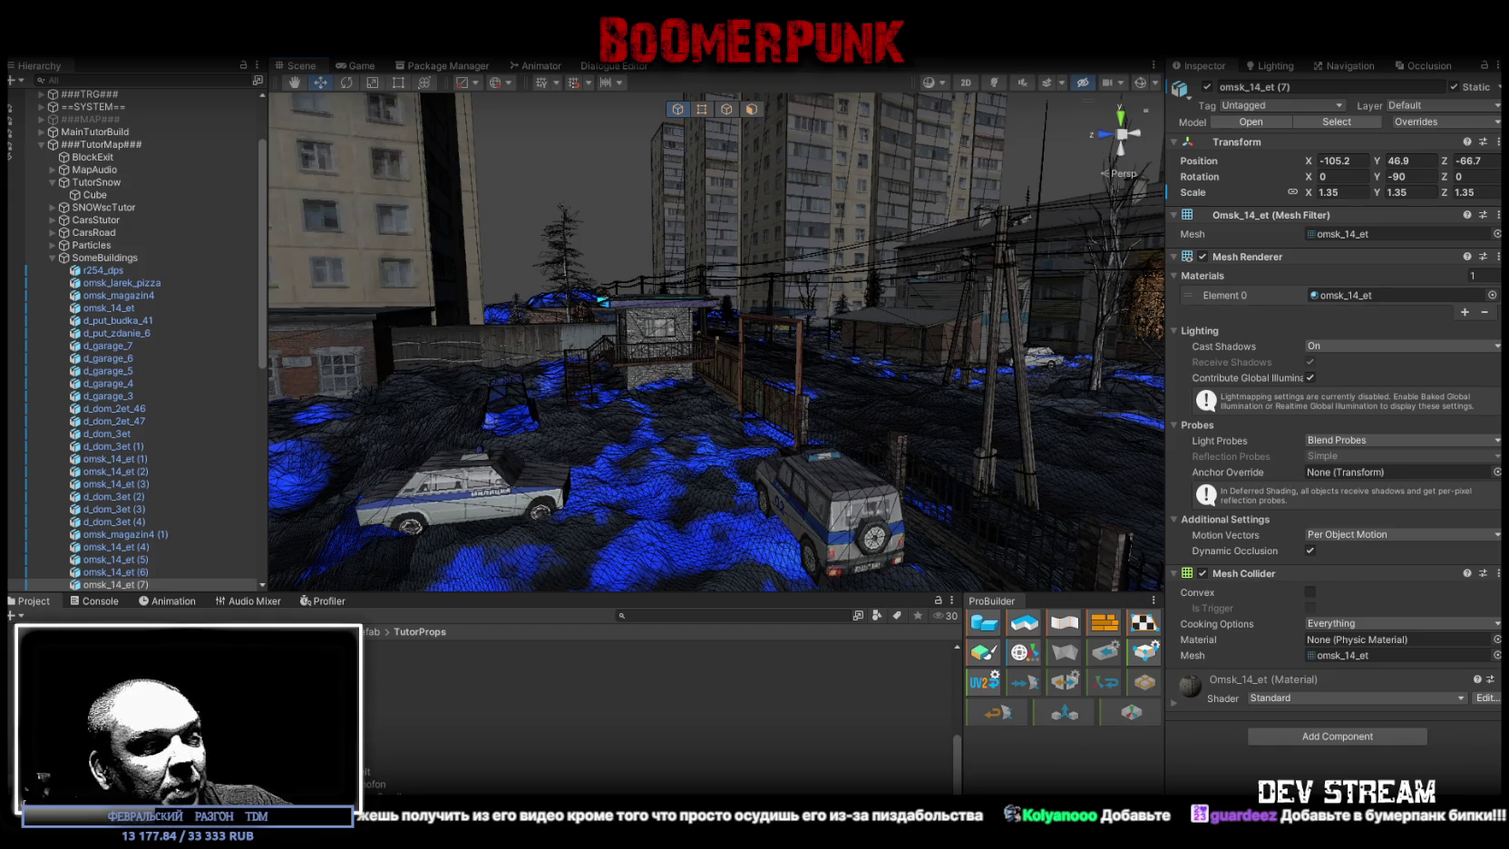
- Bring the browser with the YouTube video in front of Unity
key("alt+Tab")
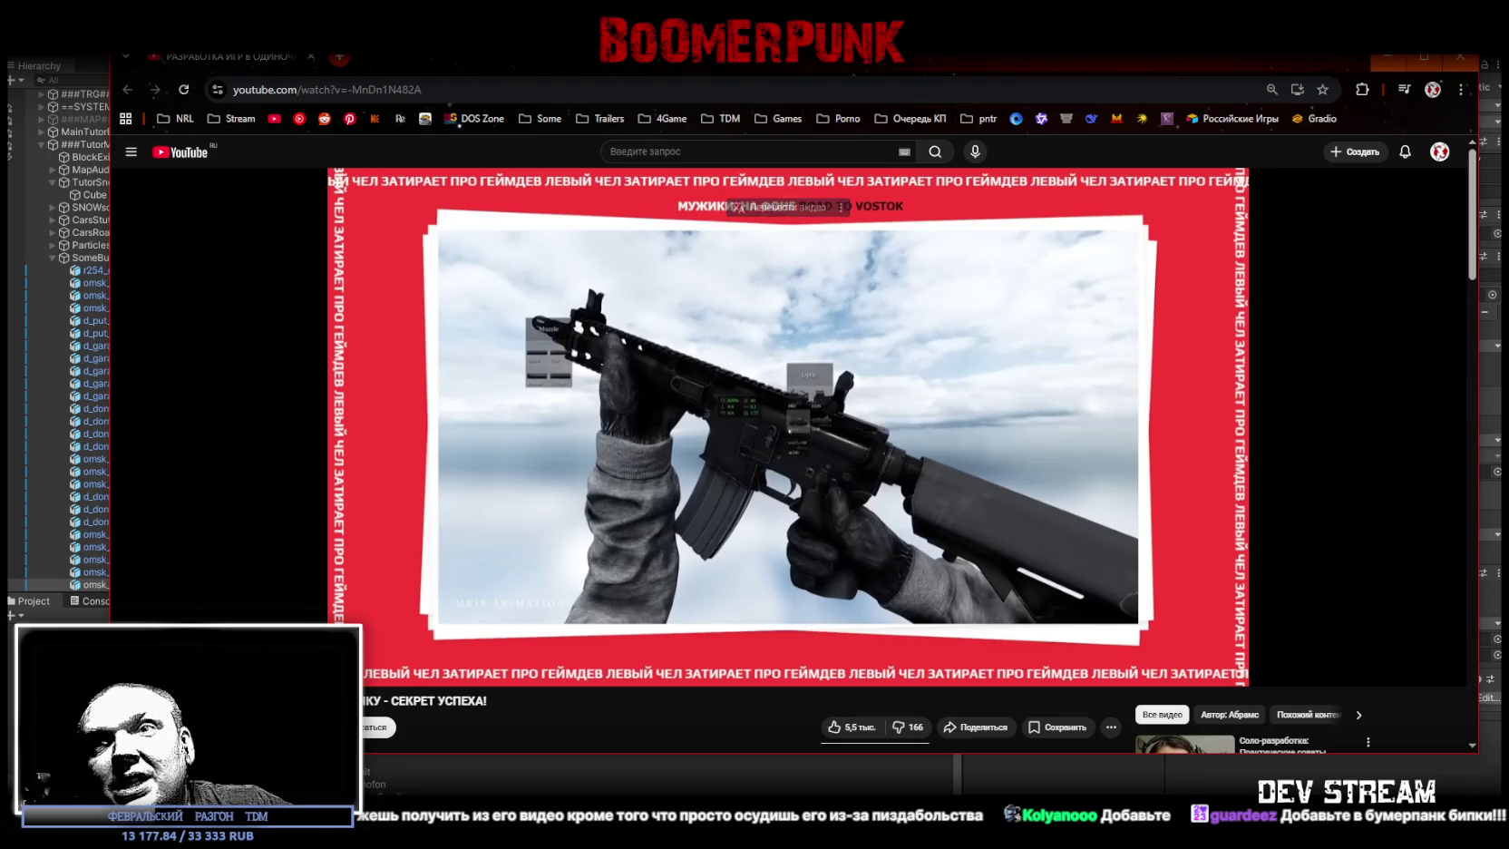
- Move the YouTube browser window right, then minimize it to reveal the Unity editor
left_click_drag(816, 65, 1084, 78)
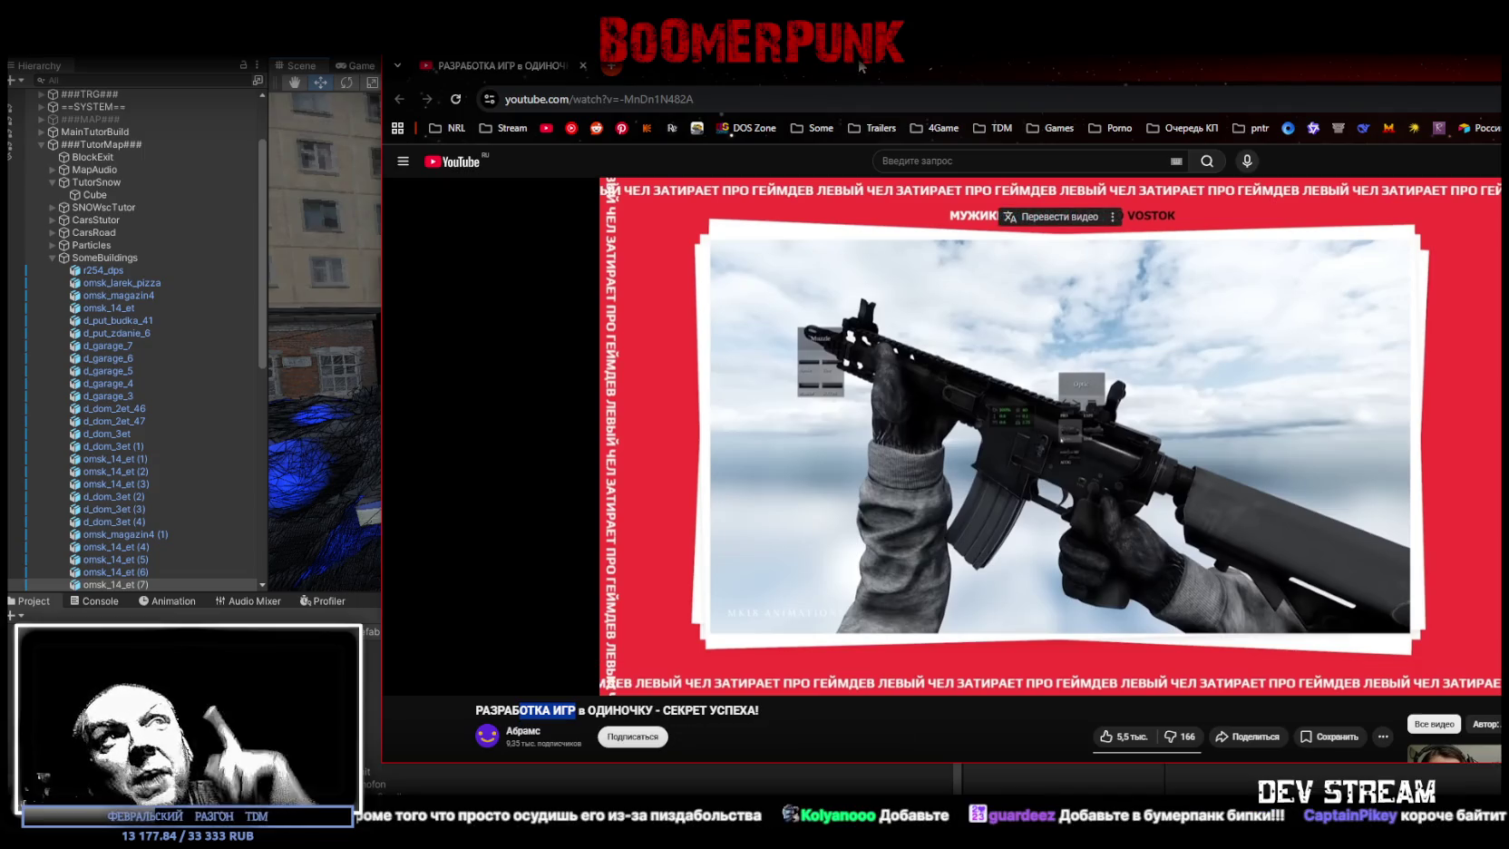
key("super+Down")
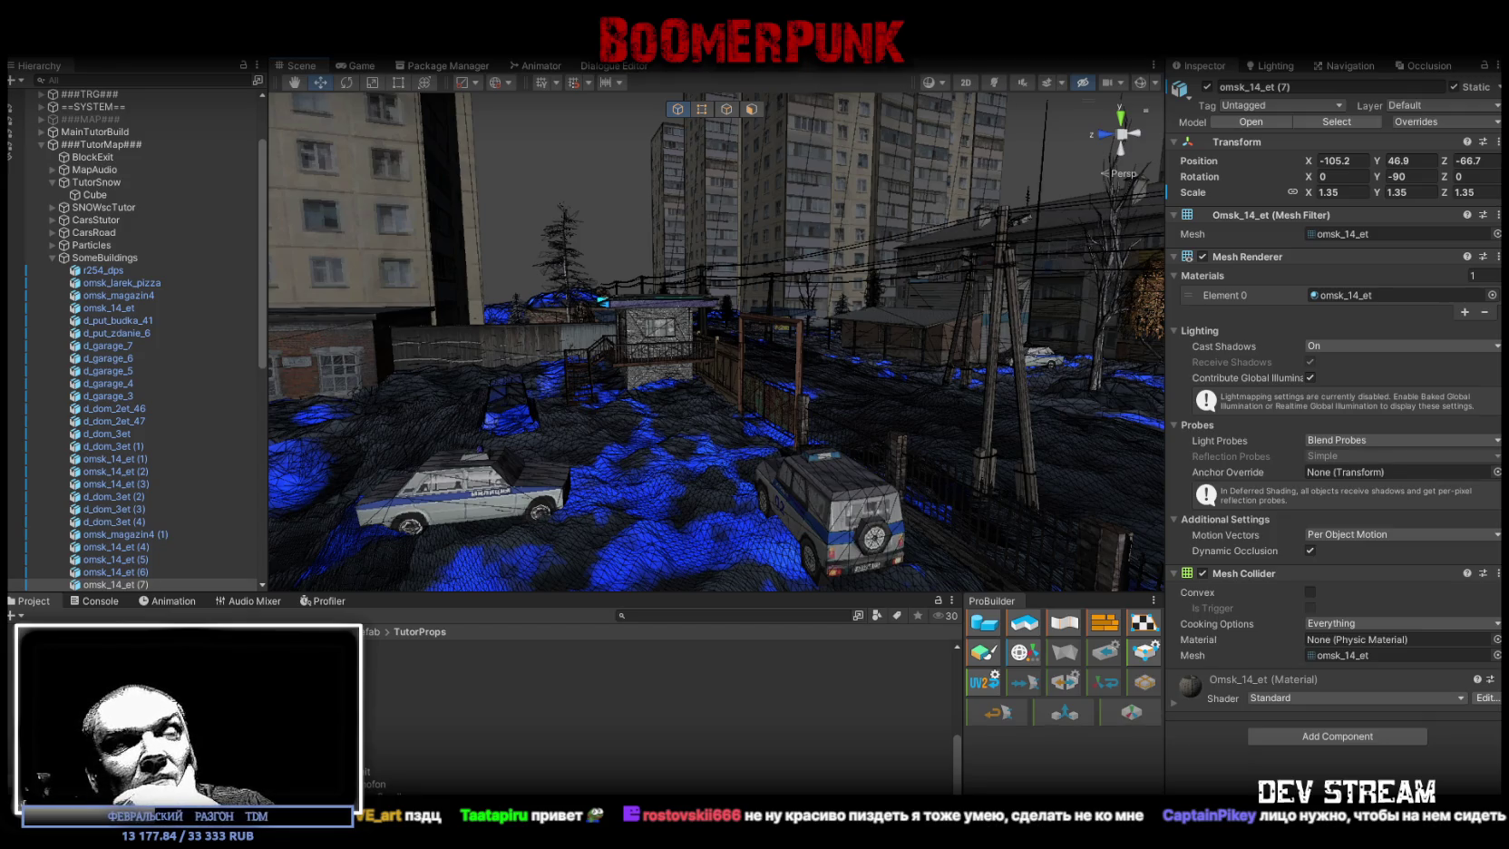
- Orbit the scene around the yard and police cars, then bring up the Twitch channel page
left_click_drag(680, 278, 713, 271)
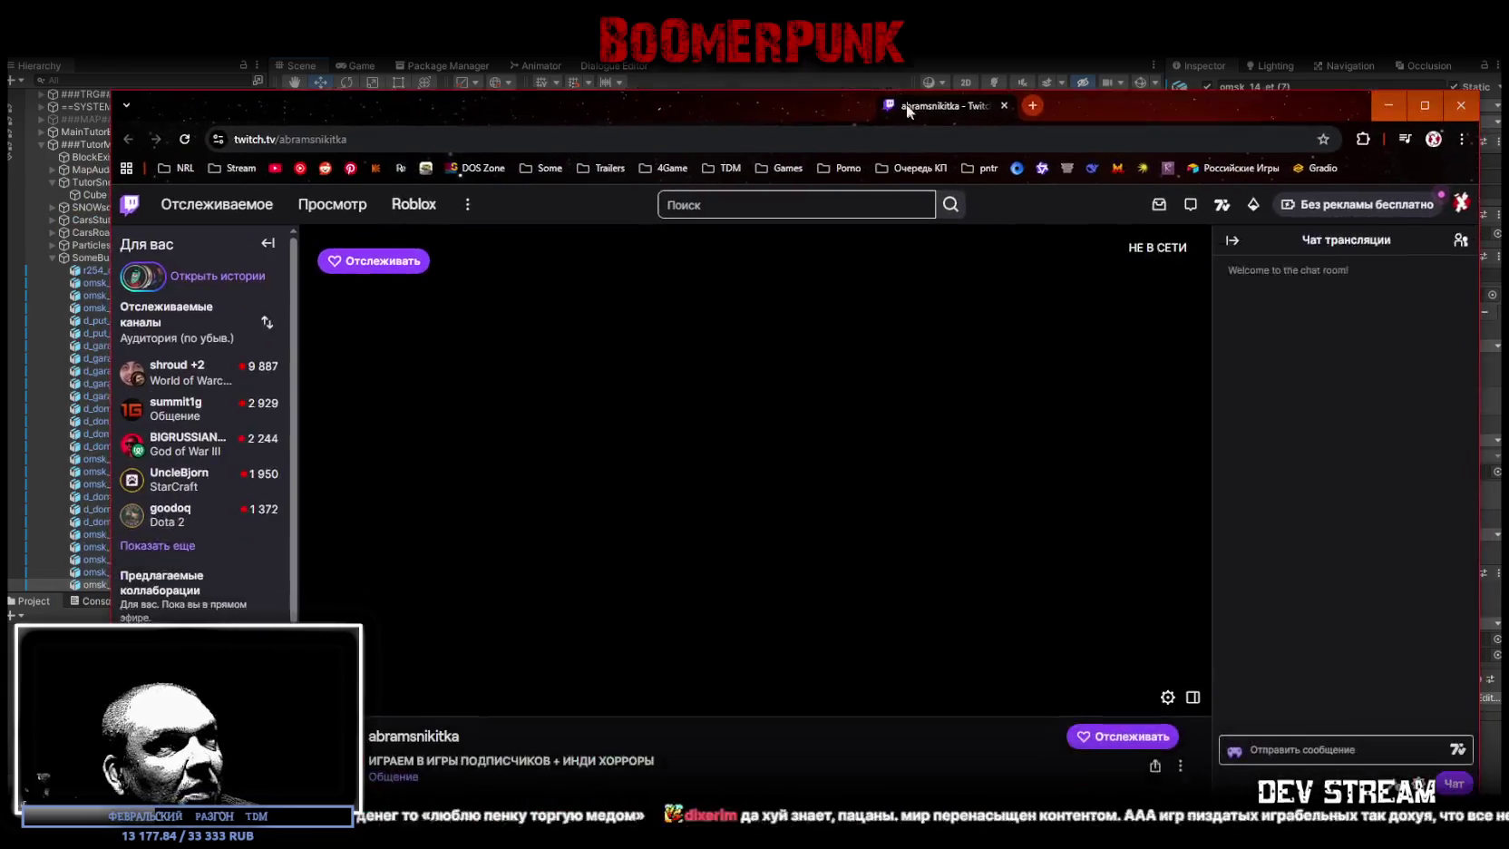
left_click_drag(905, 103, 898, 73)
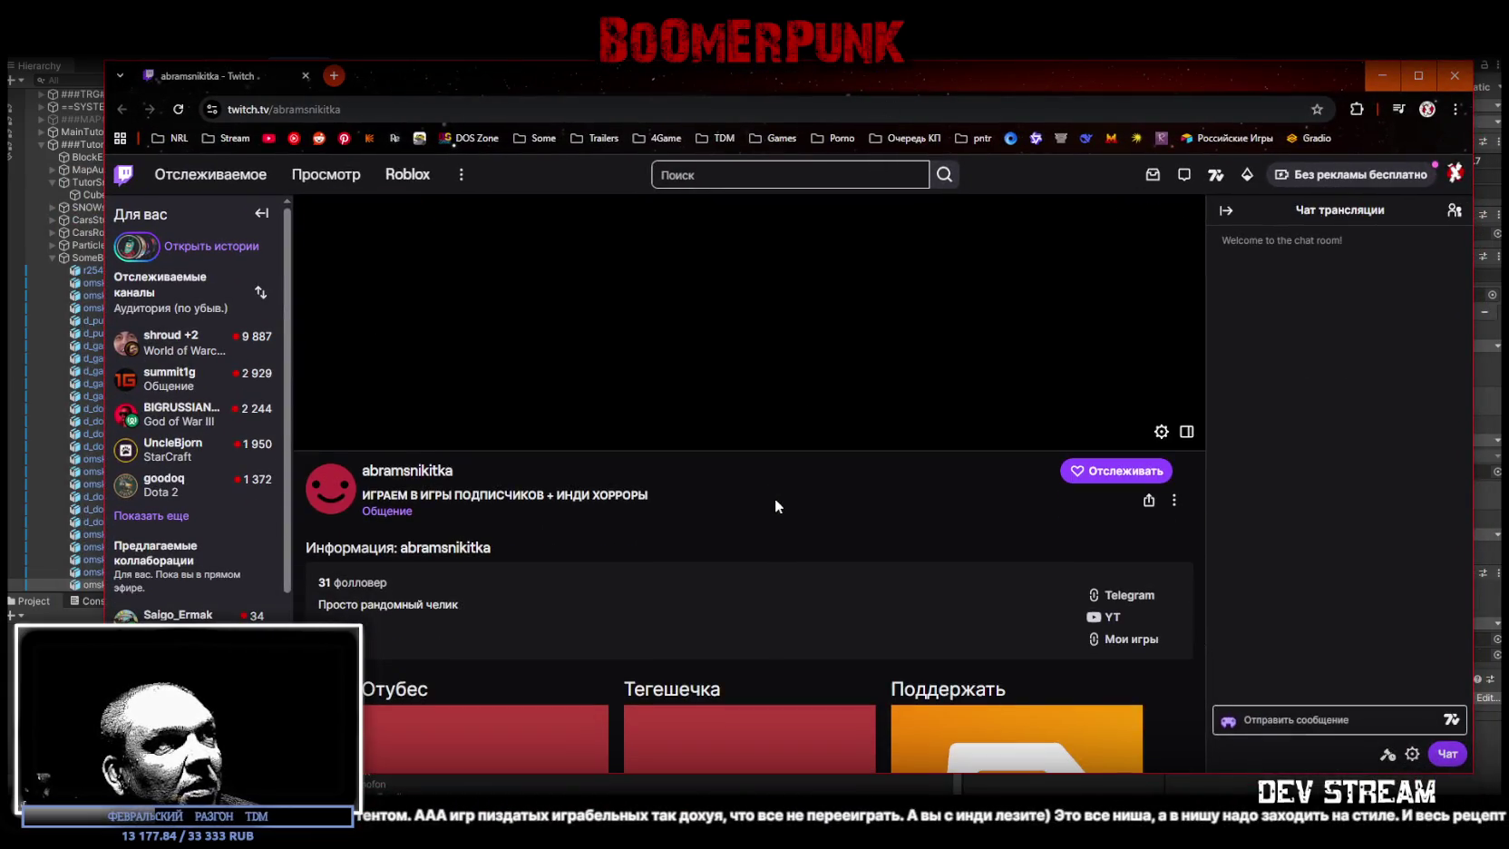
left_click_drag(392, 495, 647, 496)
scroll(689, 519, "down", 3)
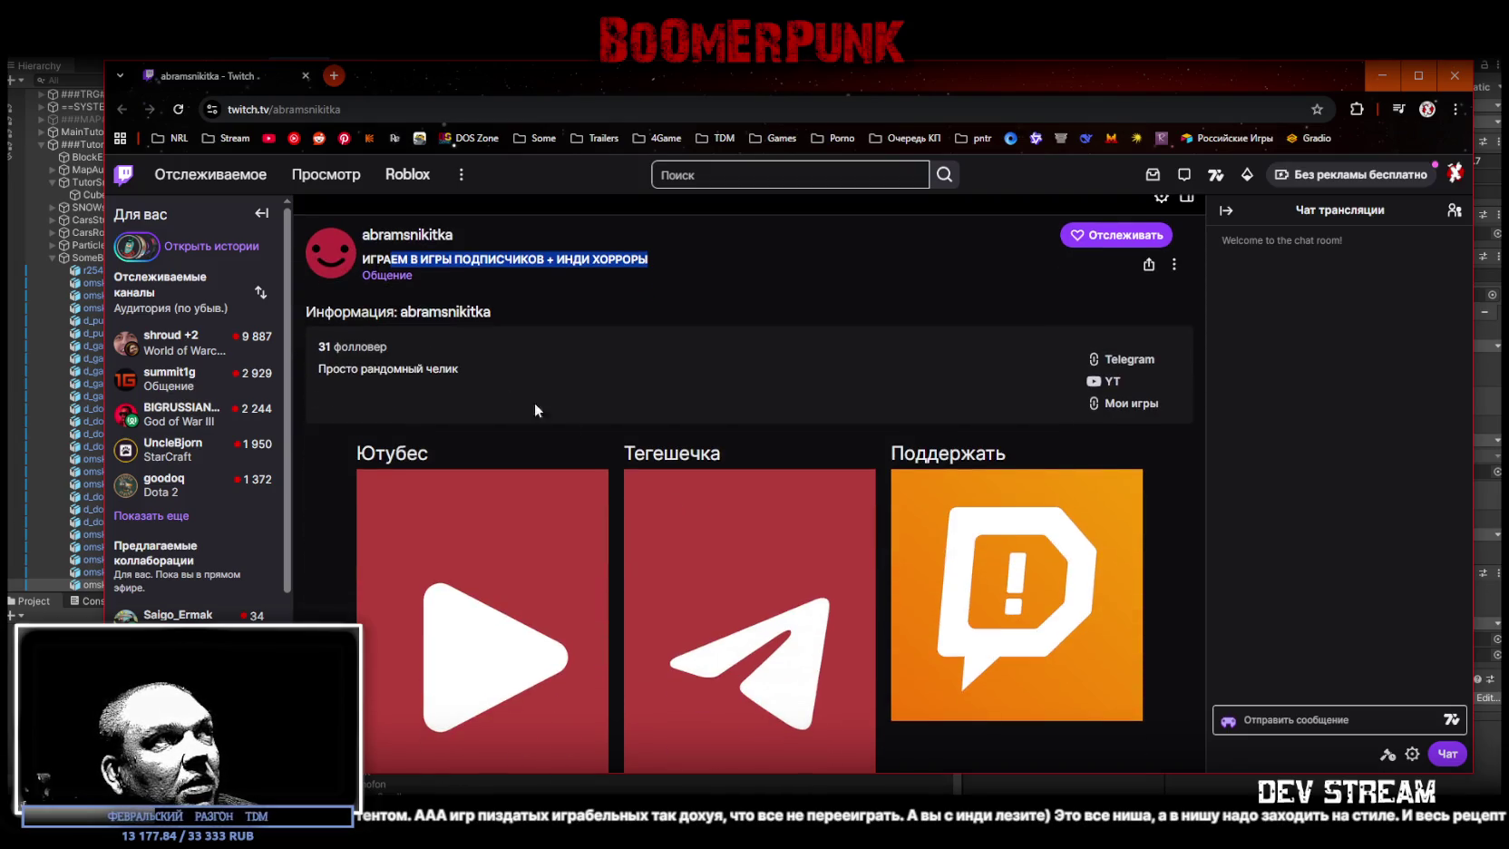
mouse_move(388, 356)
left_mouse_down()
mouse_move(312, 359)
mouse_move(399, 354)
mouse_move(451, 373)
left_mouse_up()
scroll(553, 537, "down", 2)
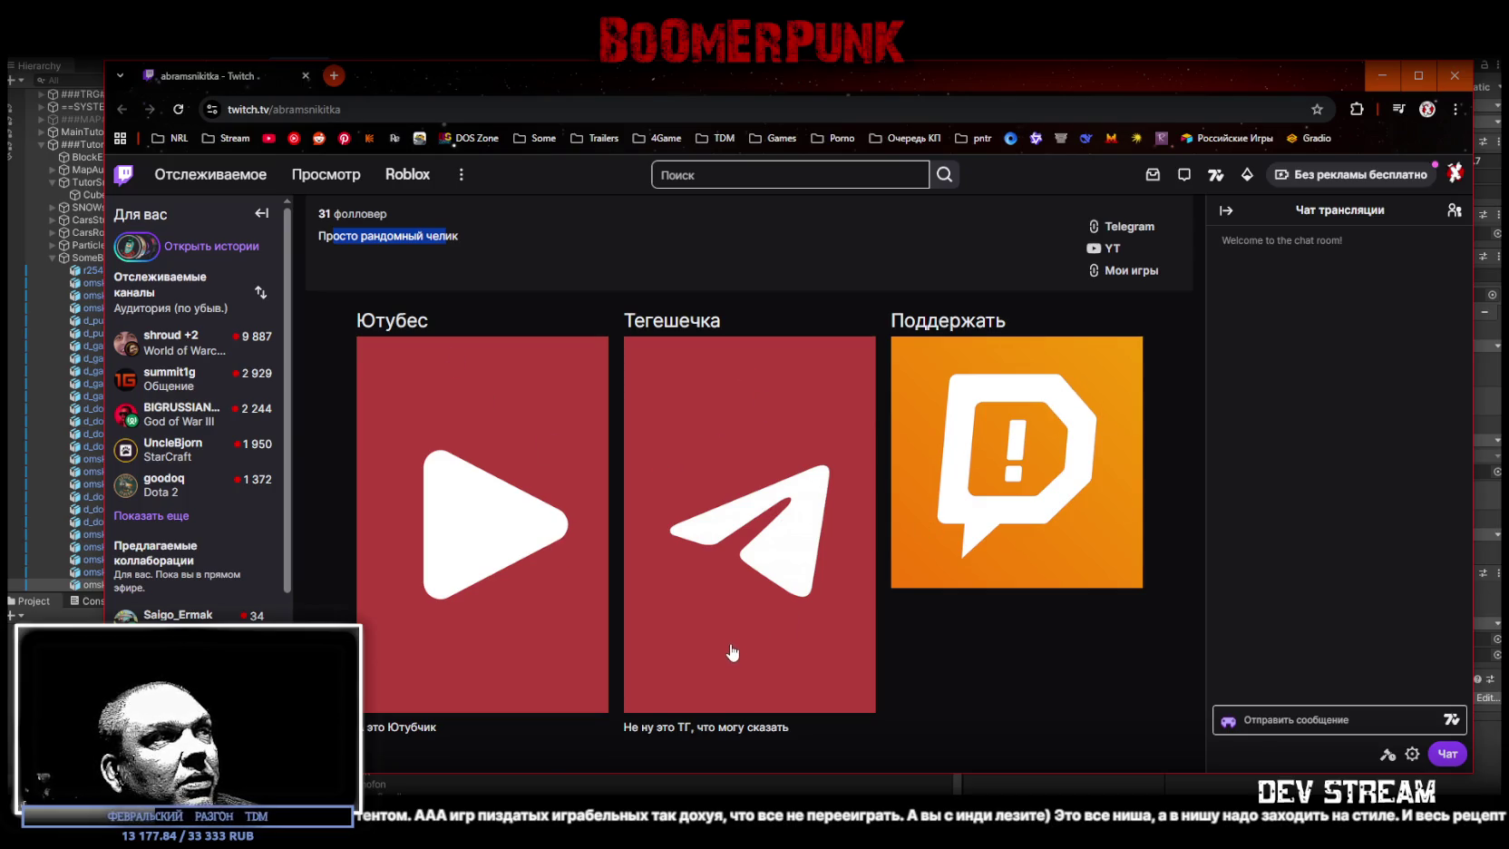
scroll(725, 646, "up", 5)
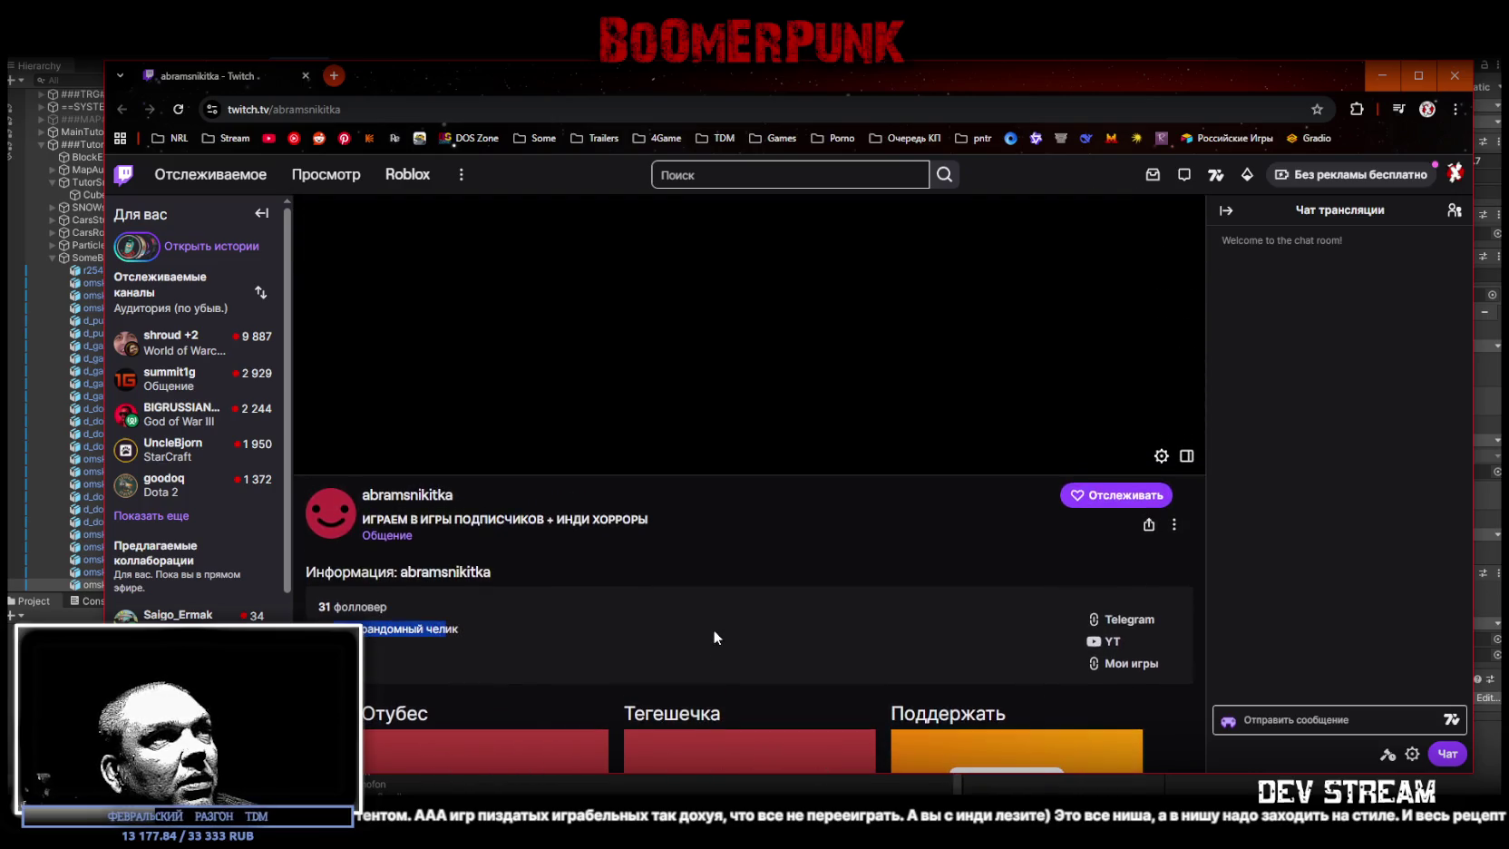
scroll(714, 631, "down", 4)
scroll(714, 631, "up", 5)
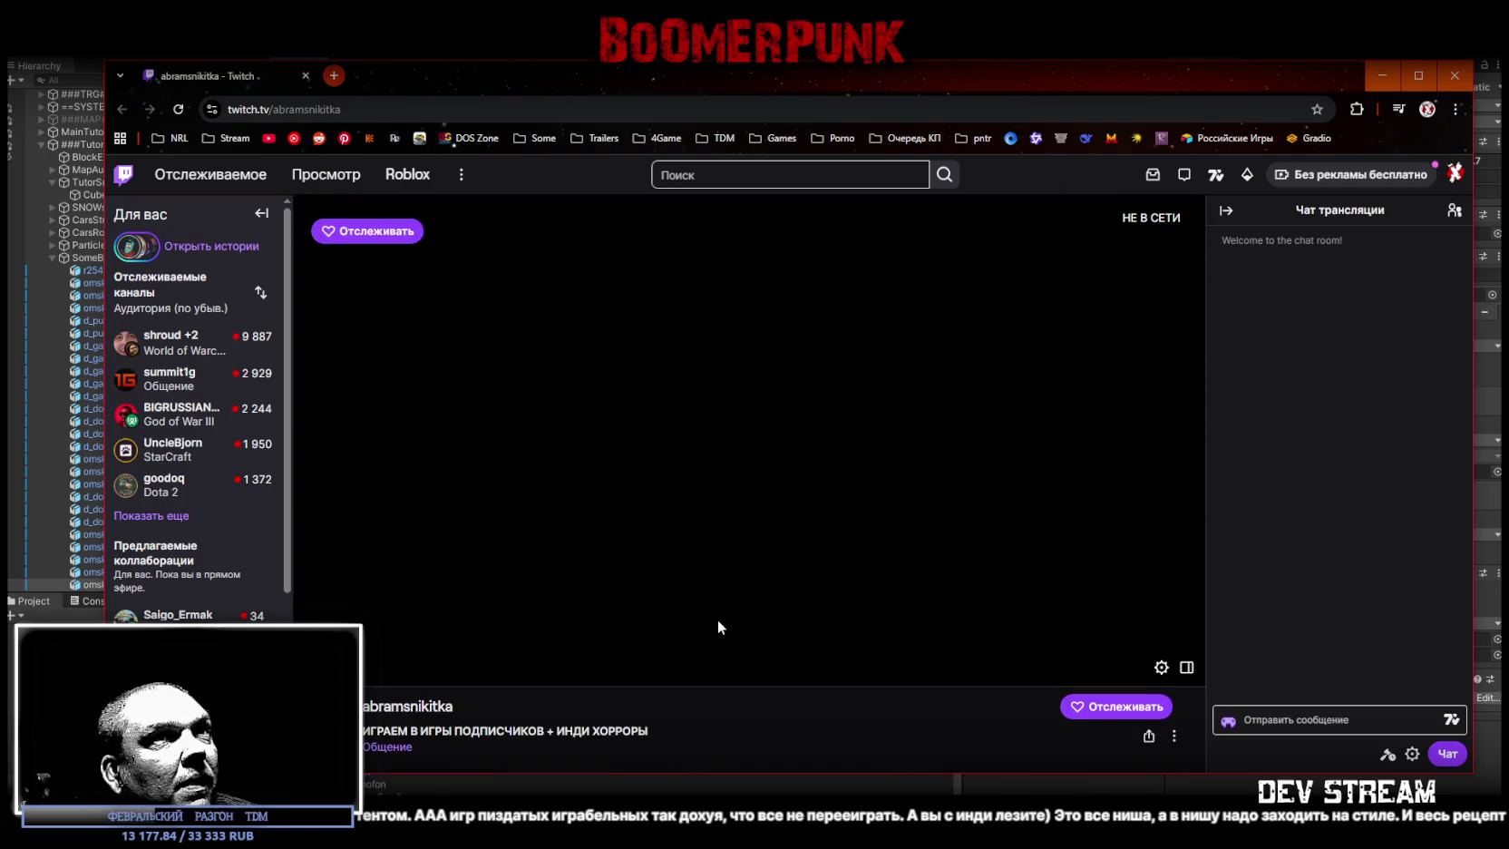
scroll(712, 626, "down", 4)
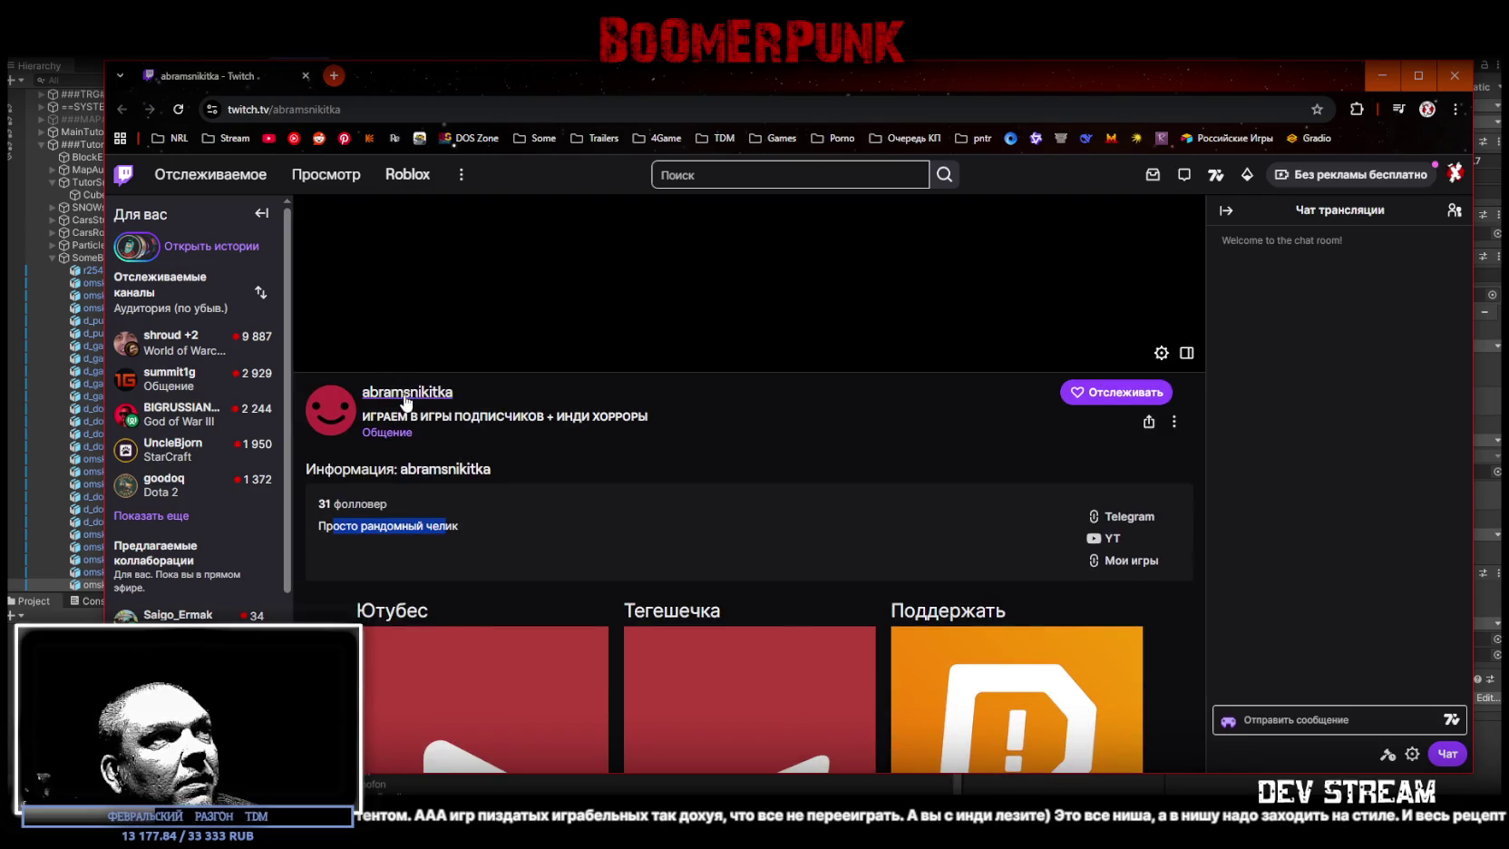
left_click(408, 392)
left_click(603, 669)
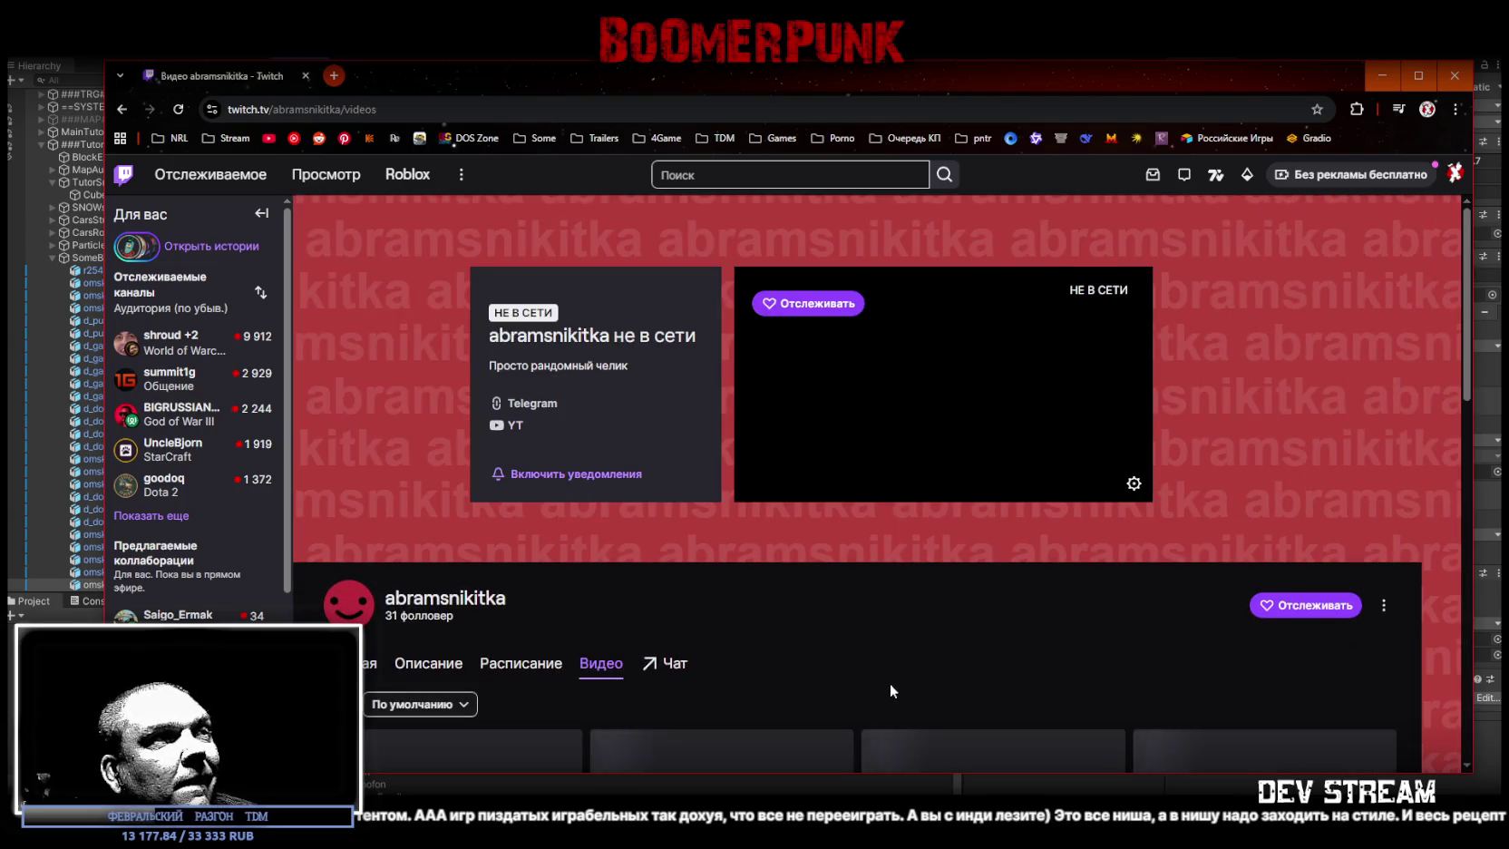
scroll(884, 685, "down", 3)
scroll(857, 680, "up", 3)
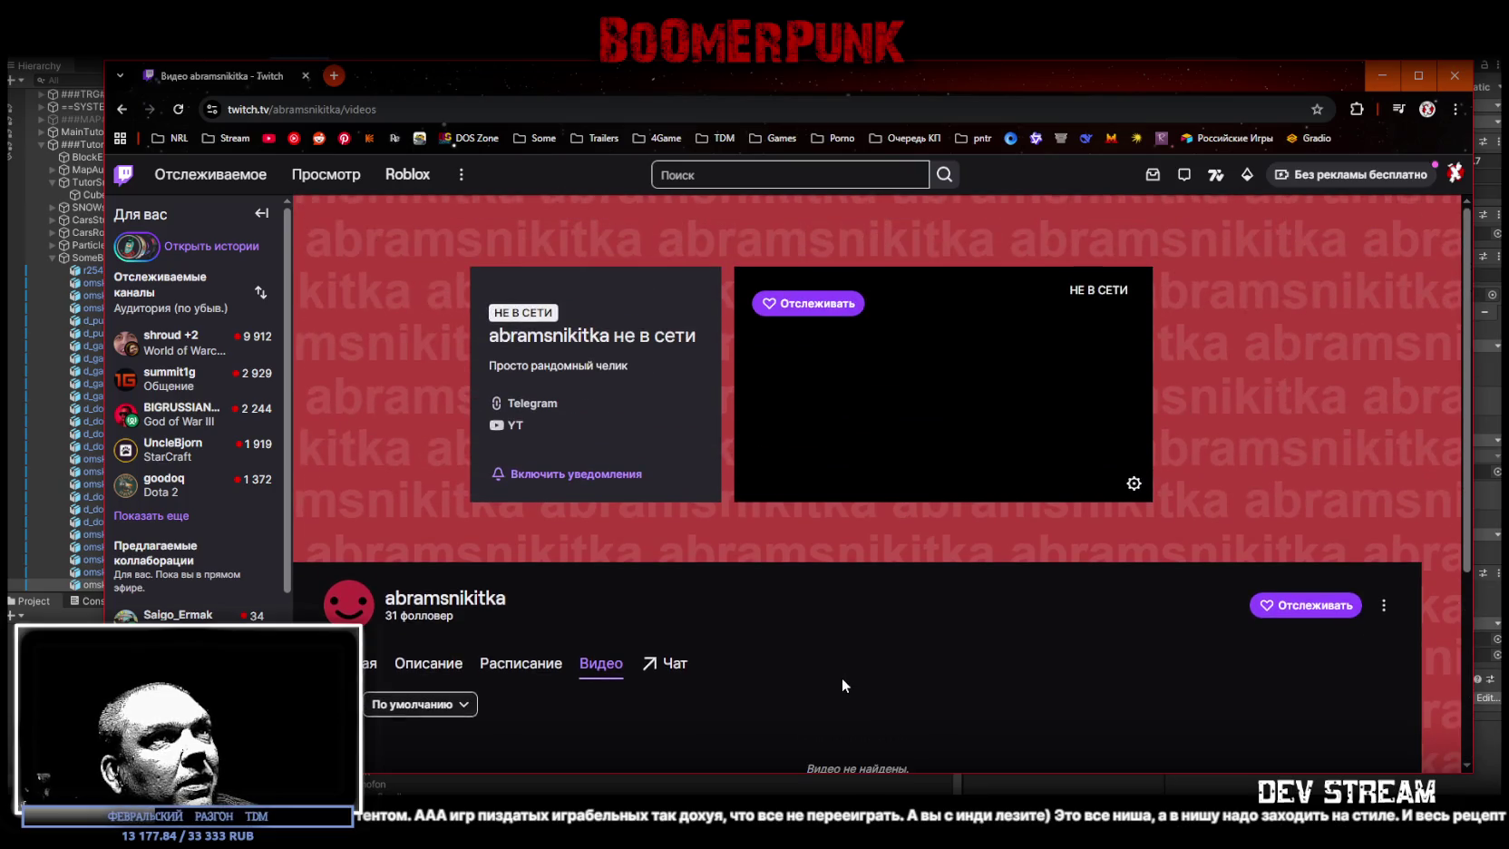
key("alt+Tab")
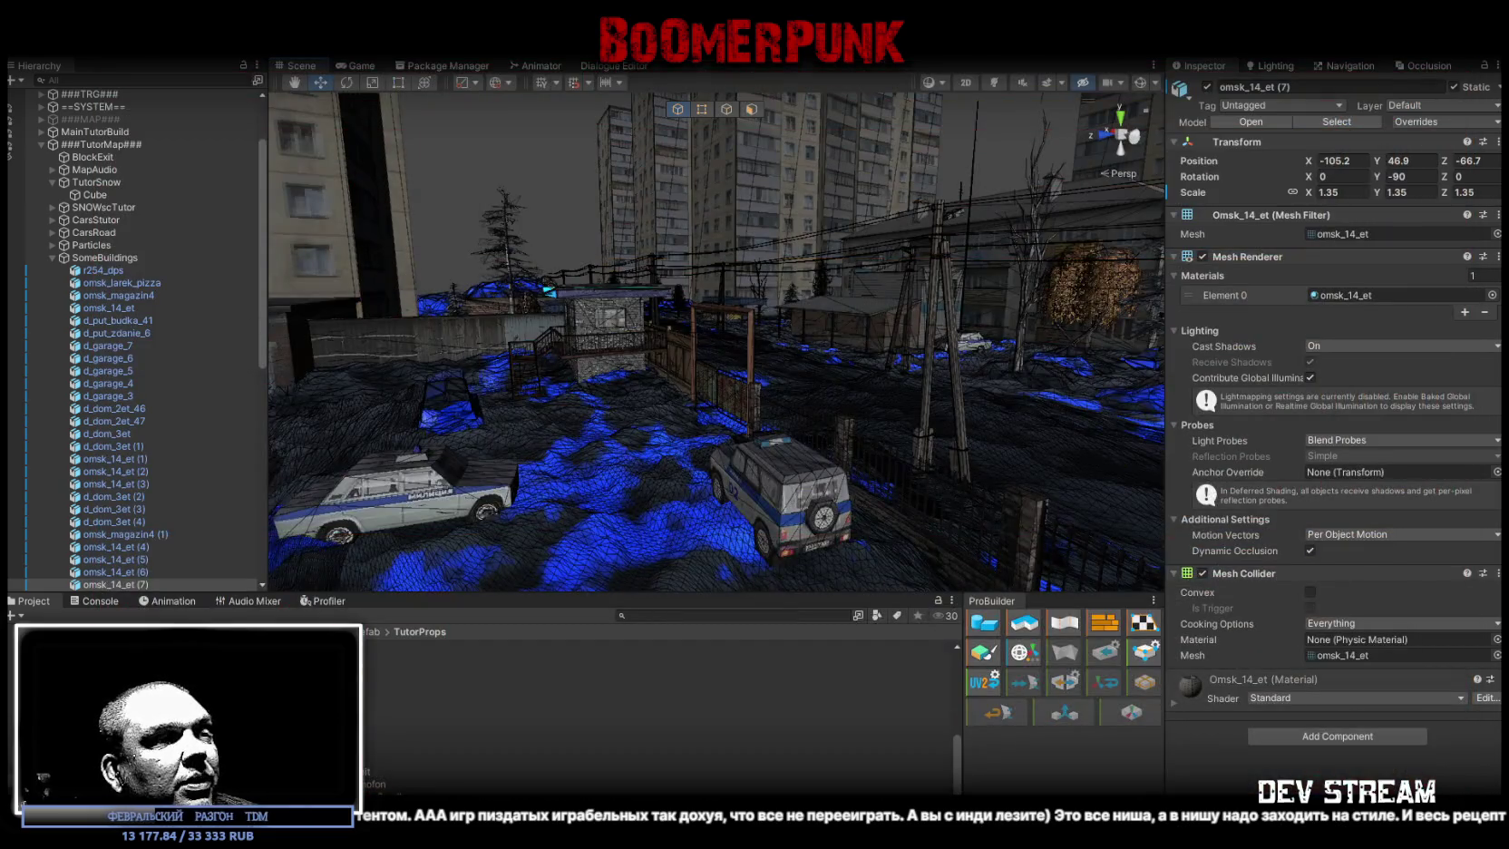
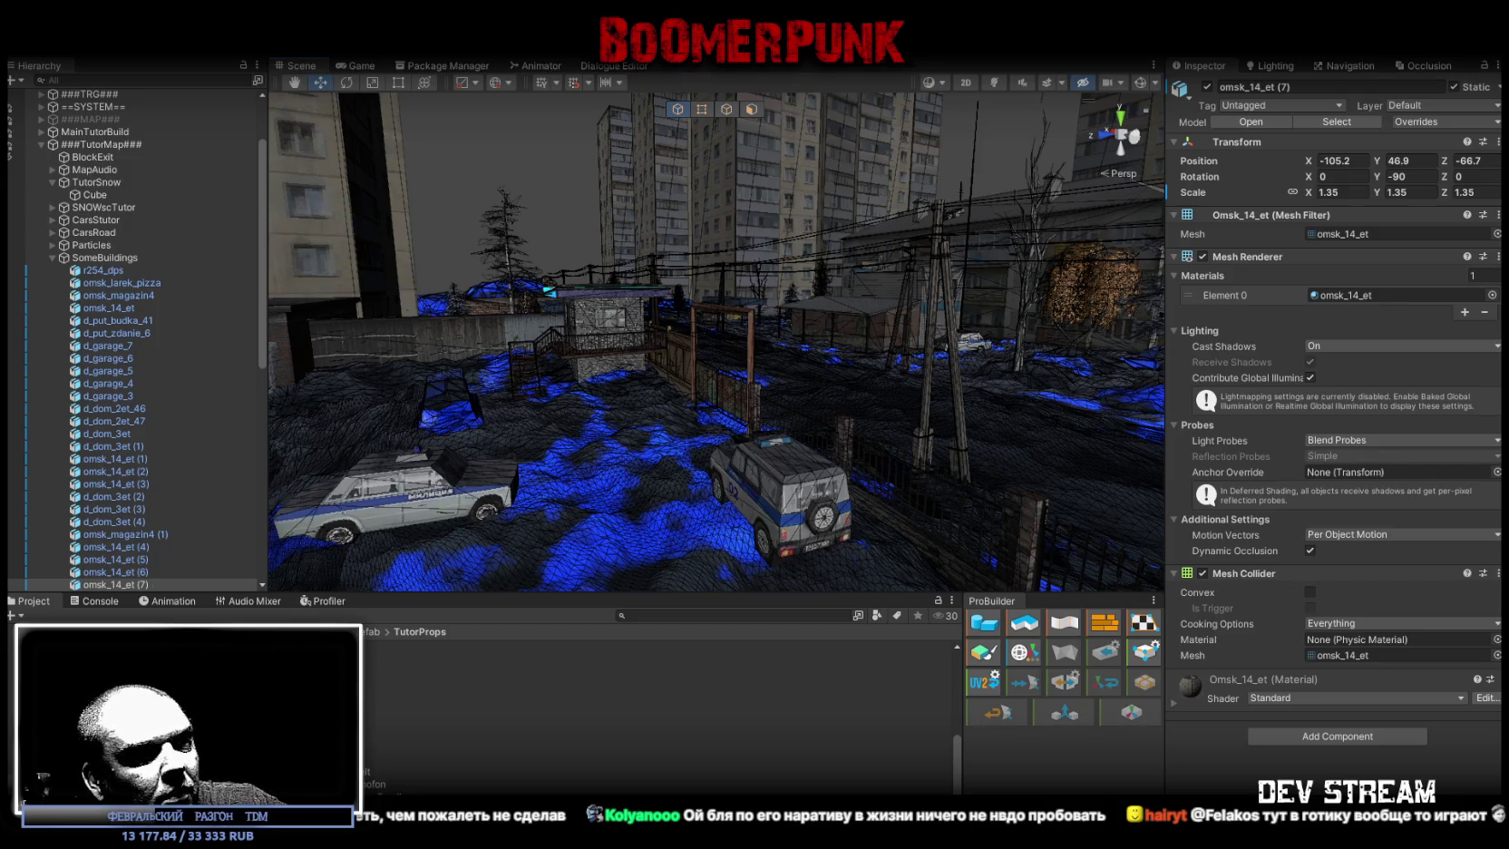
- Switch from the Unity editor to the Steam store page for Mara
key("alt+Tab")
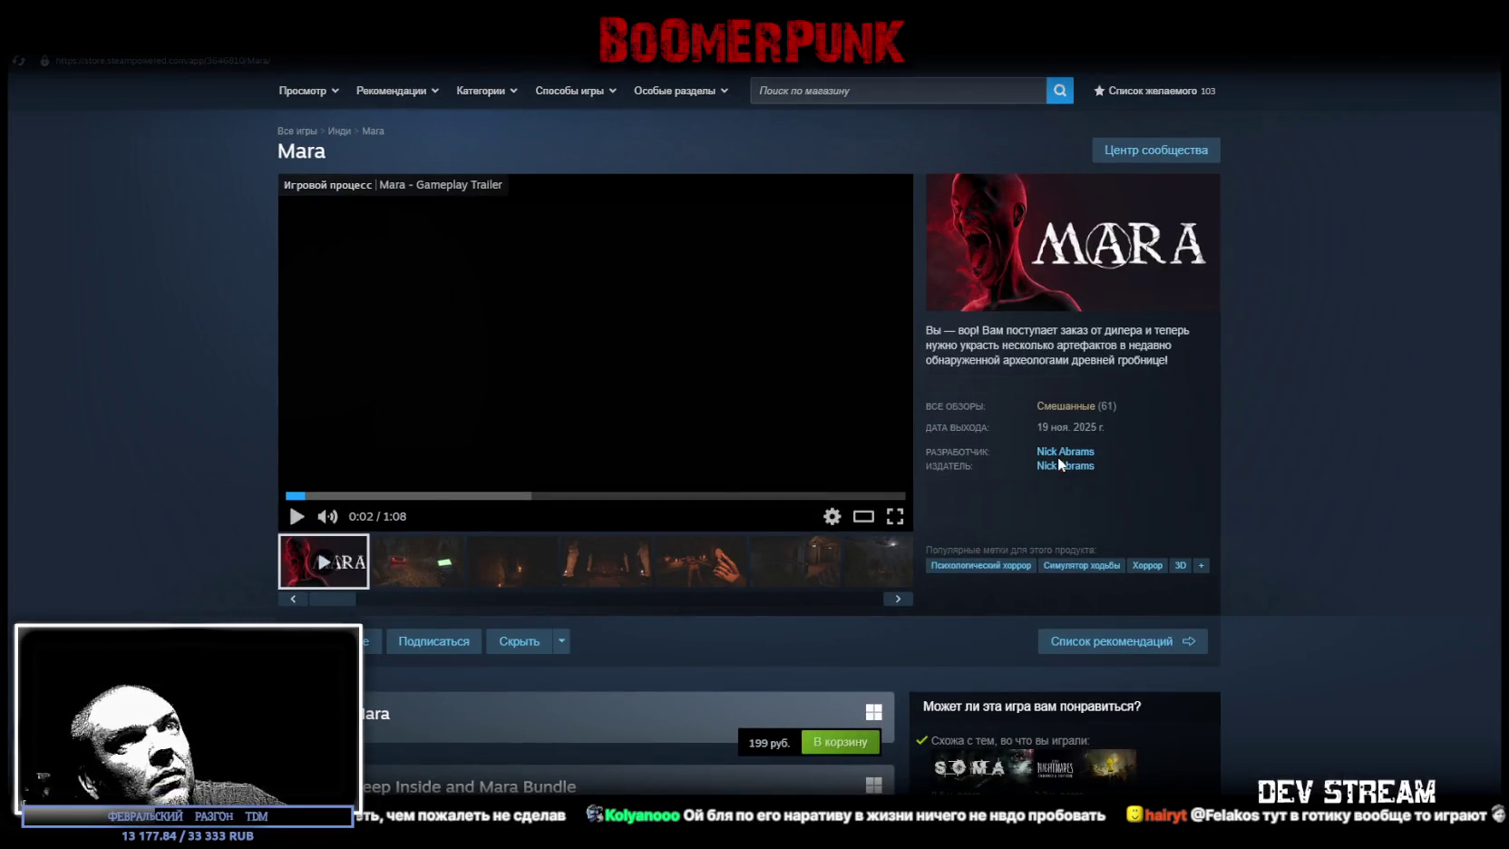
mouse_move(1096, 412)
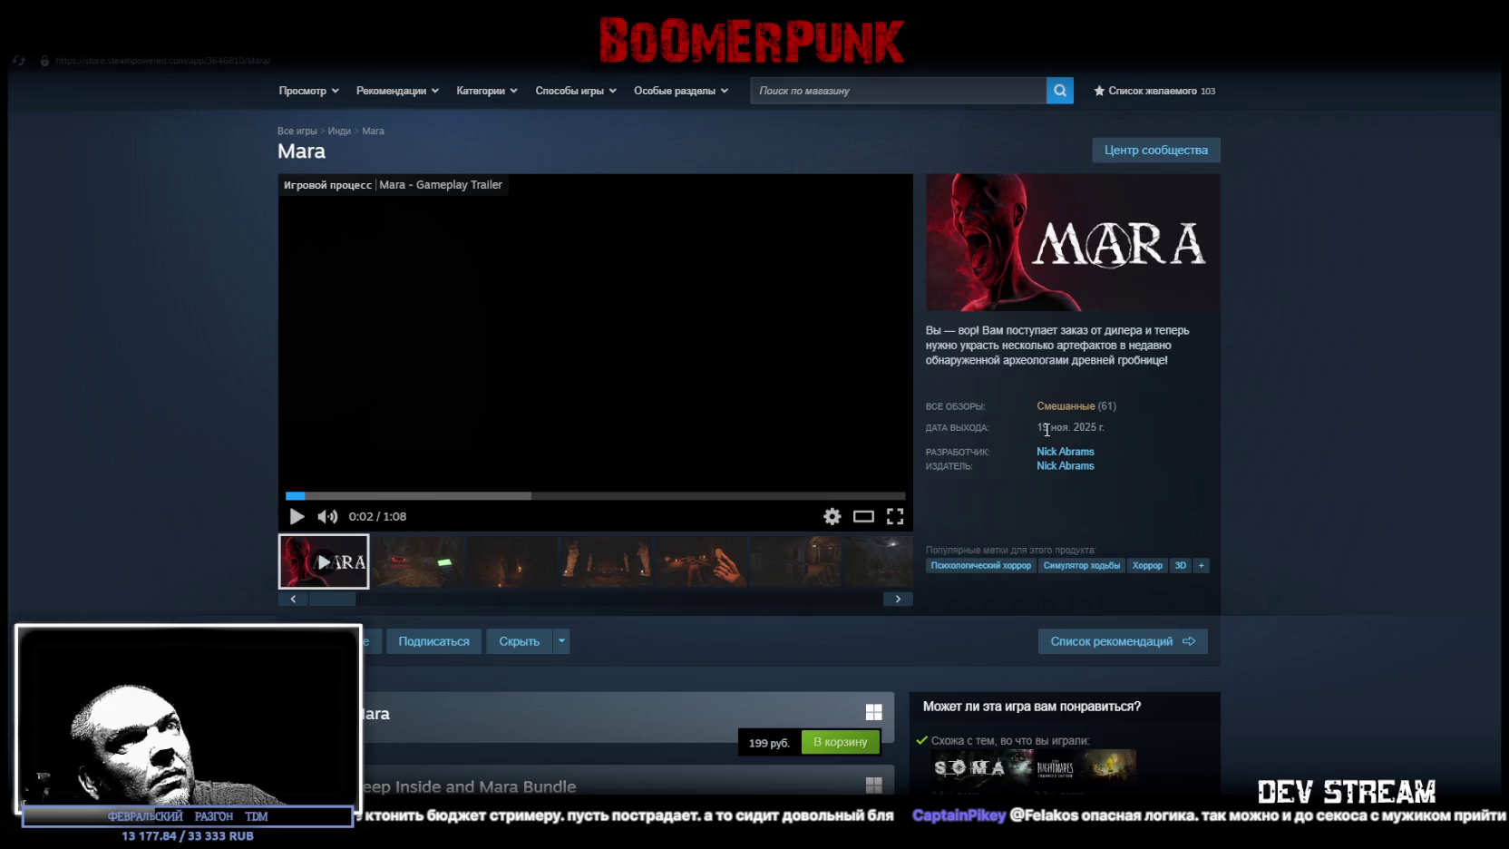
scroll(1020, 431, "down", 4)
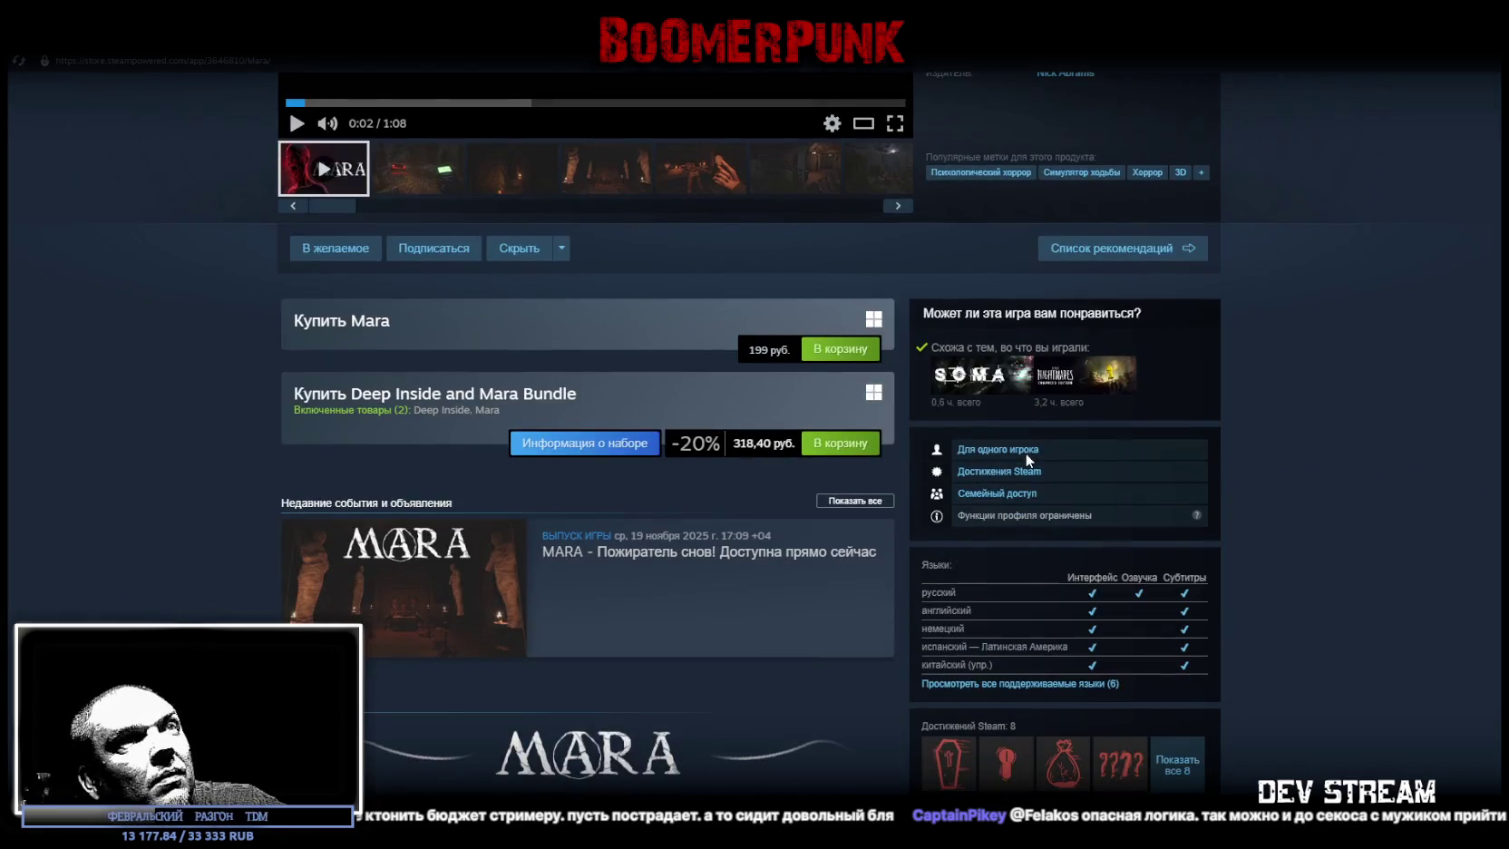
scroll(1025, 453, "down", 7)
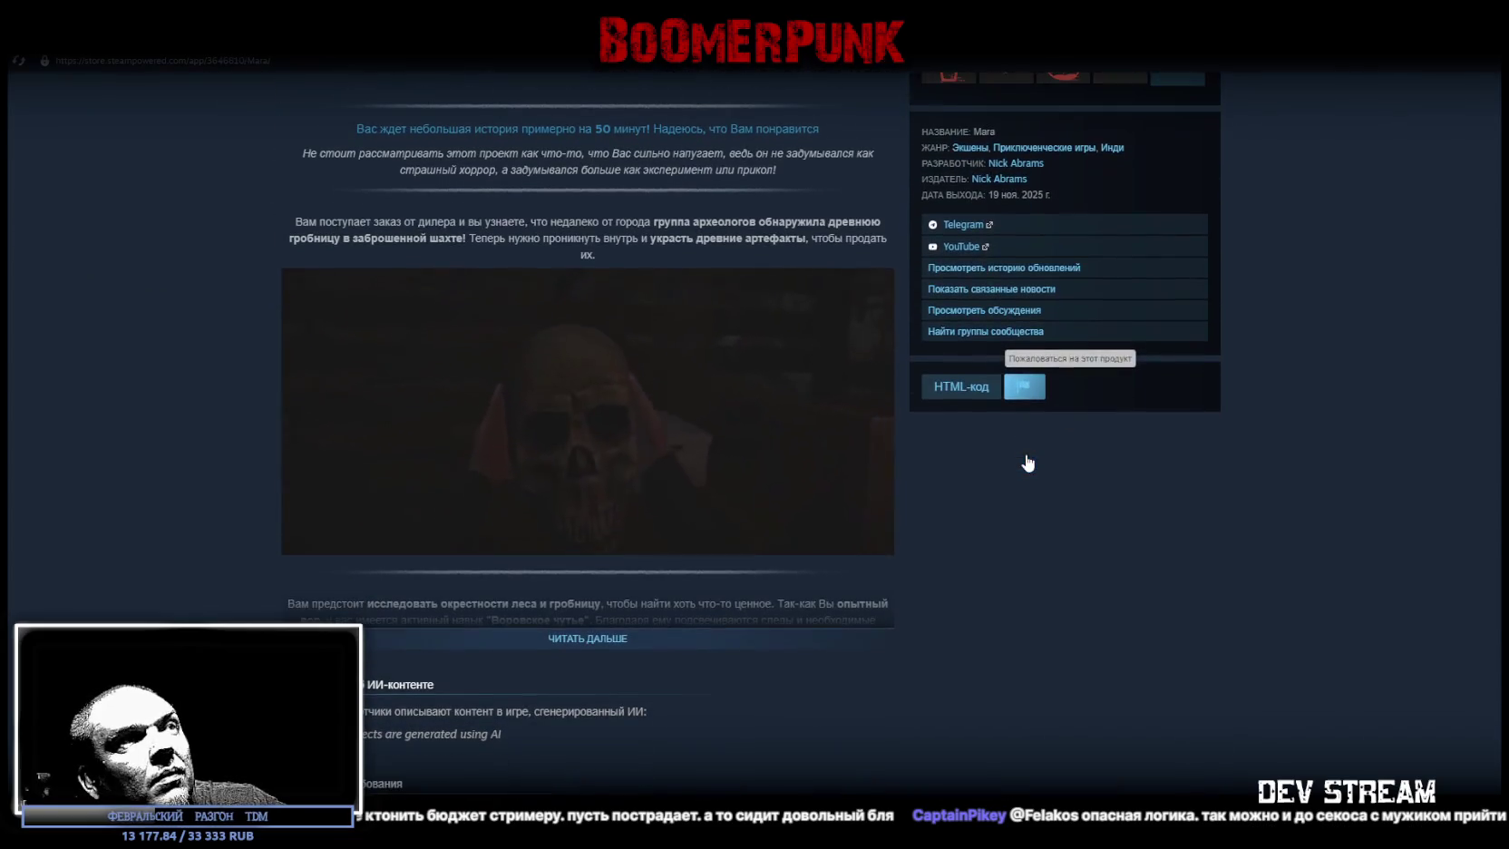
scroll(1028, 463, "up", 12)
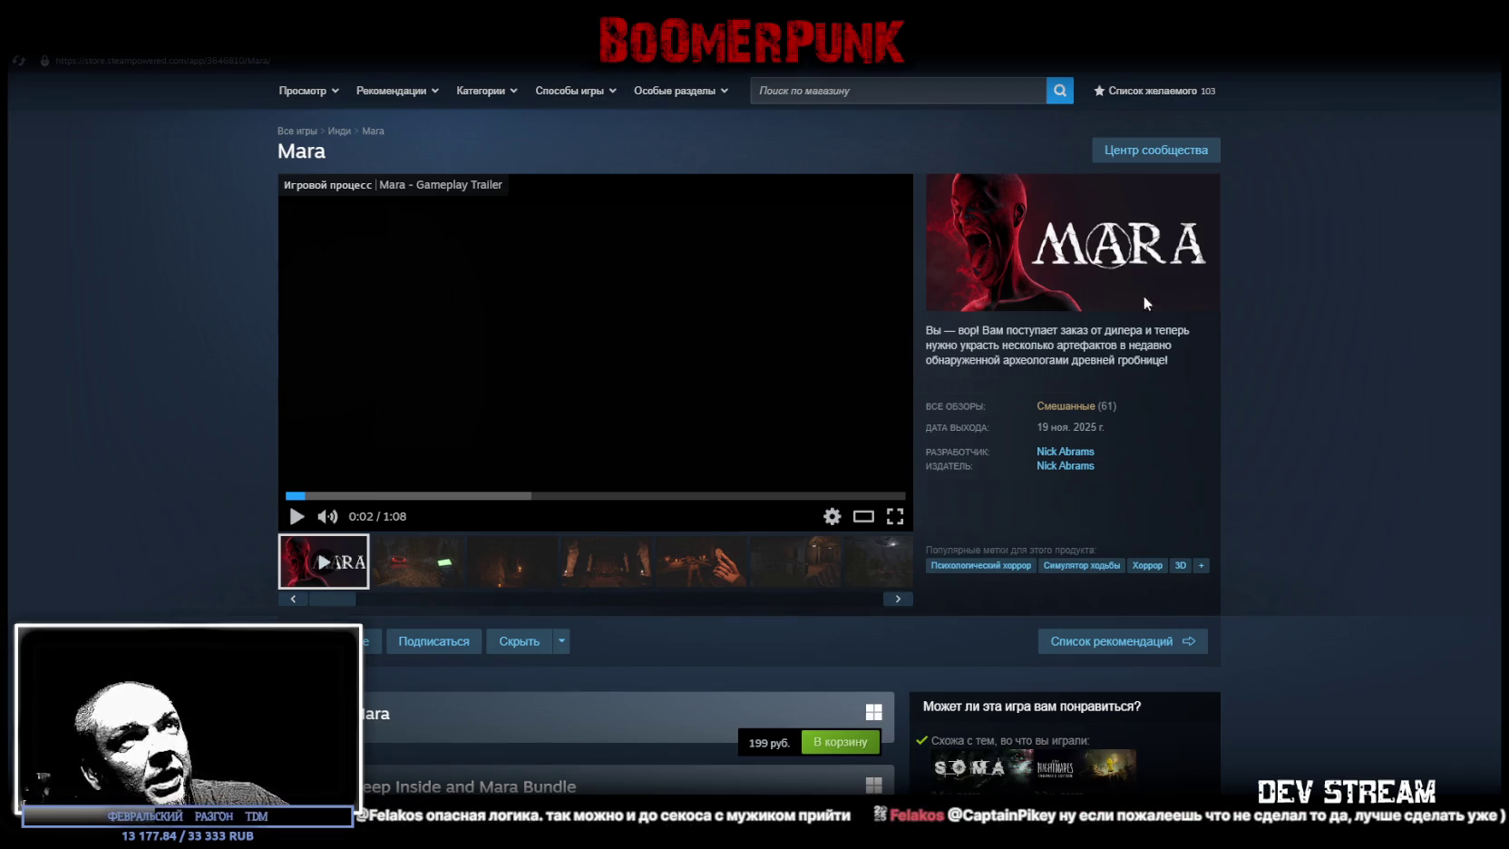
- Jump to Mara's Смешанные user reviews and include reviews in all languages
left_click(1066, 408)
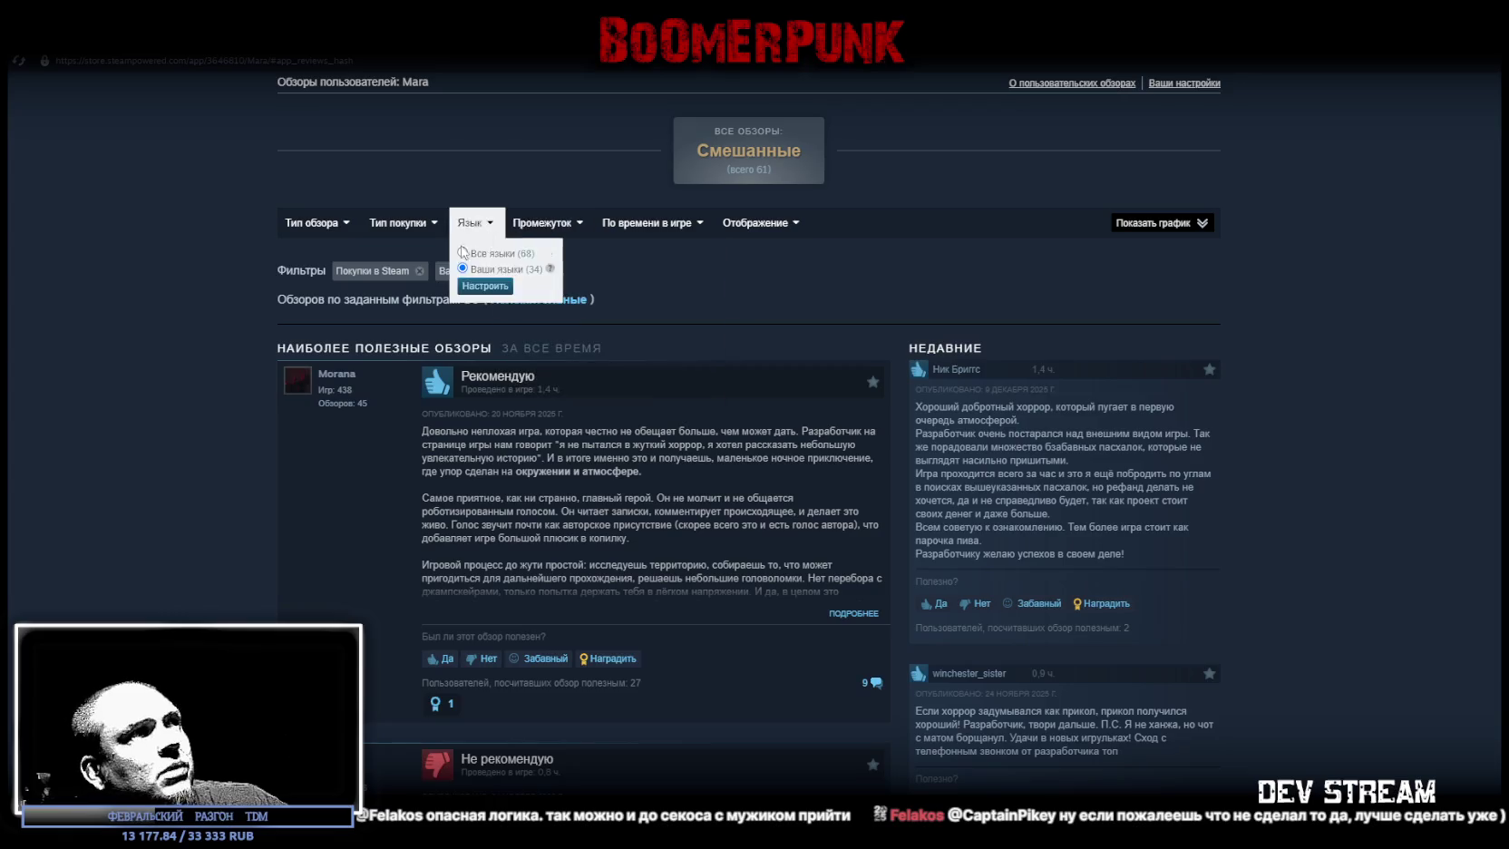
left_click(502, 272)
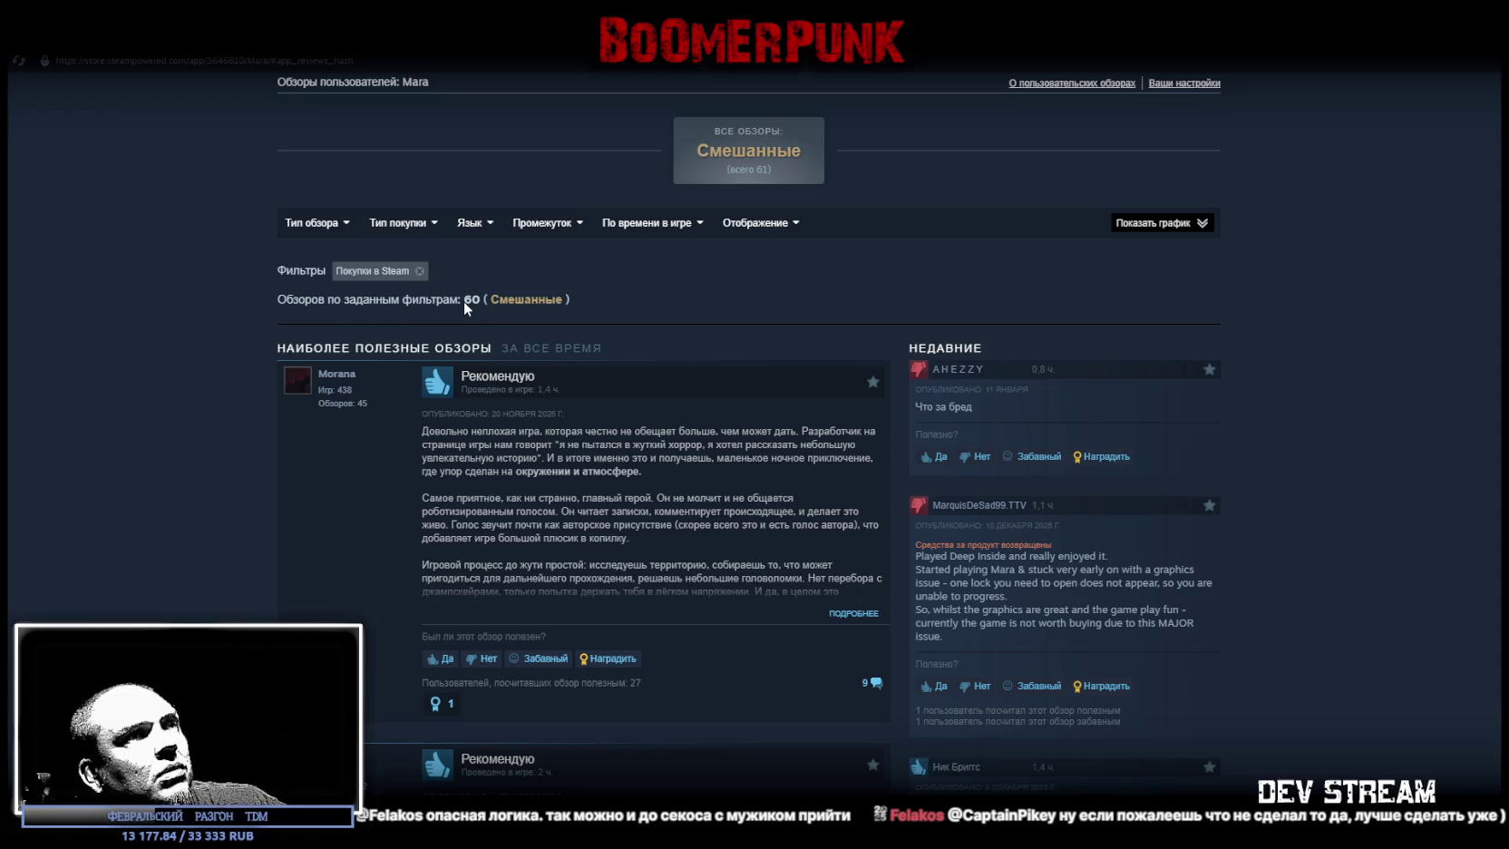
mouse_move(513, 303)
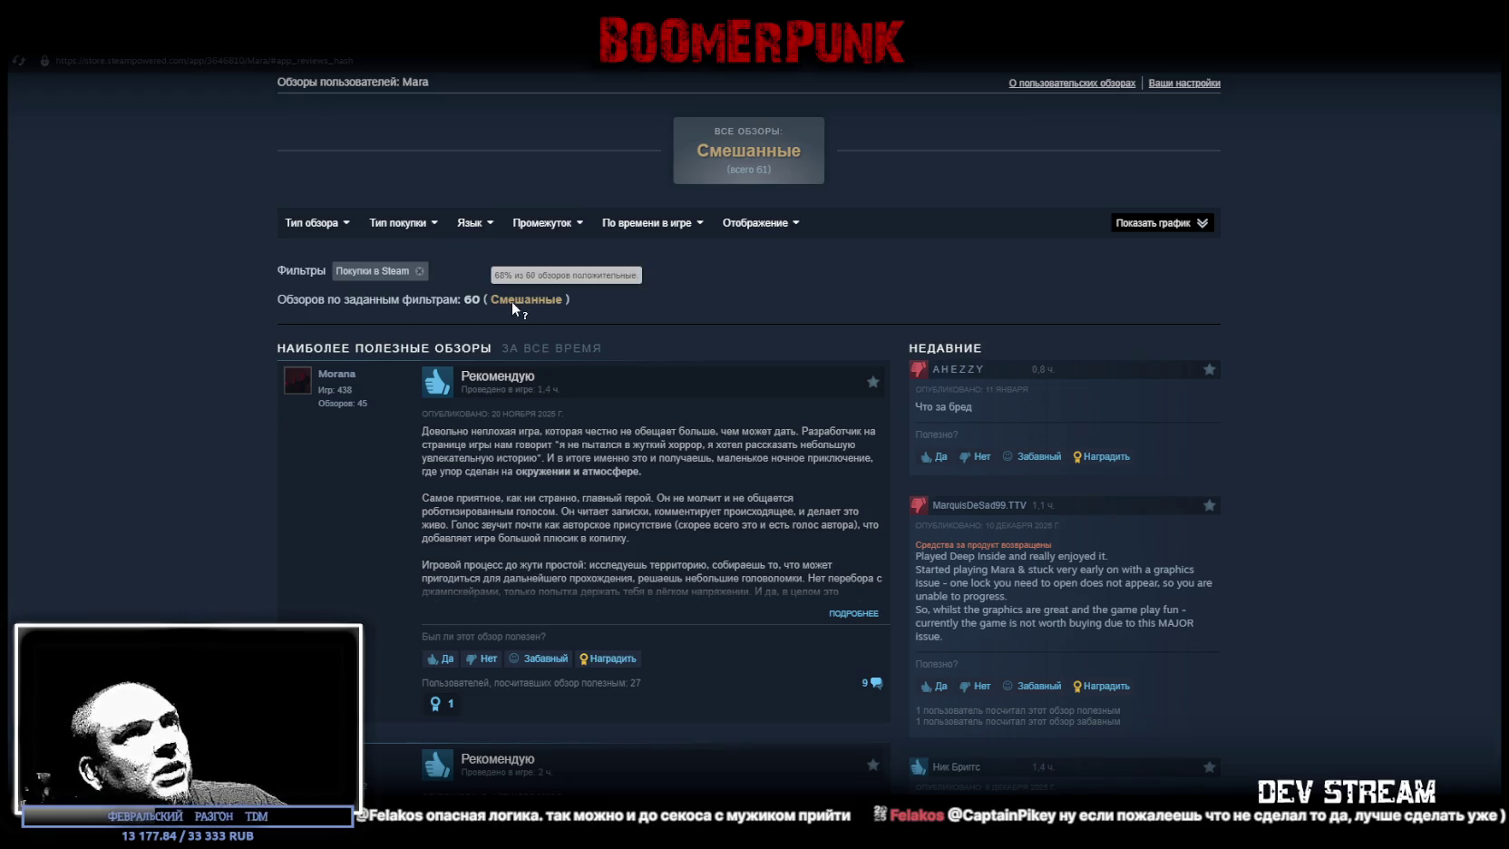
- Read down through the reviews, selecting a recent review's refund notice, then scroll back up
scroll(1264, 513, "down", 3)
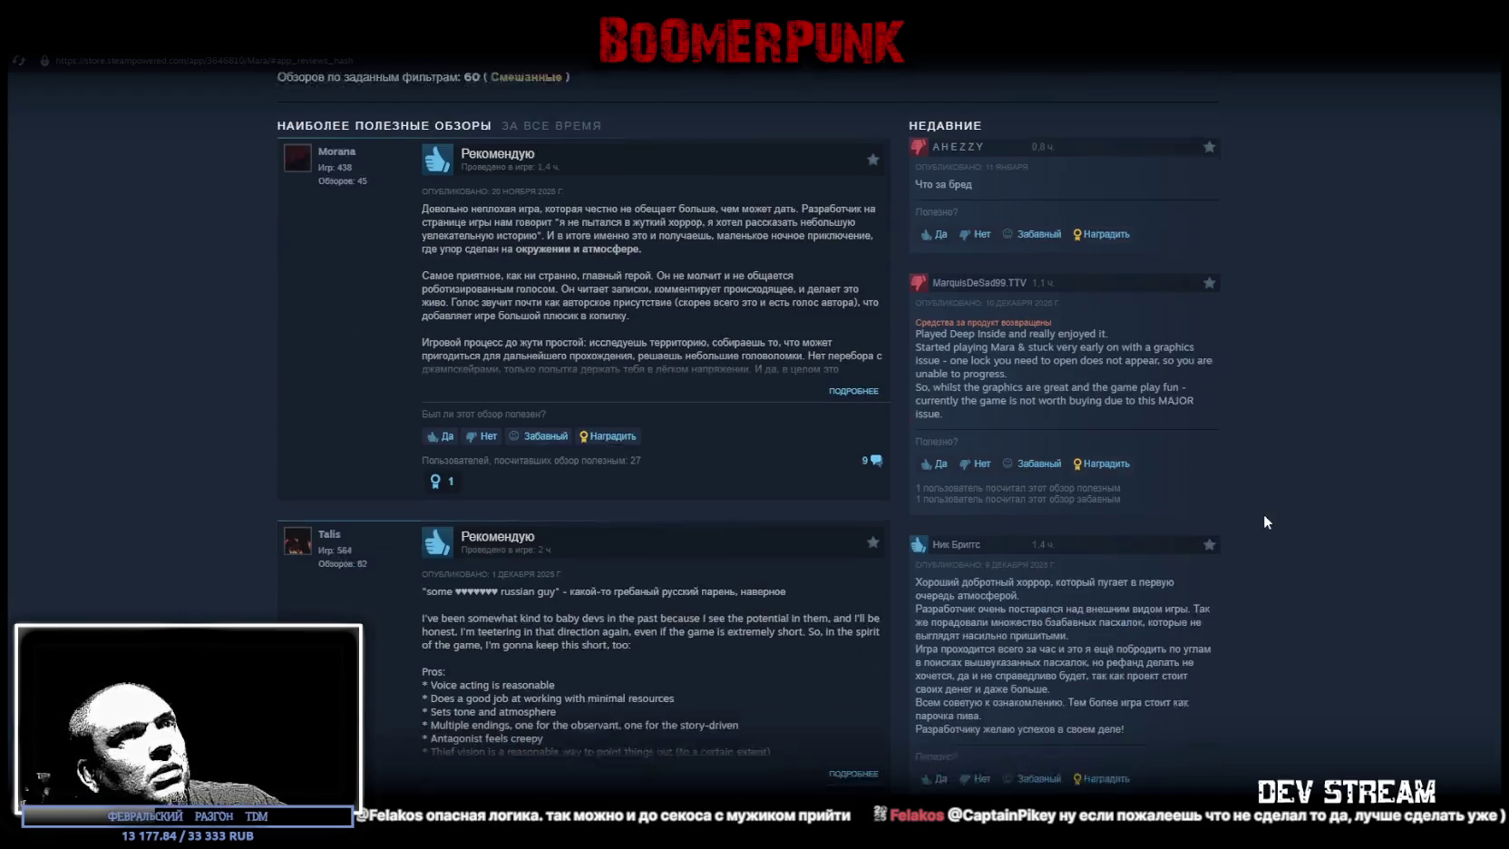
scroll(1245, 491, "down", 1)
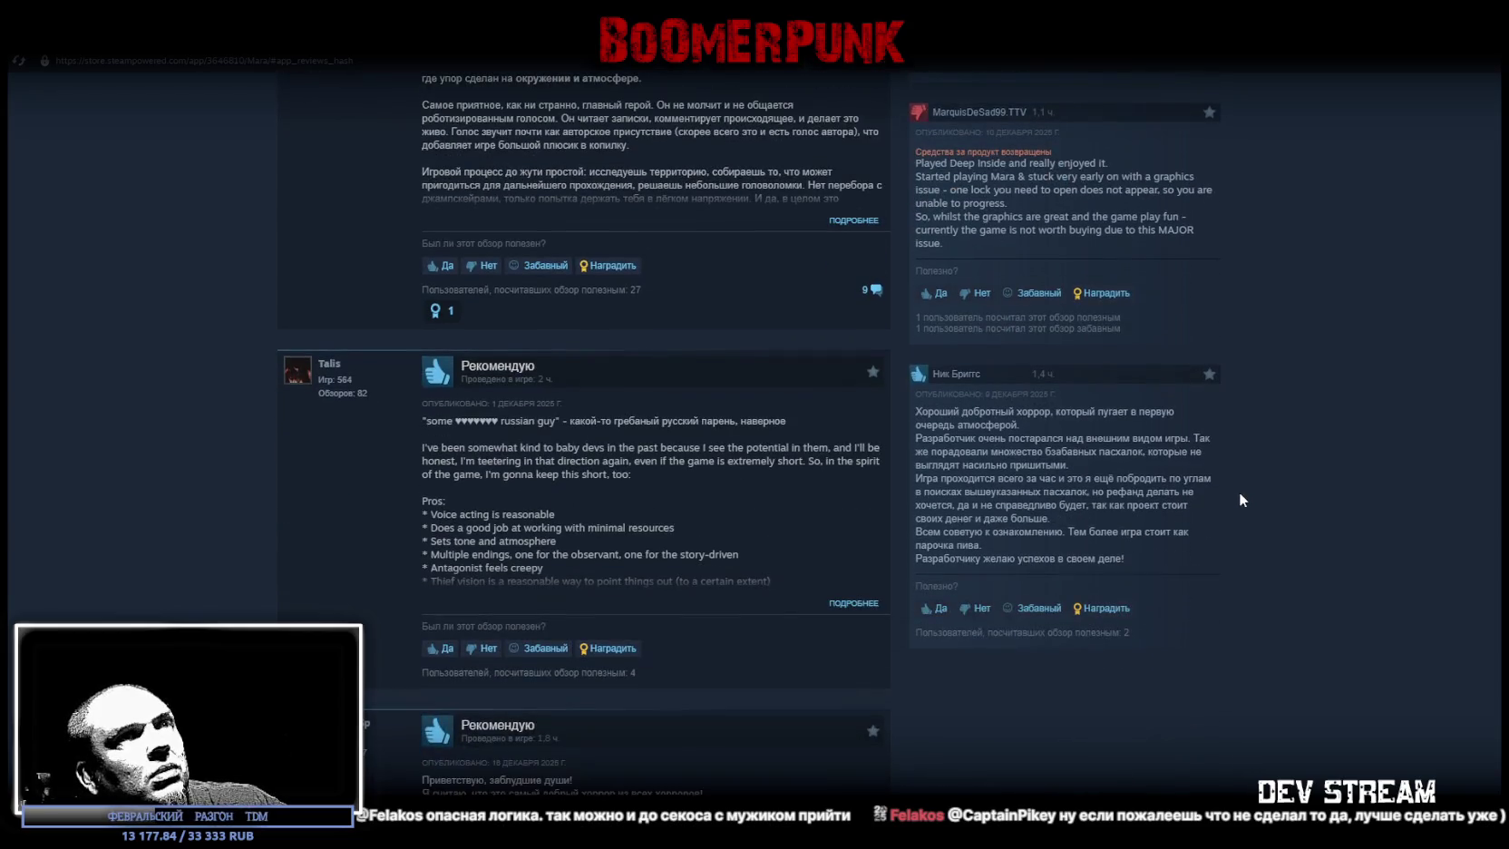
left_click_drag(917, 231, 1043, 233)
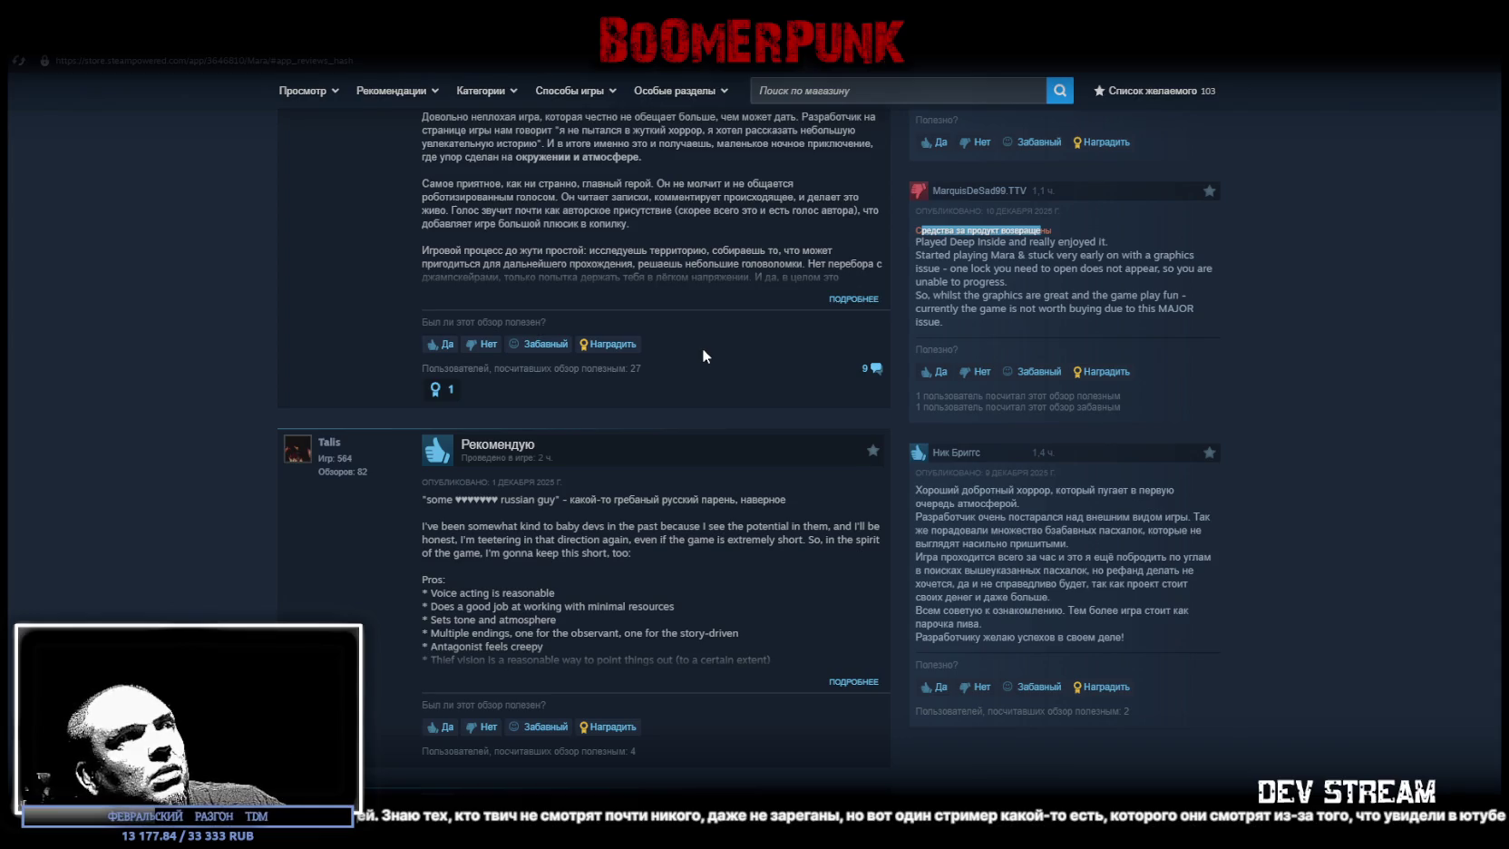
scroll(703, 351, "down", 5)
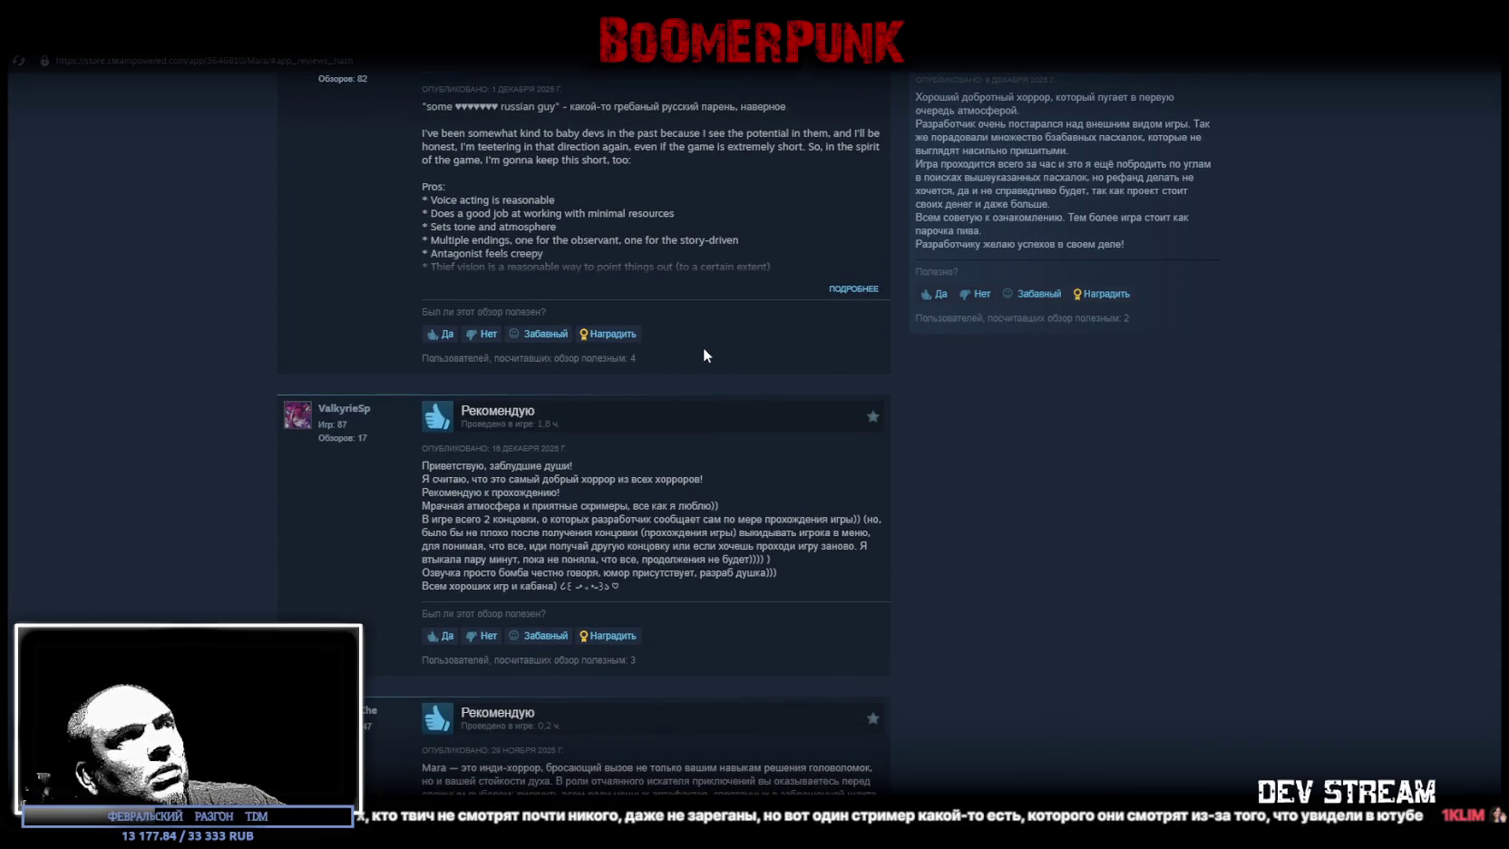
scroll(705, 355, "down", 5)
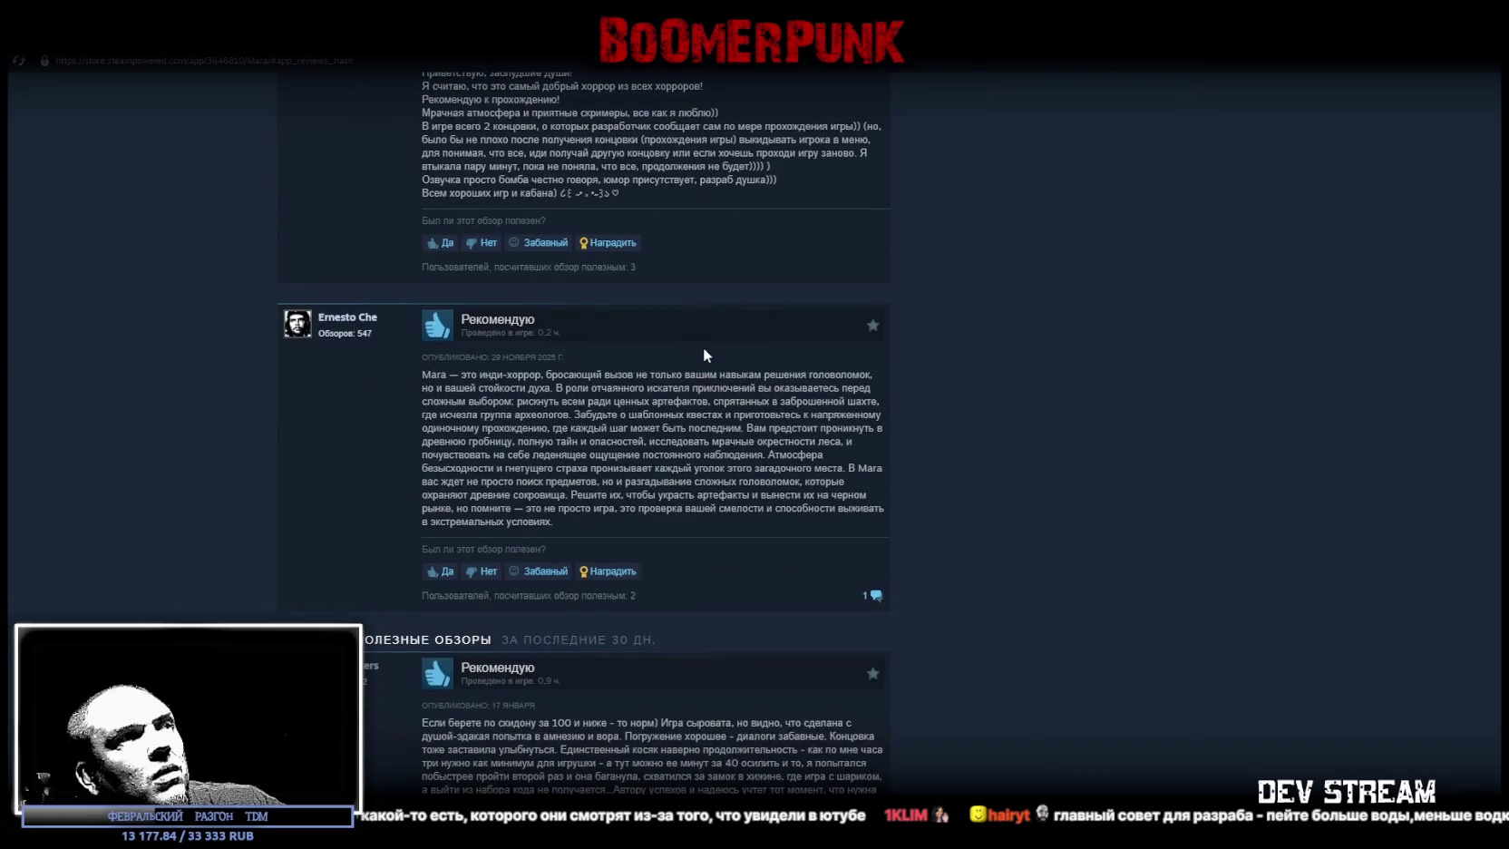
scroll(702, 349, "down", 3)
scroll(786, 424, "up", 20)
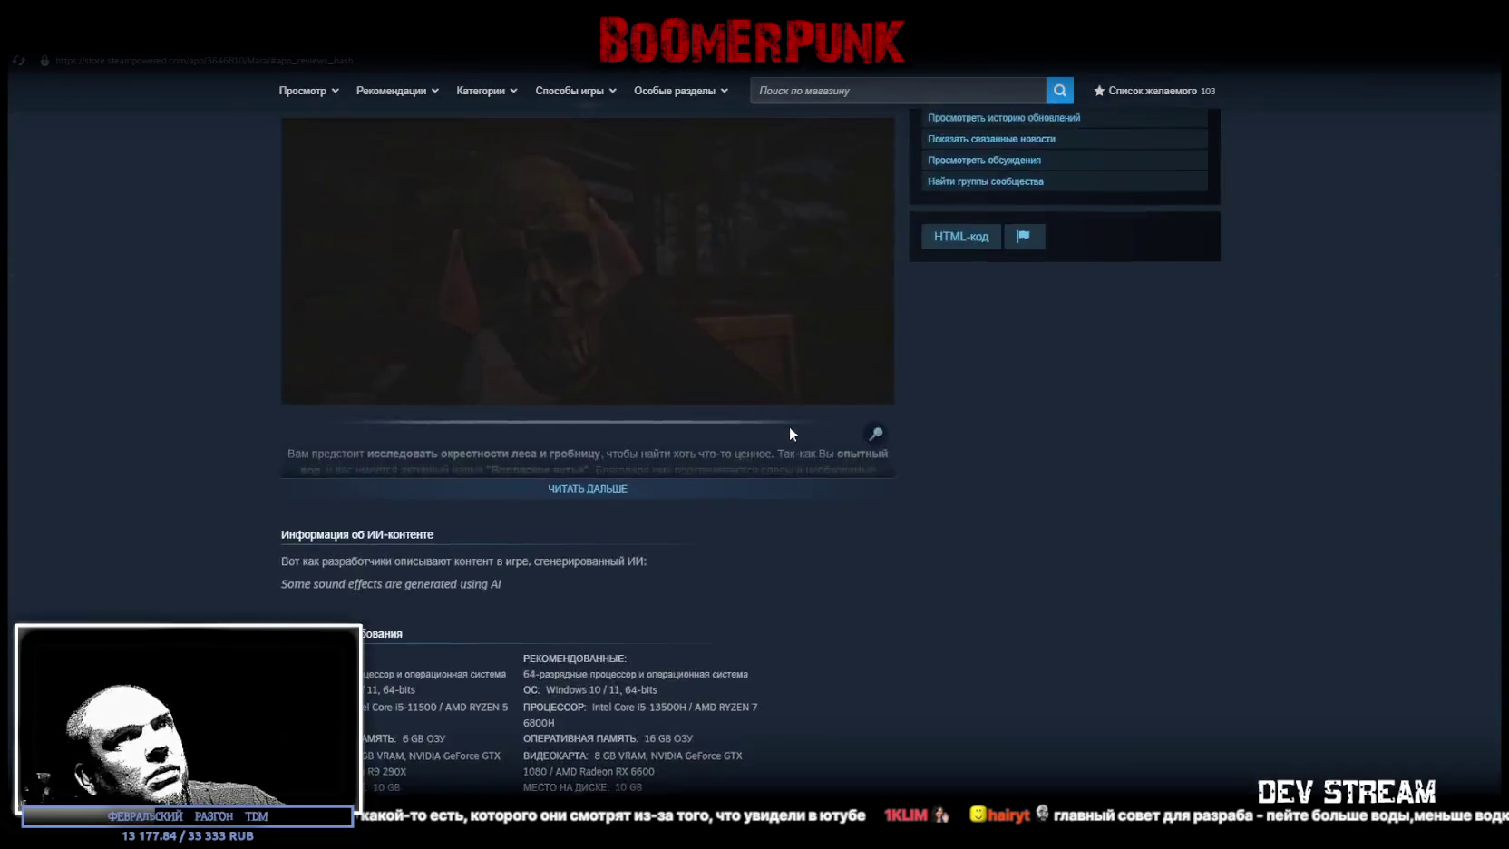
scroll(789, 426, "up", 10)
- Open Mara's developer page and filter its New Releases to Игра
left_click(1067, 456)
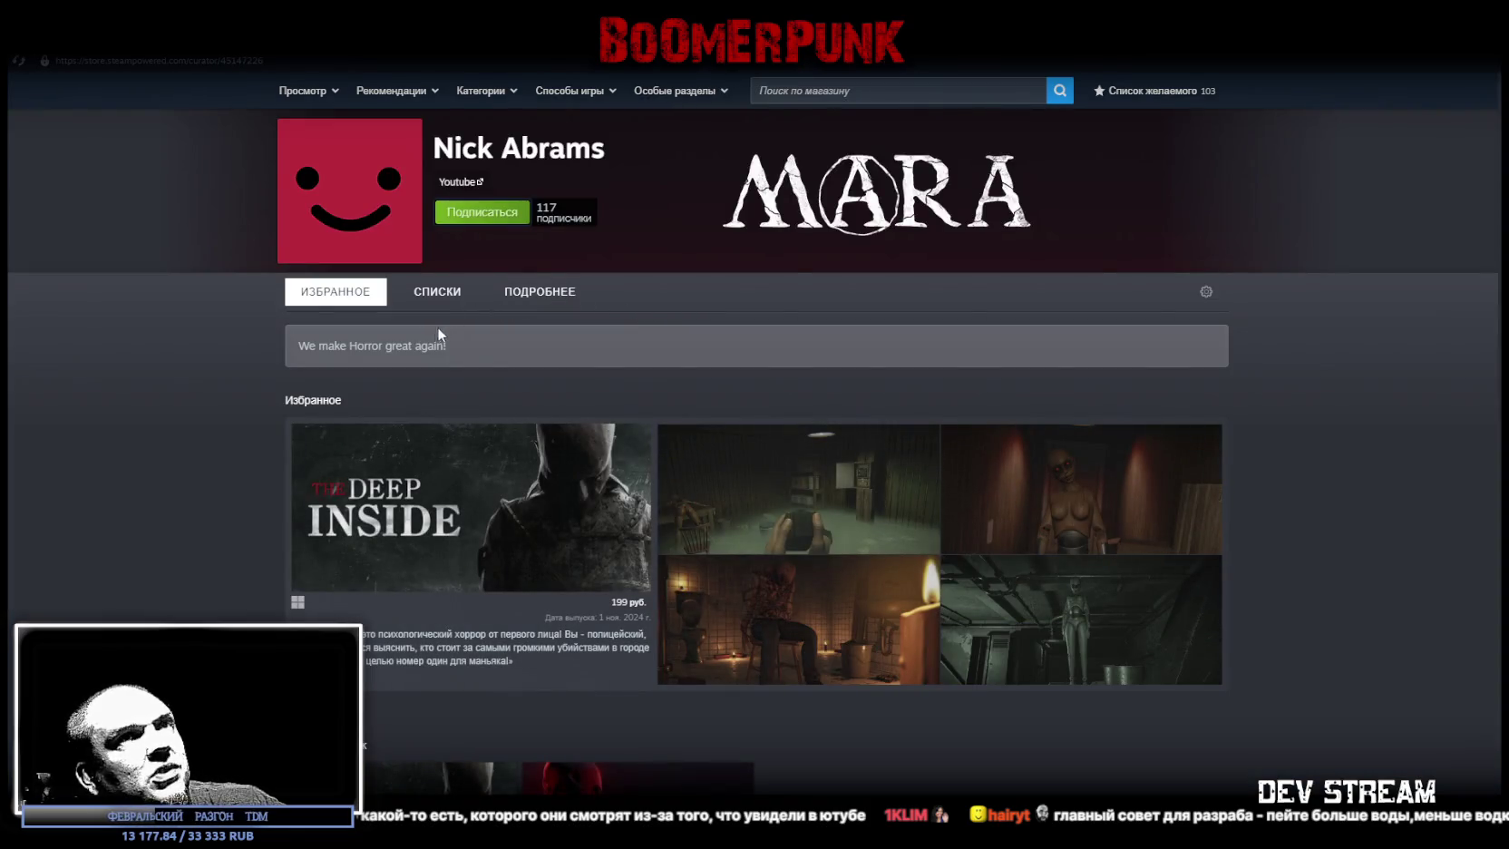
scroll(479, 324, "down", 1)
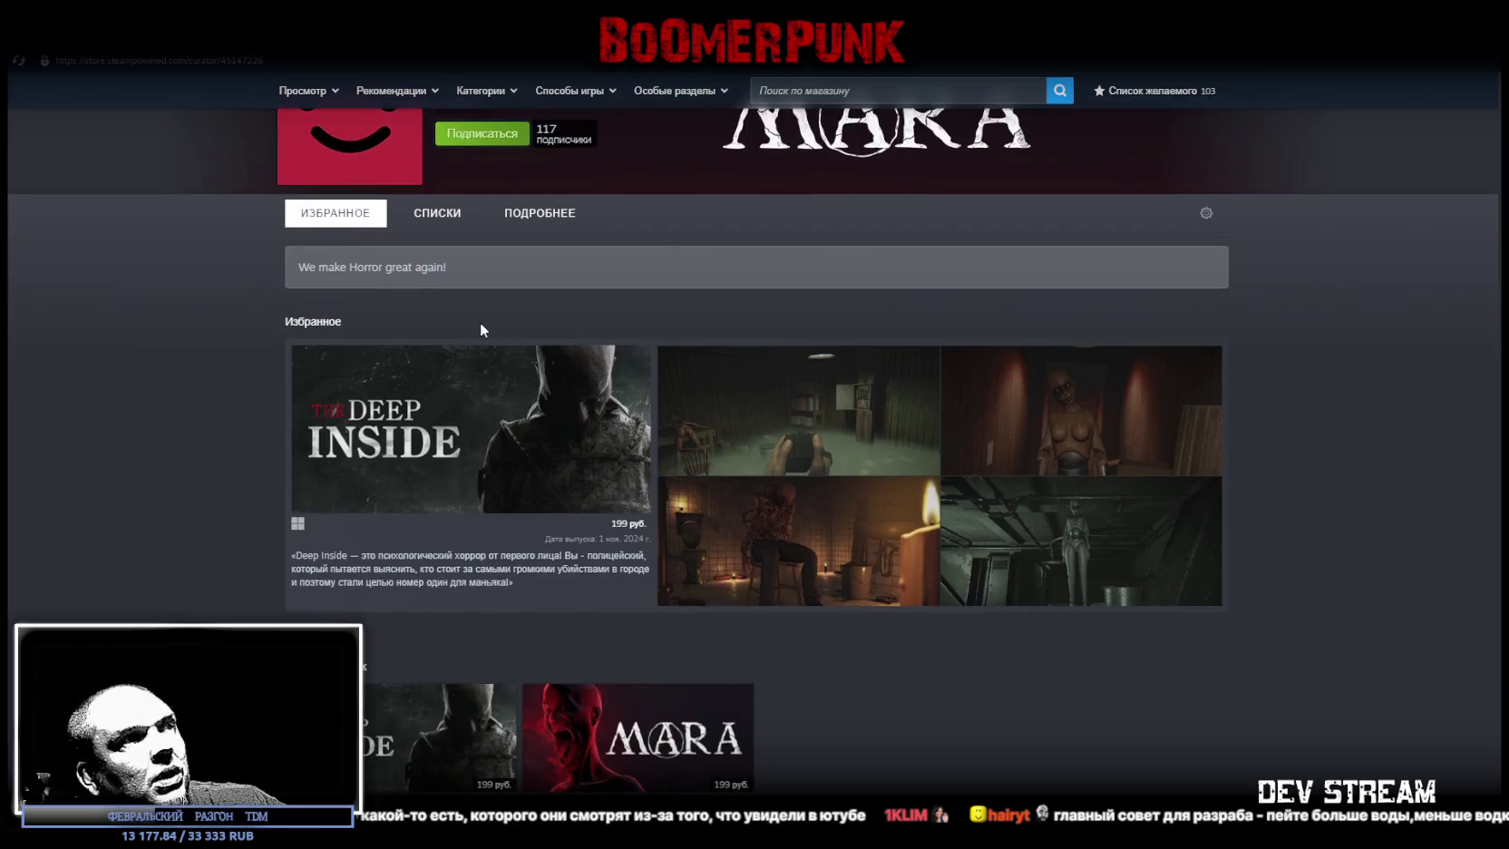
scroll(465, 236, "down", 8)
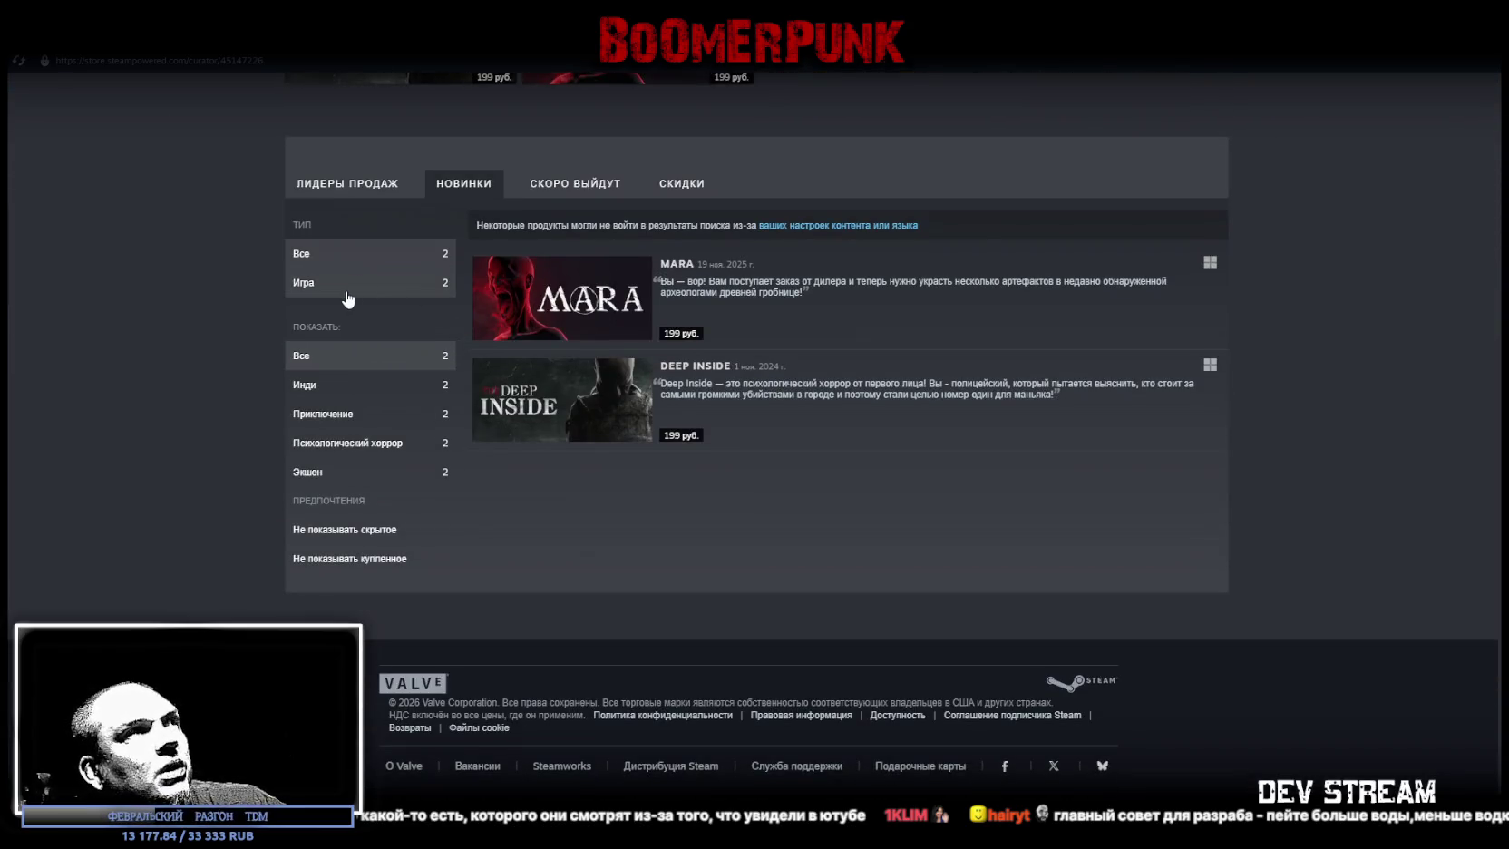
left_click(345, 284)
- Open the Deep Inside store page, pause its trailer, and scroll down to its reviews
mouse_move(554, 415)
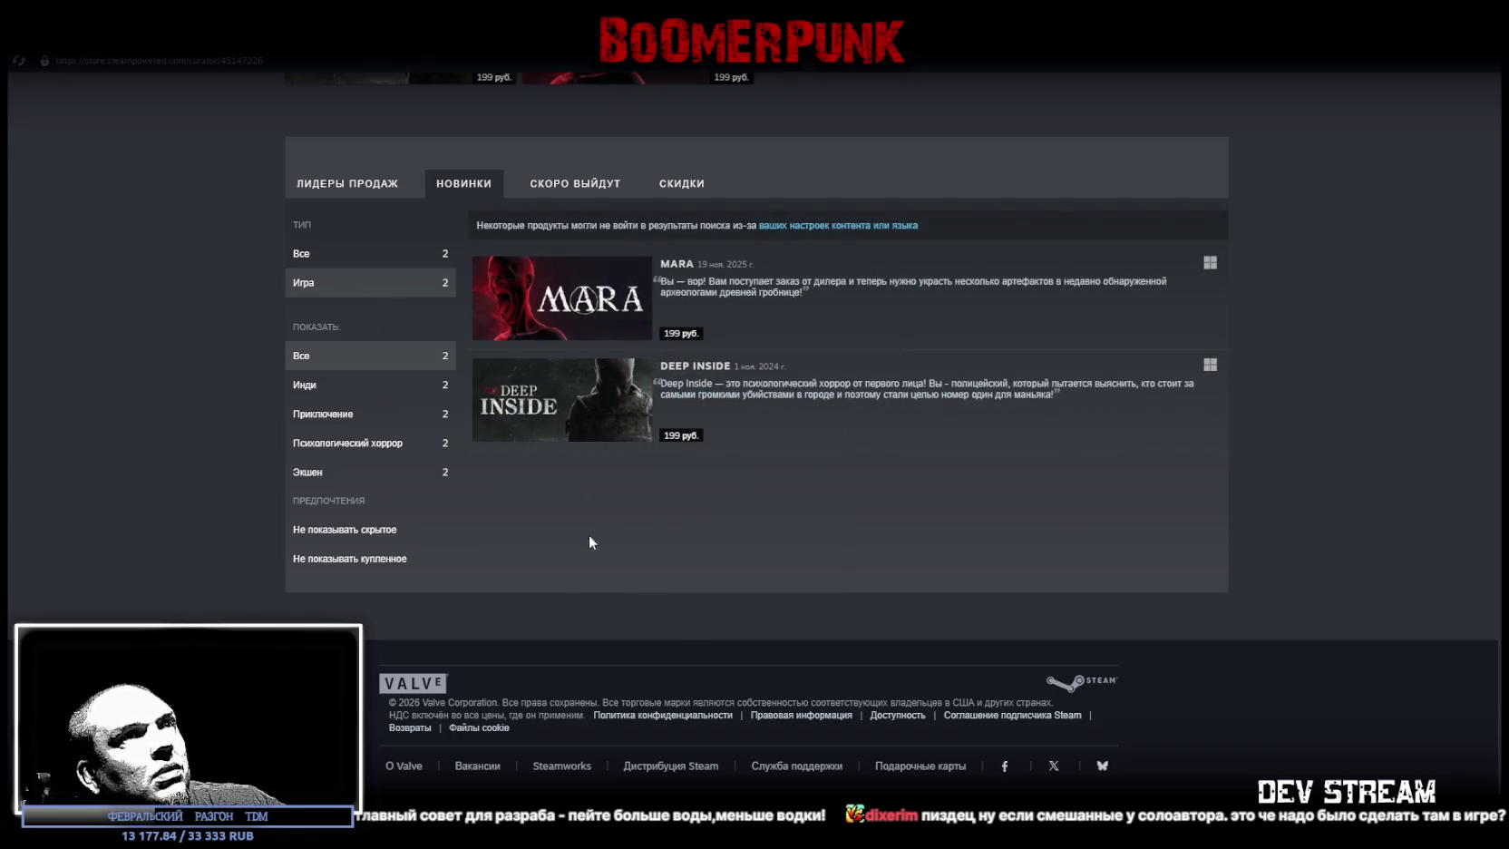
left_click(556, 414)
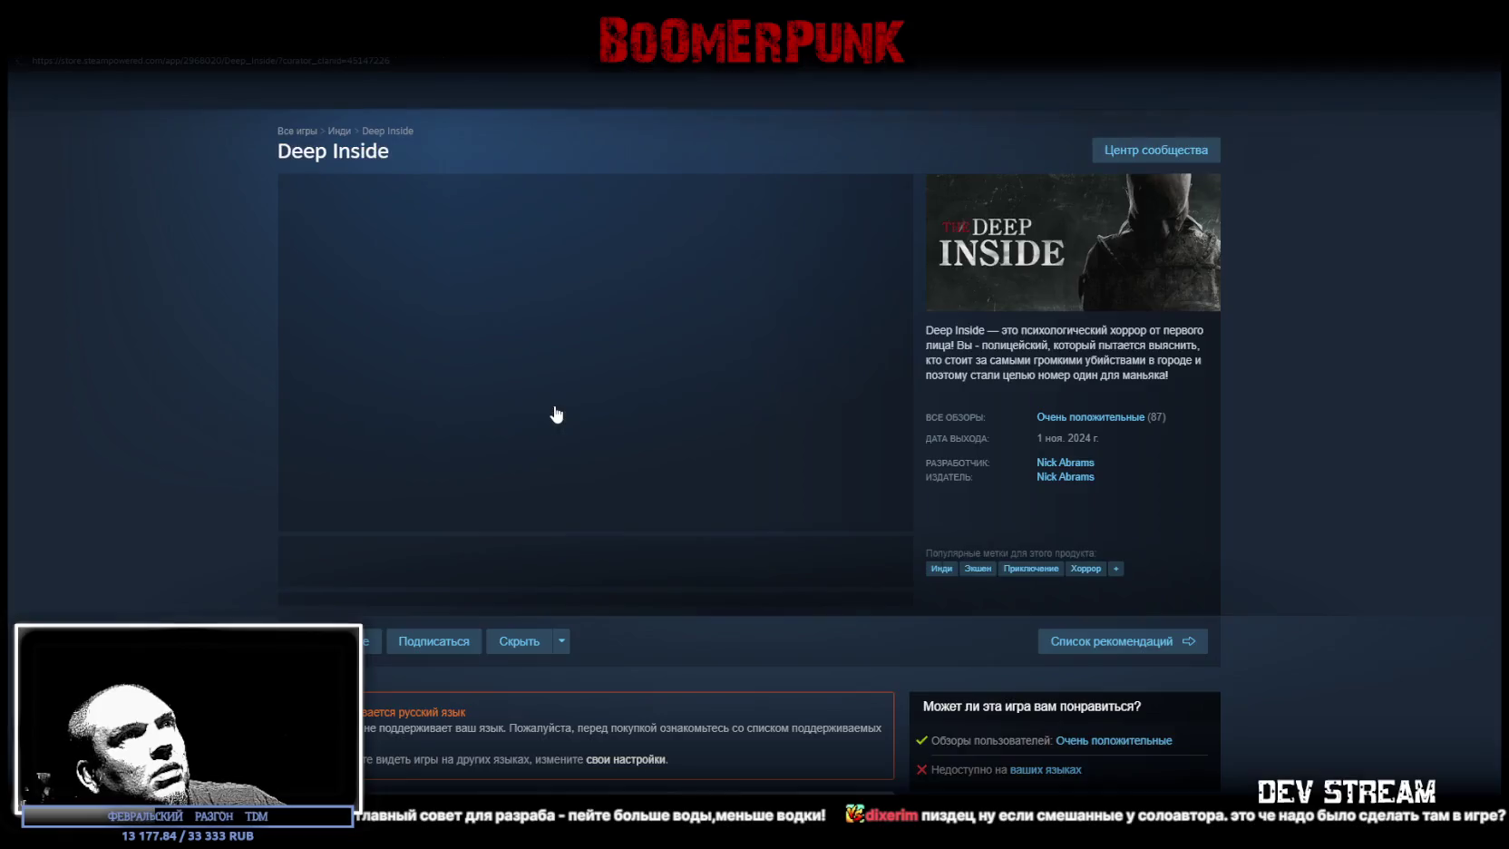
mouse_move(1107, 427)
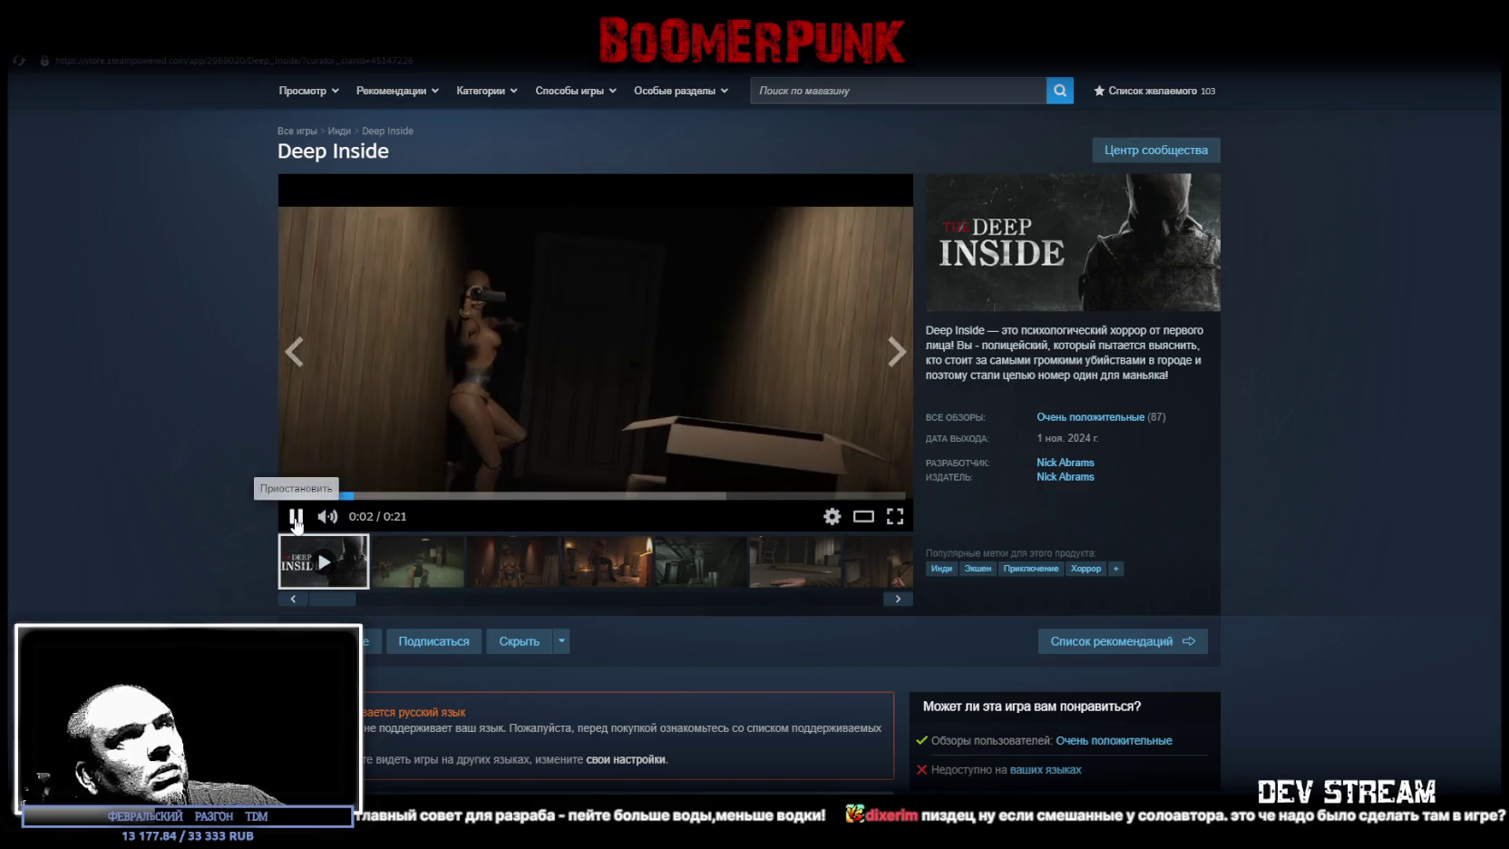
left_click(297, 517)
mouse_move(1122, 420)
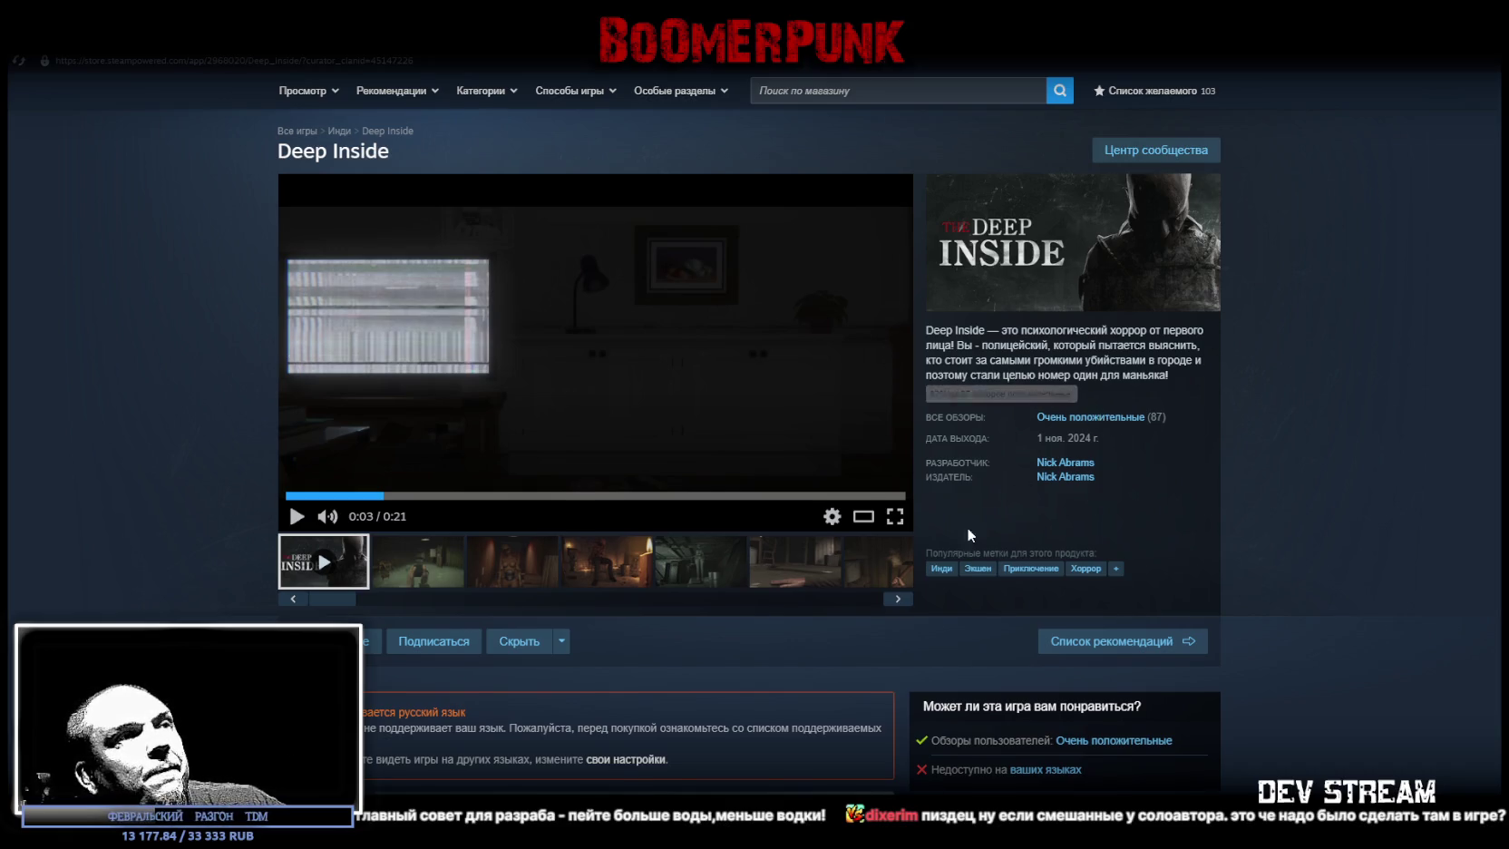
scroll(934, 554, "down", 10)
scroll(927, 558, "down", 4)
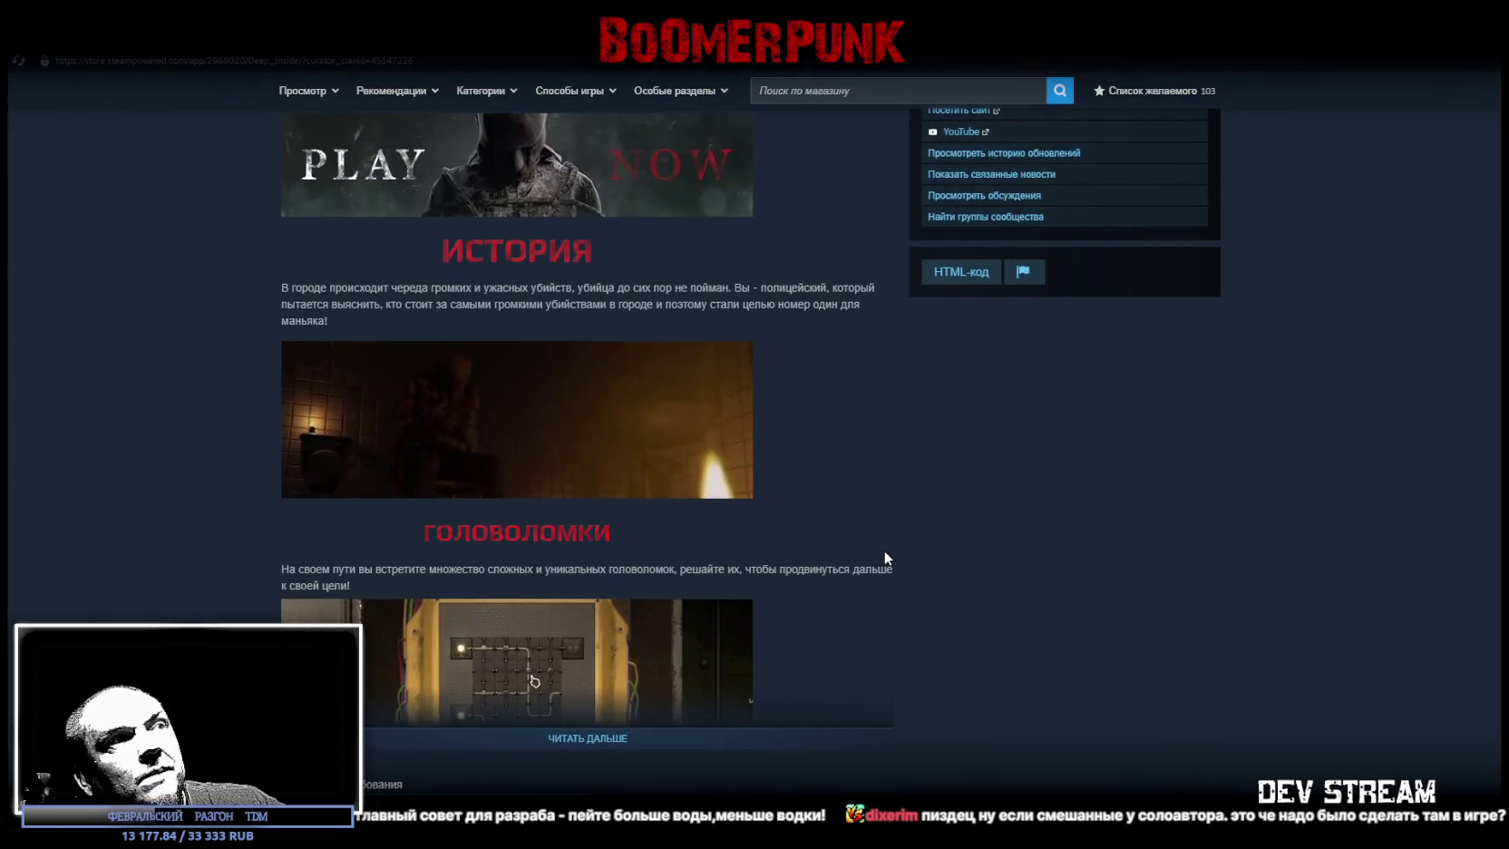
scroll(885, 557, "down", 7)
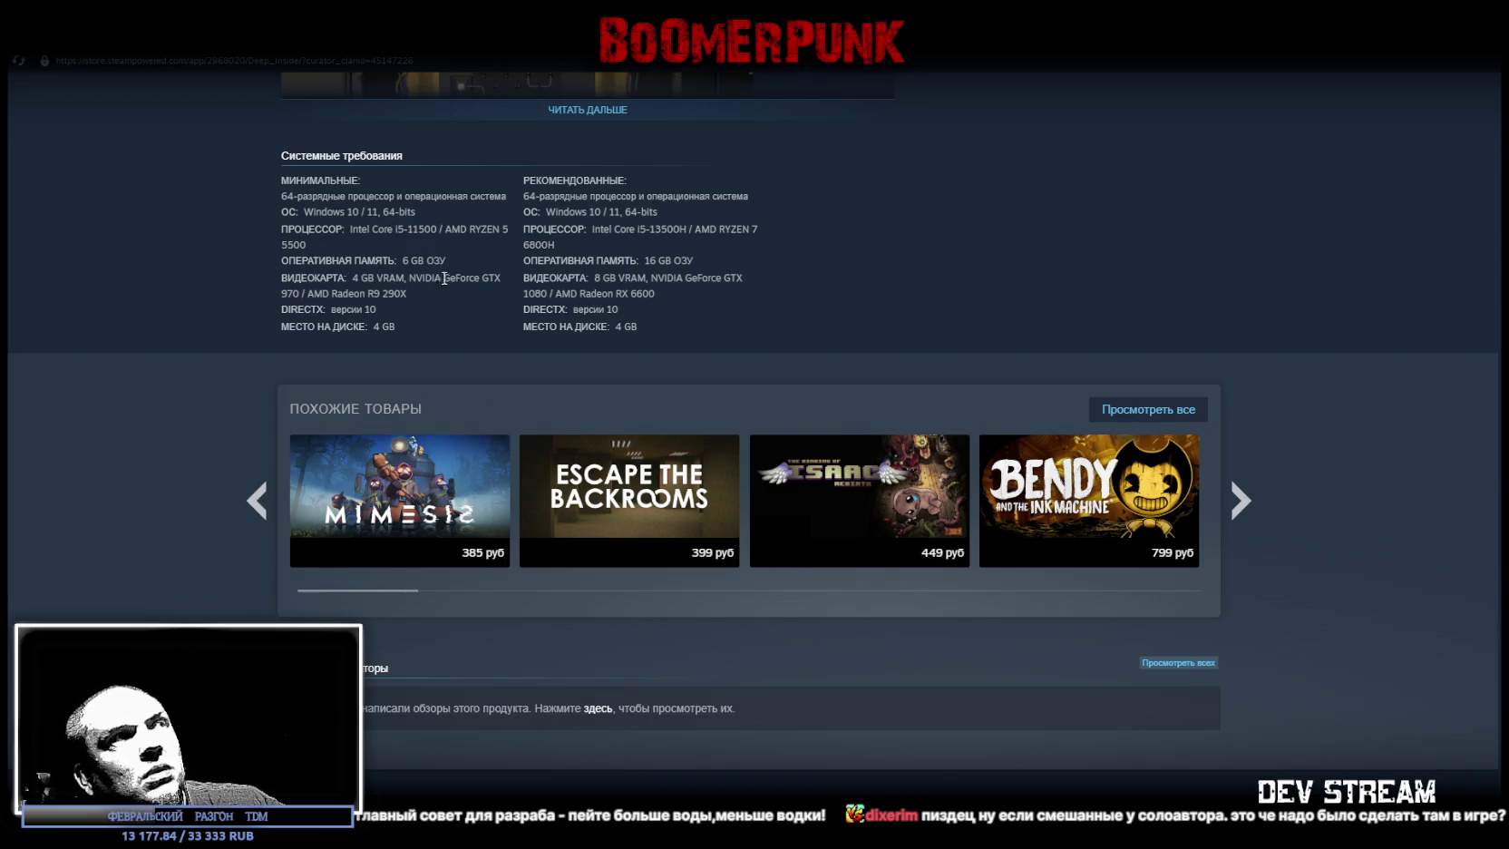
scroll(626, 399, "down", 7)
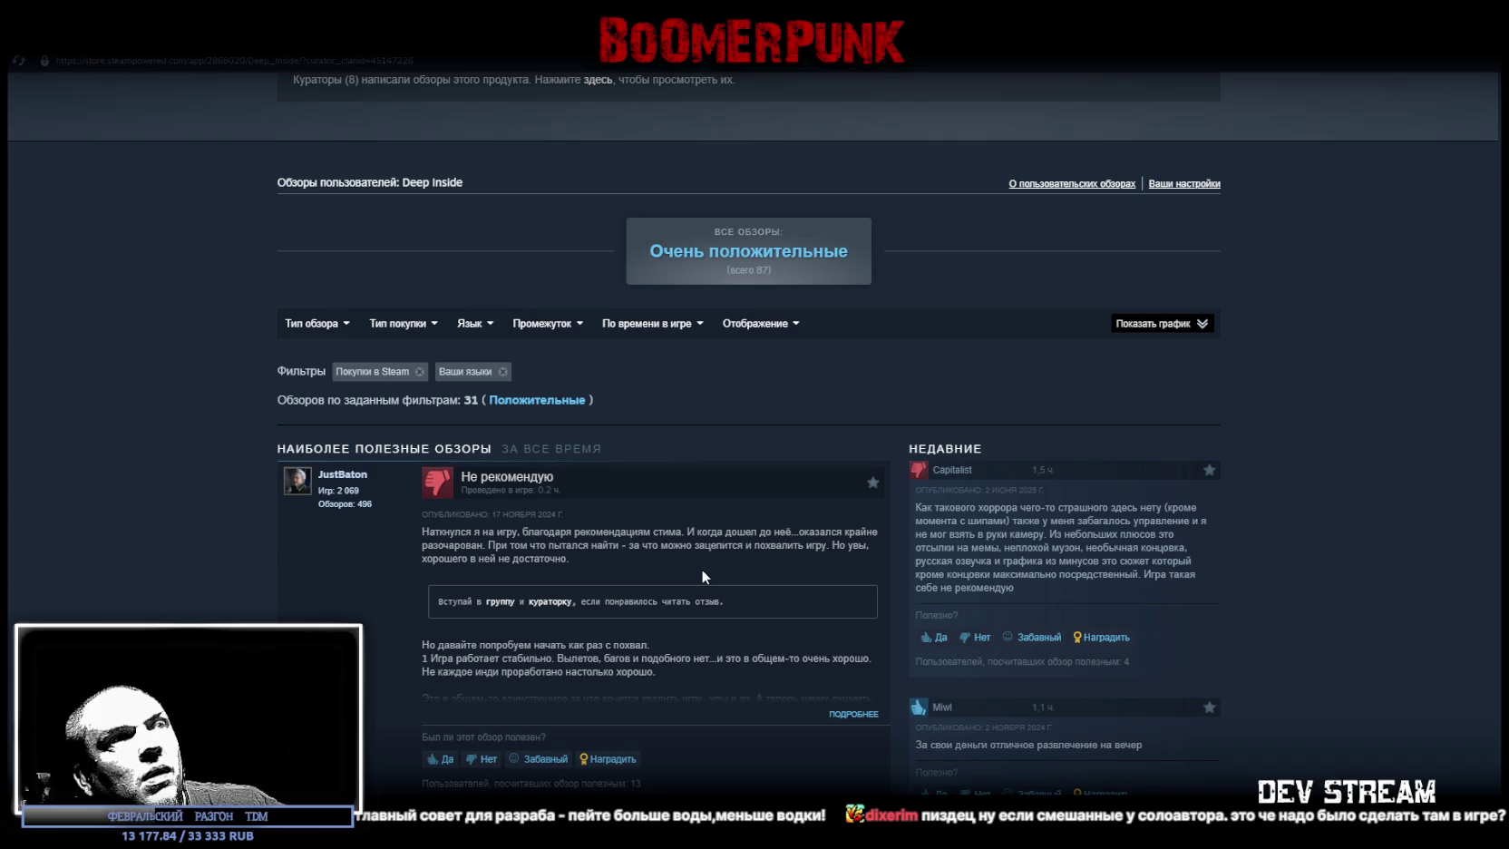
- Scroll through the Deep Inside reviews and back up again
scroll(702, 569, "down", 5)
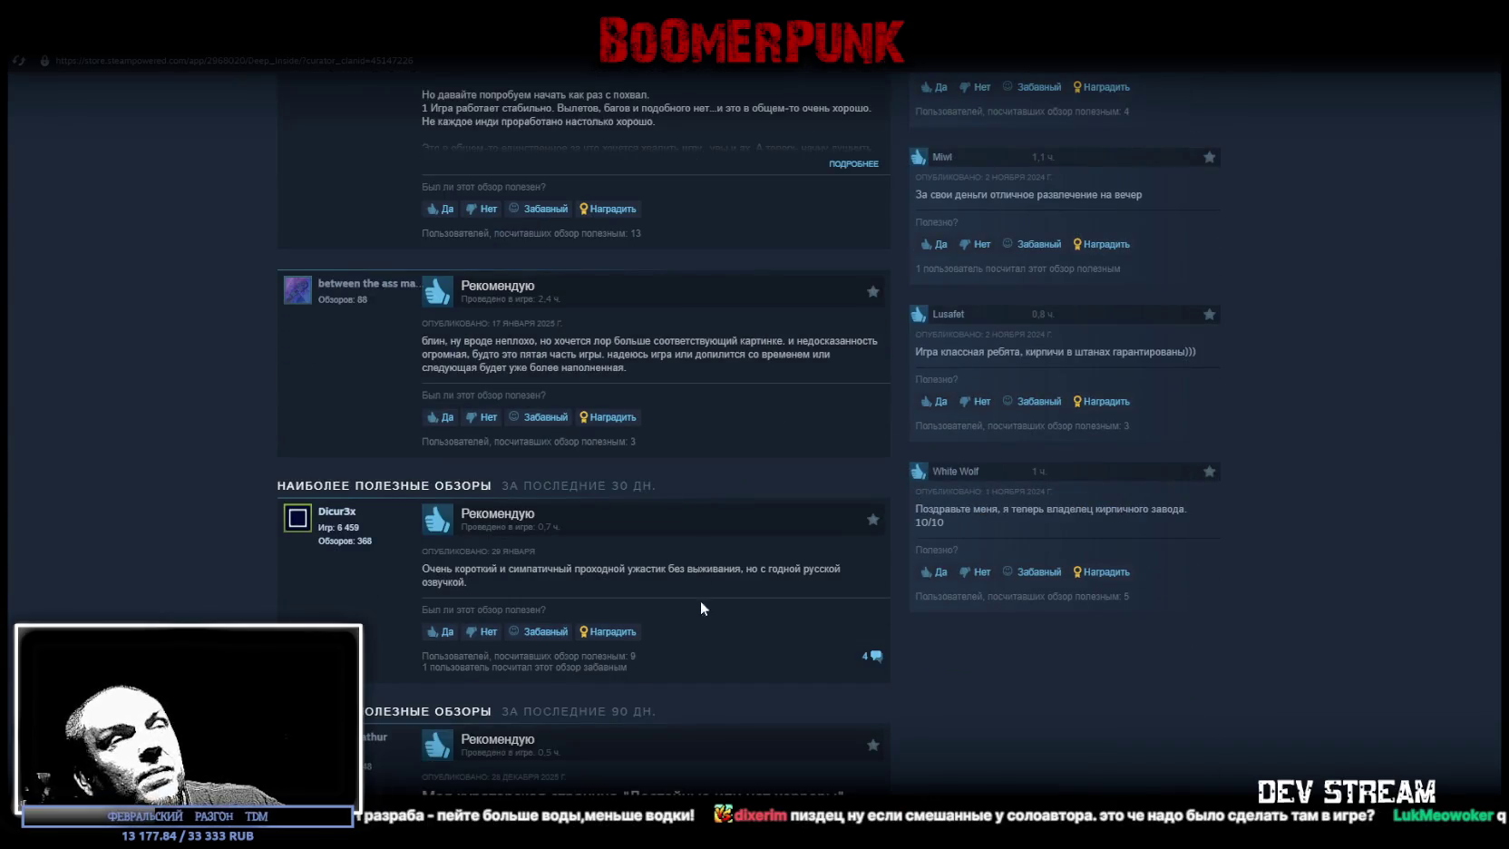
scroll(700, 600, "up", 20)
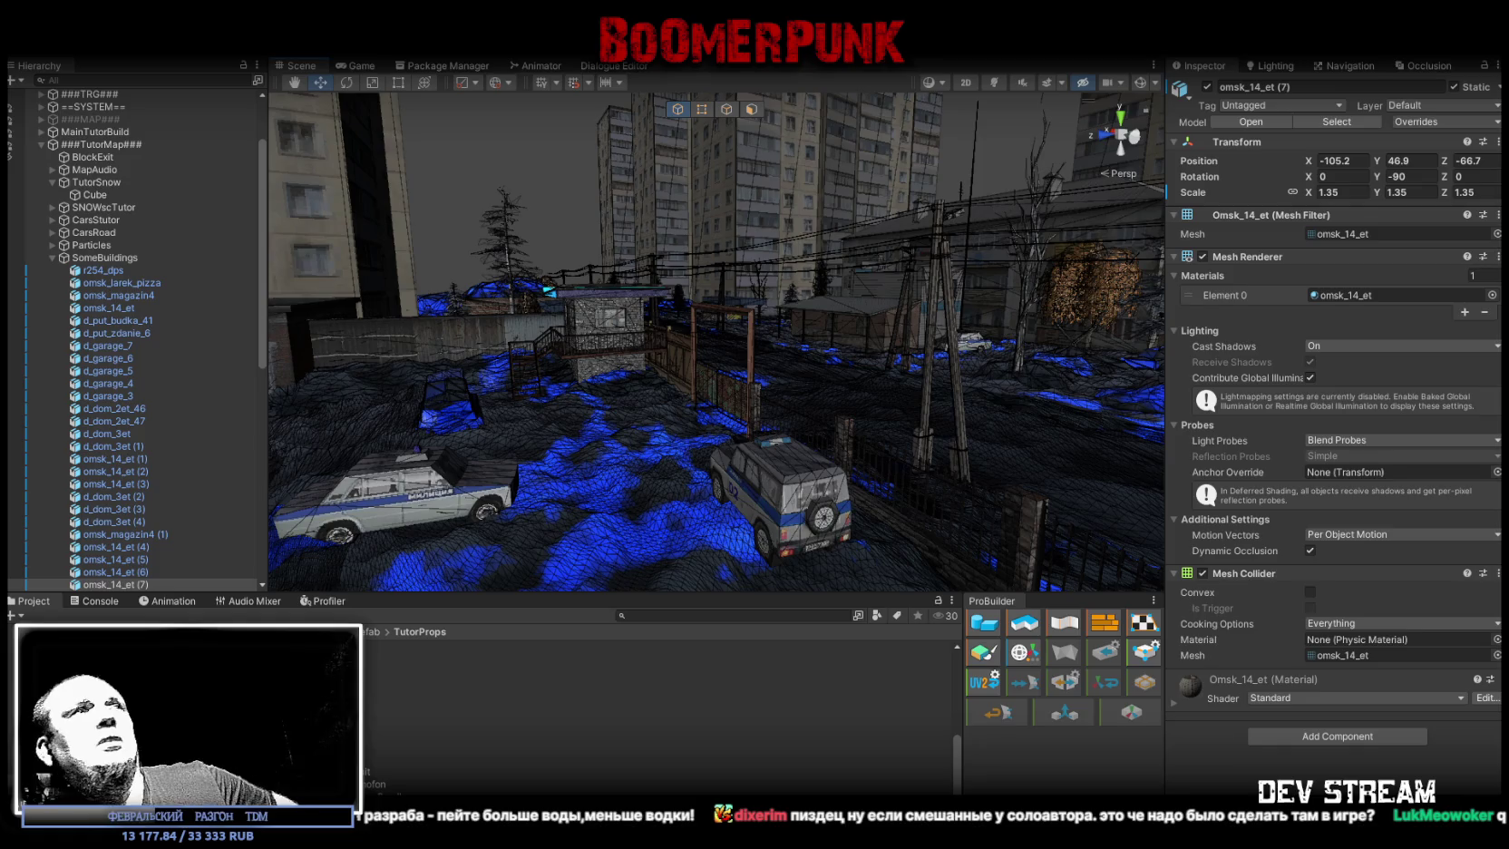
- Collapse the ###TutorMap### hierarchy group and enlarge the Game view to fill the editor
scroll(41, 239, "up", 3)
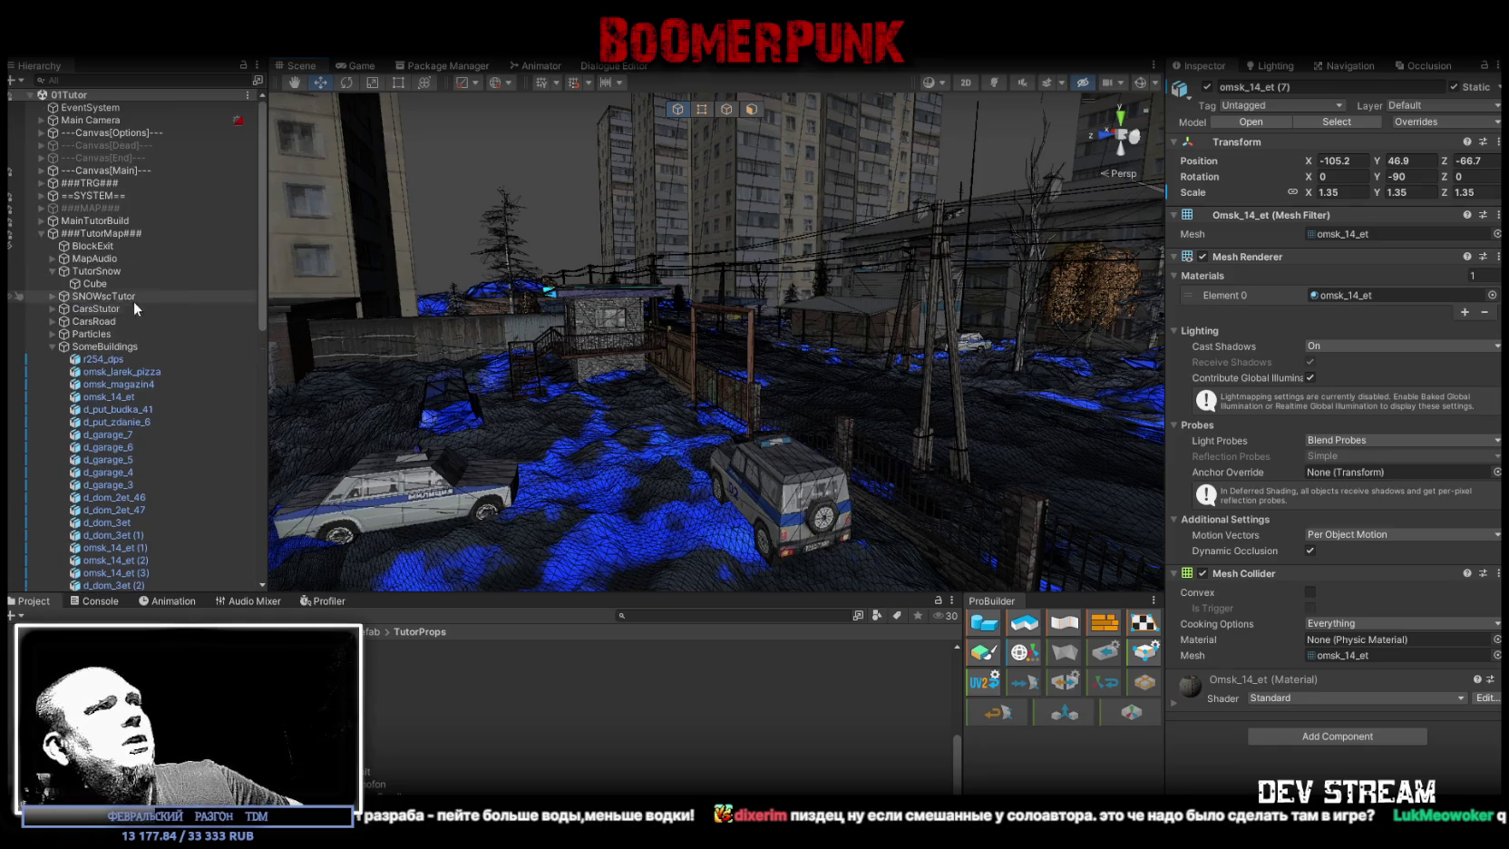
left_click(41, 234)
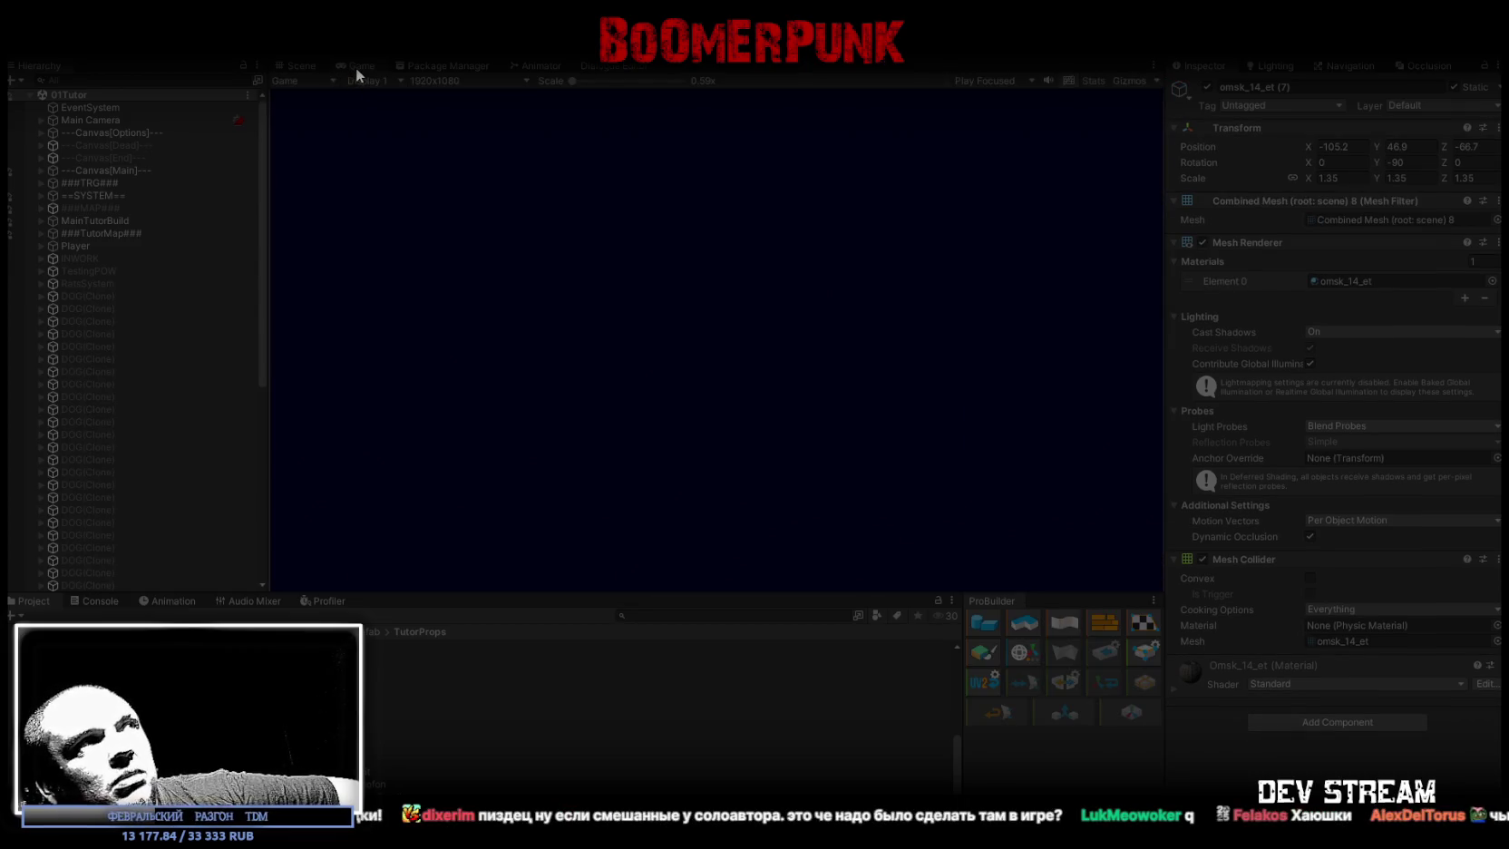
double_click(356, 67)
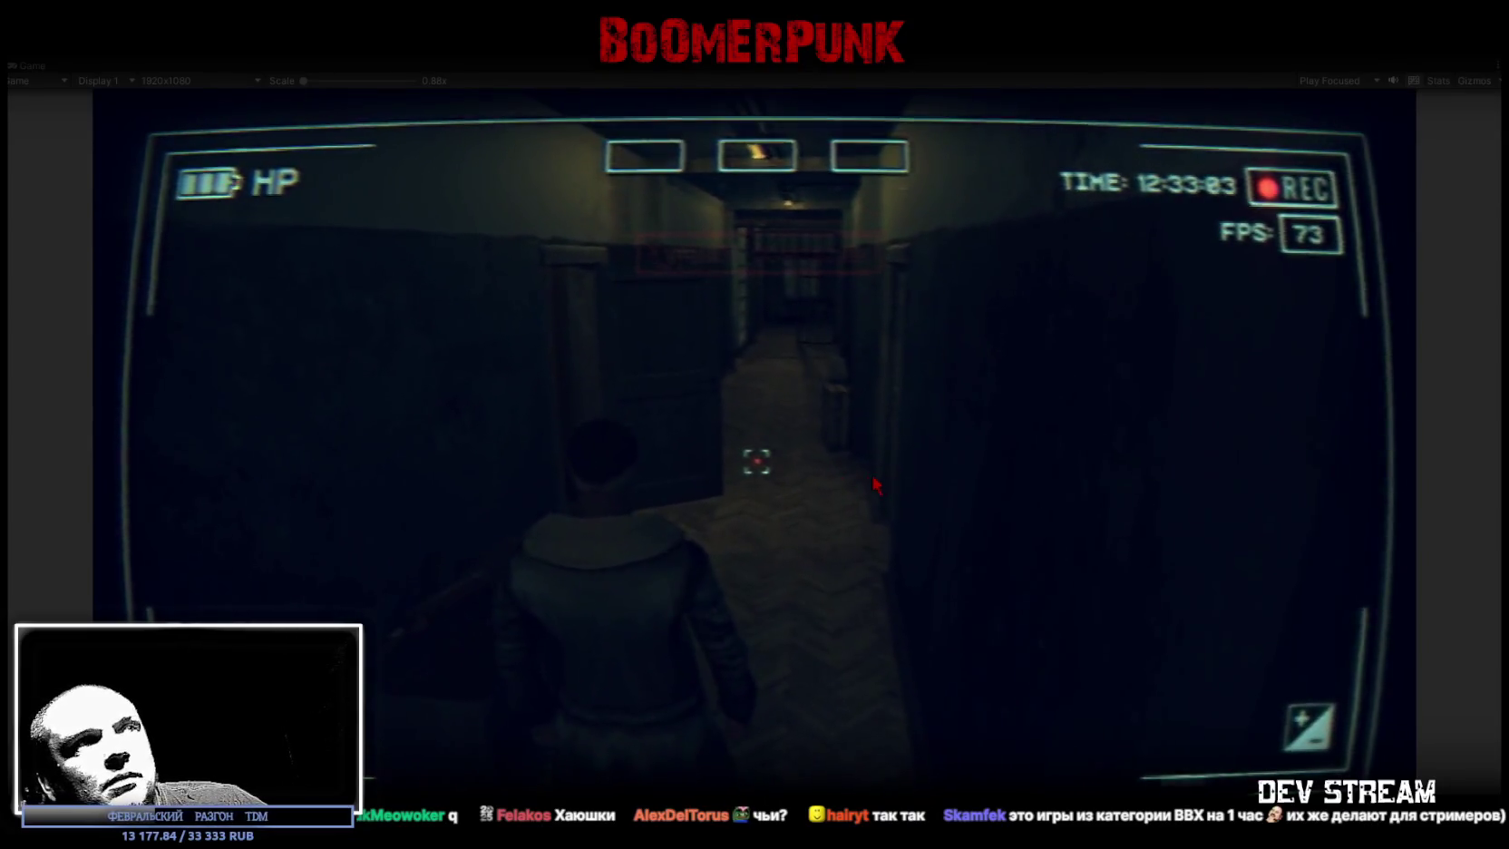
- From the pause menu's BAG grid, move the notepad item into the third quick slot
key("Escape")
left_click(871, 280)
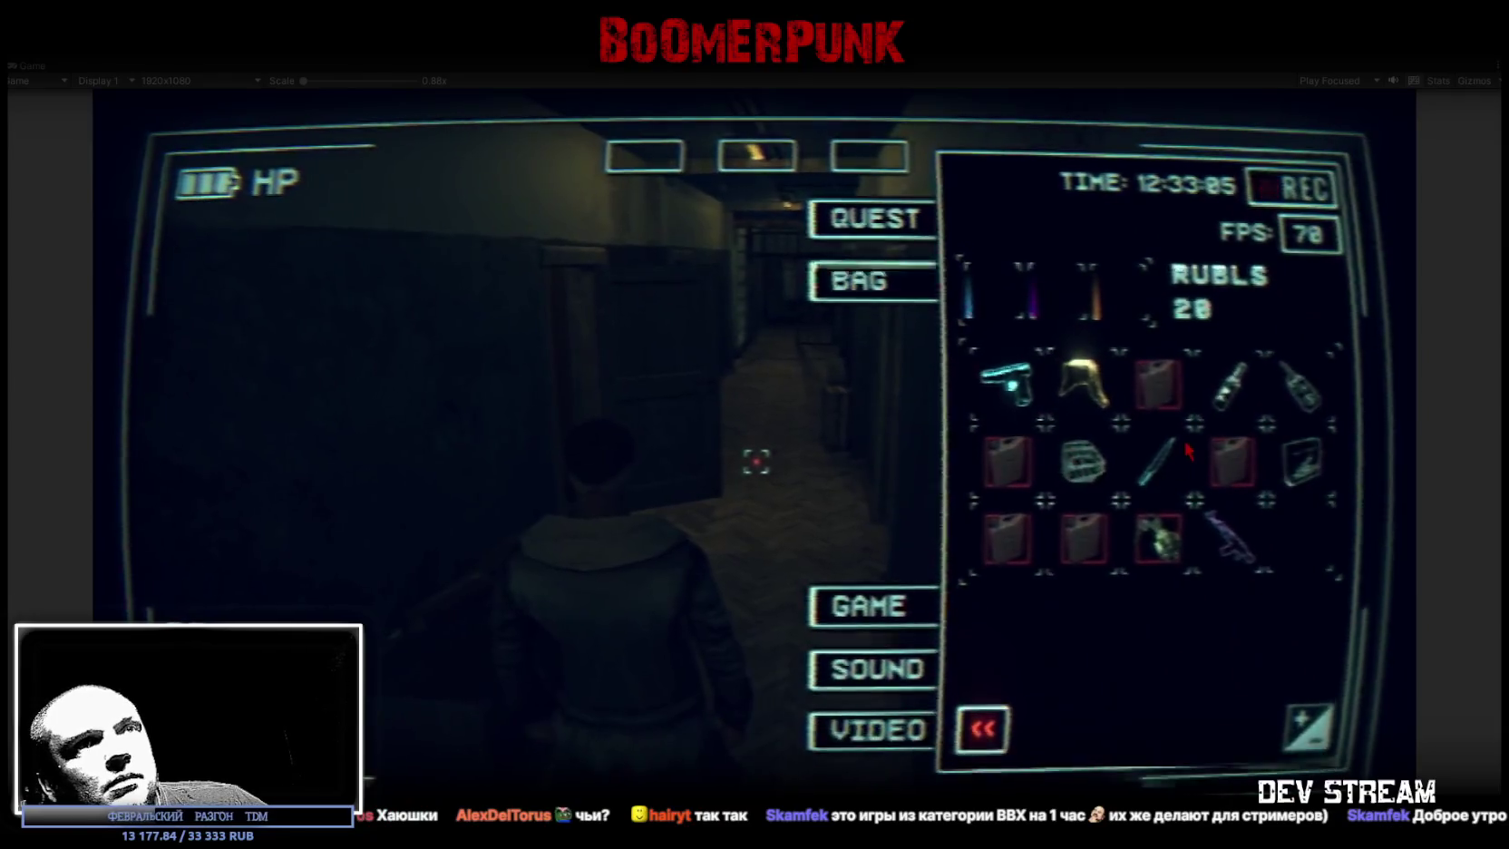
left_click_drag(1303, 461, 868, 156)
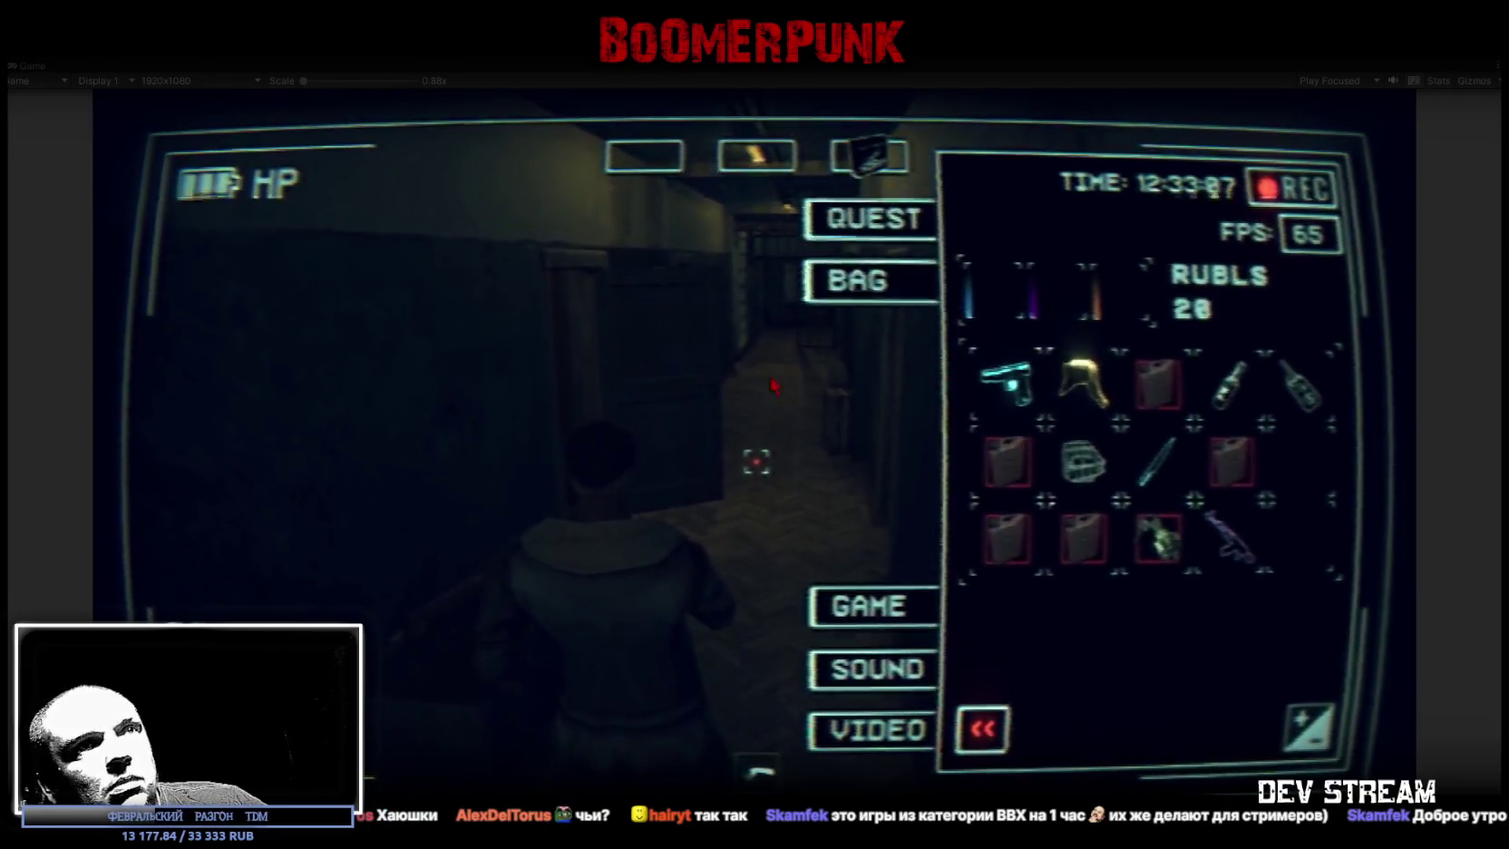
key("Escape")
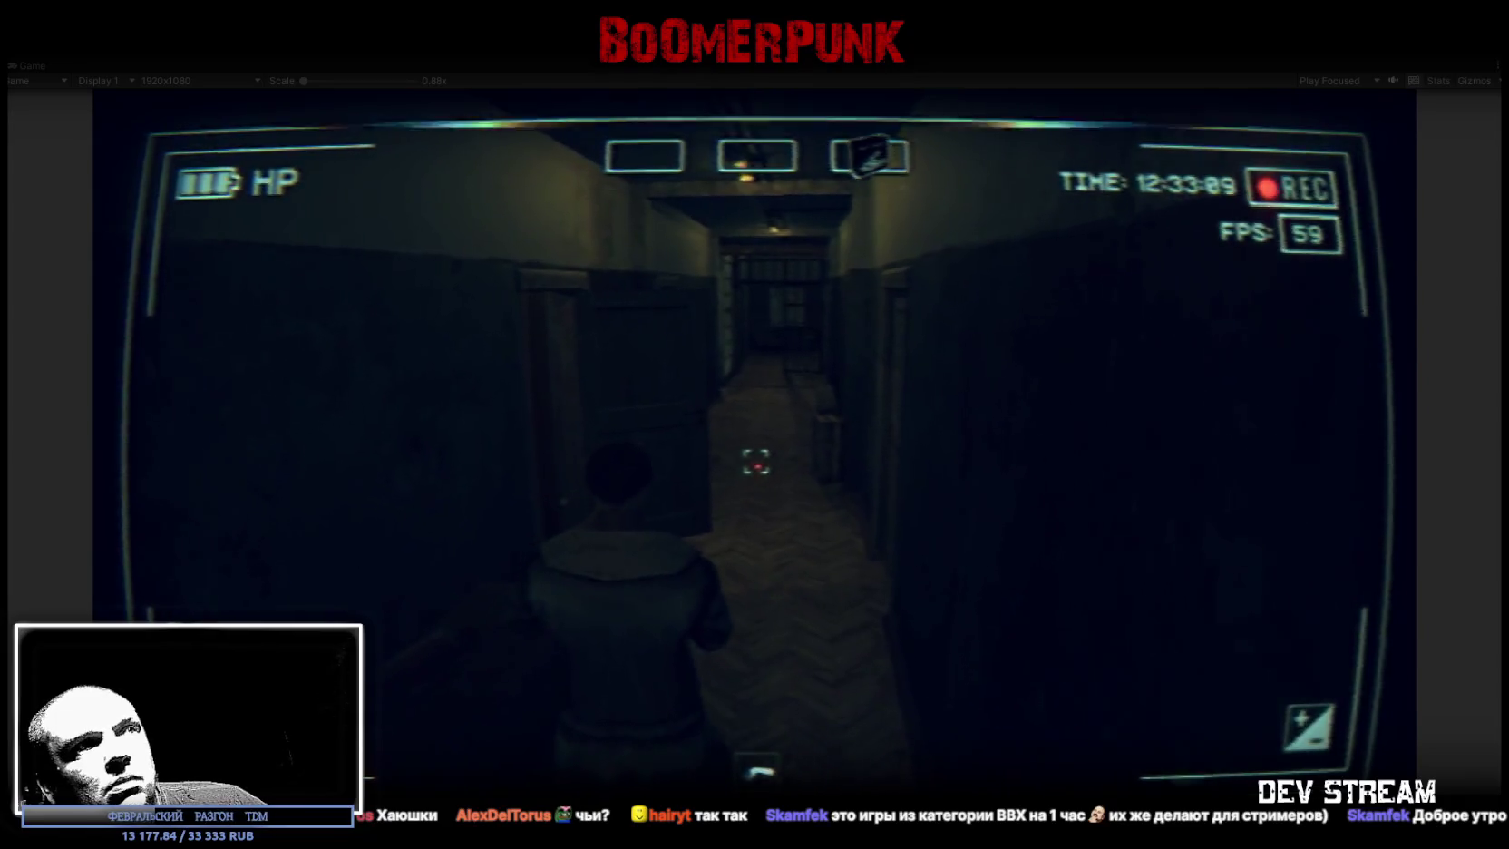
- Walk through the poster office room, out into the lit corridor, and into the checkered-floor room
key("w")
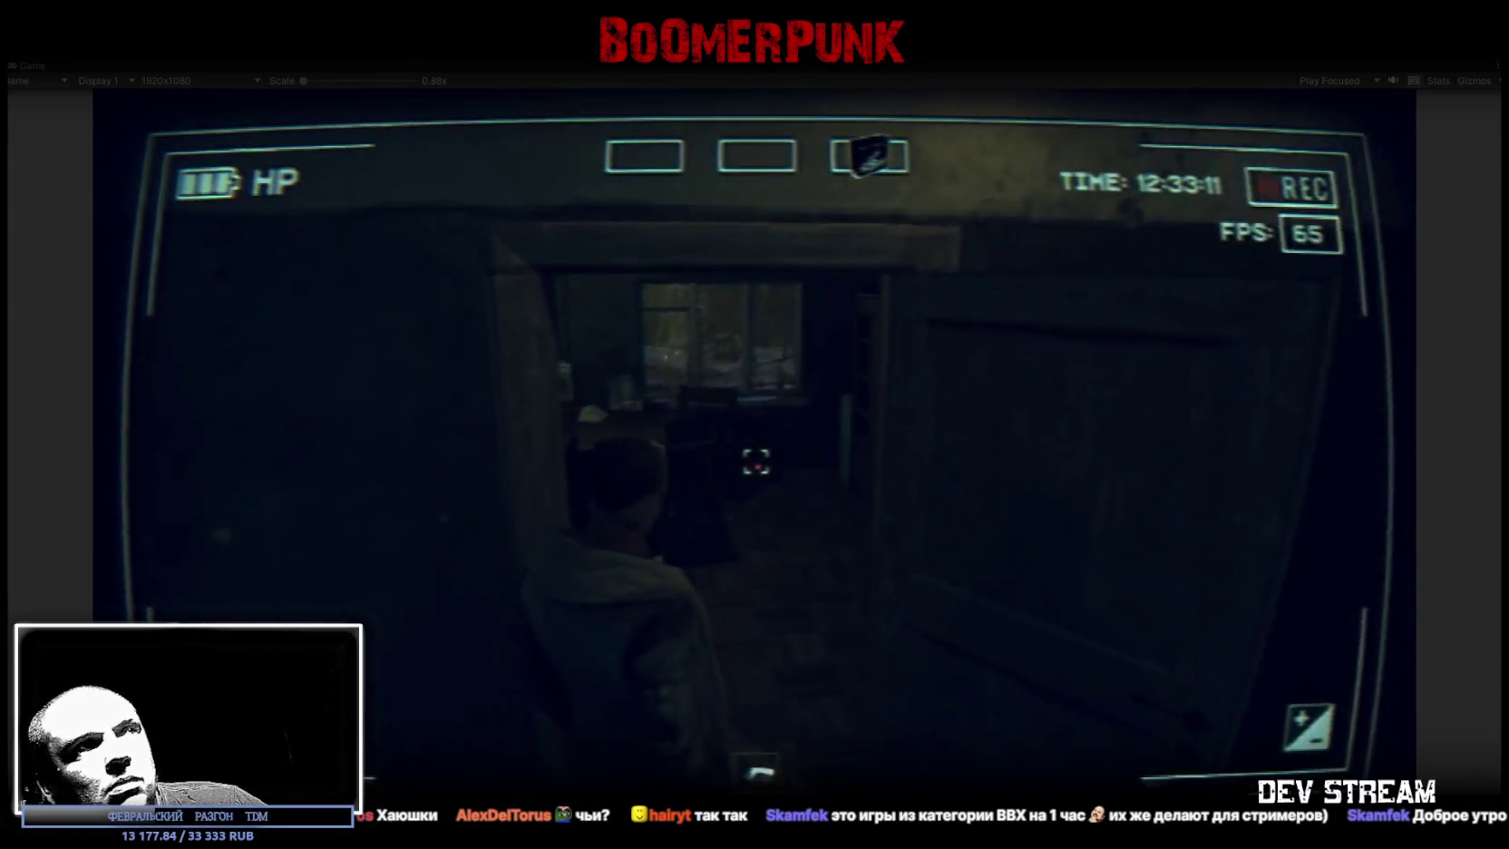
key("w")
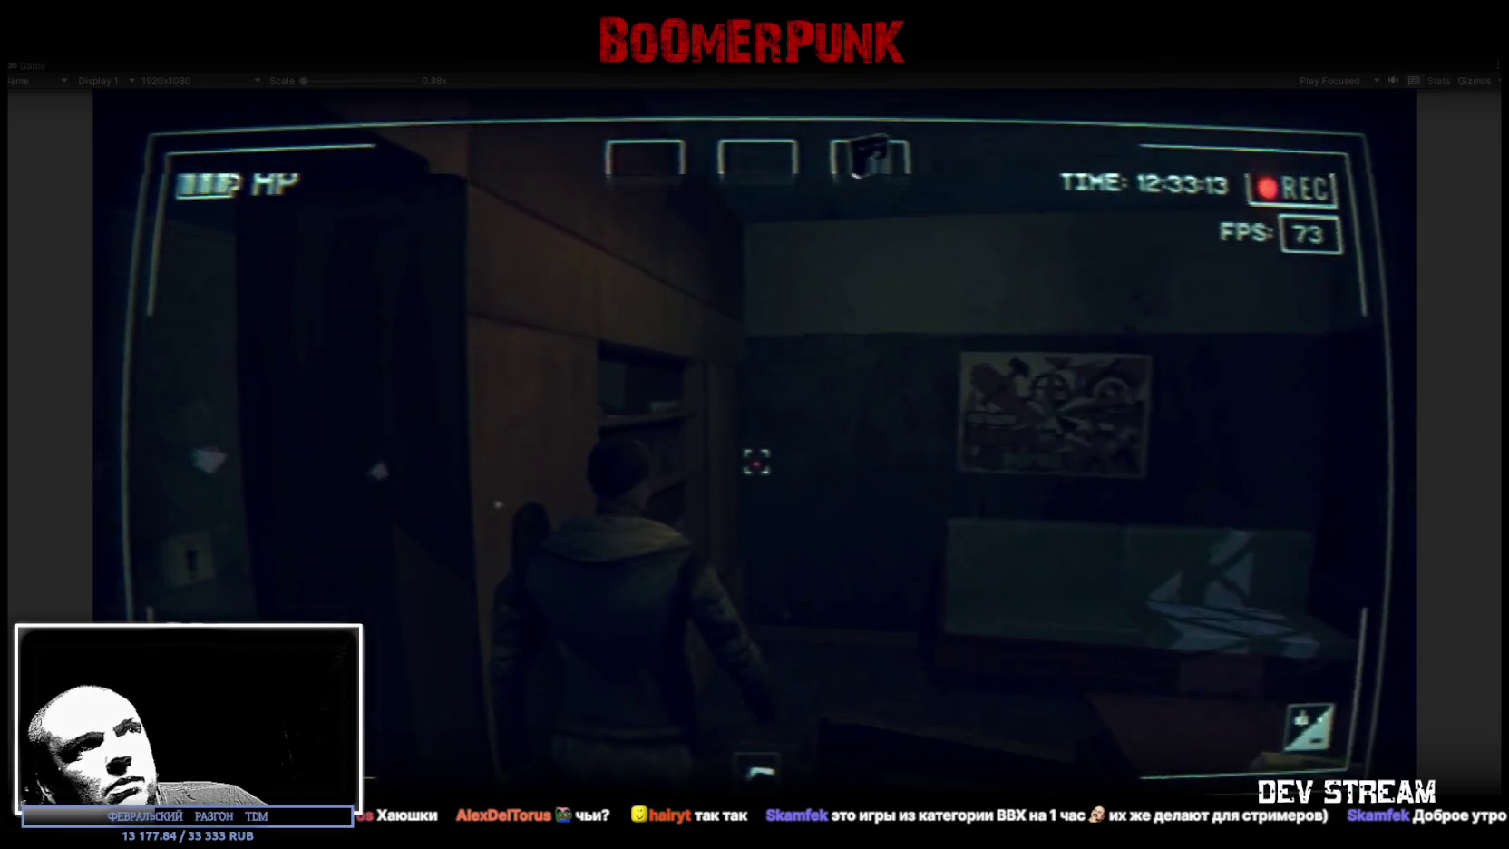
key("w")
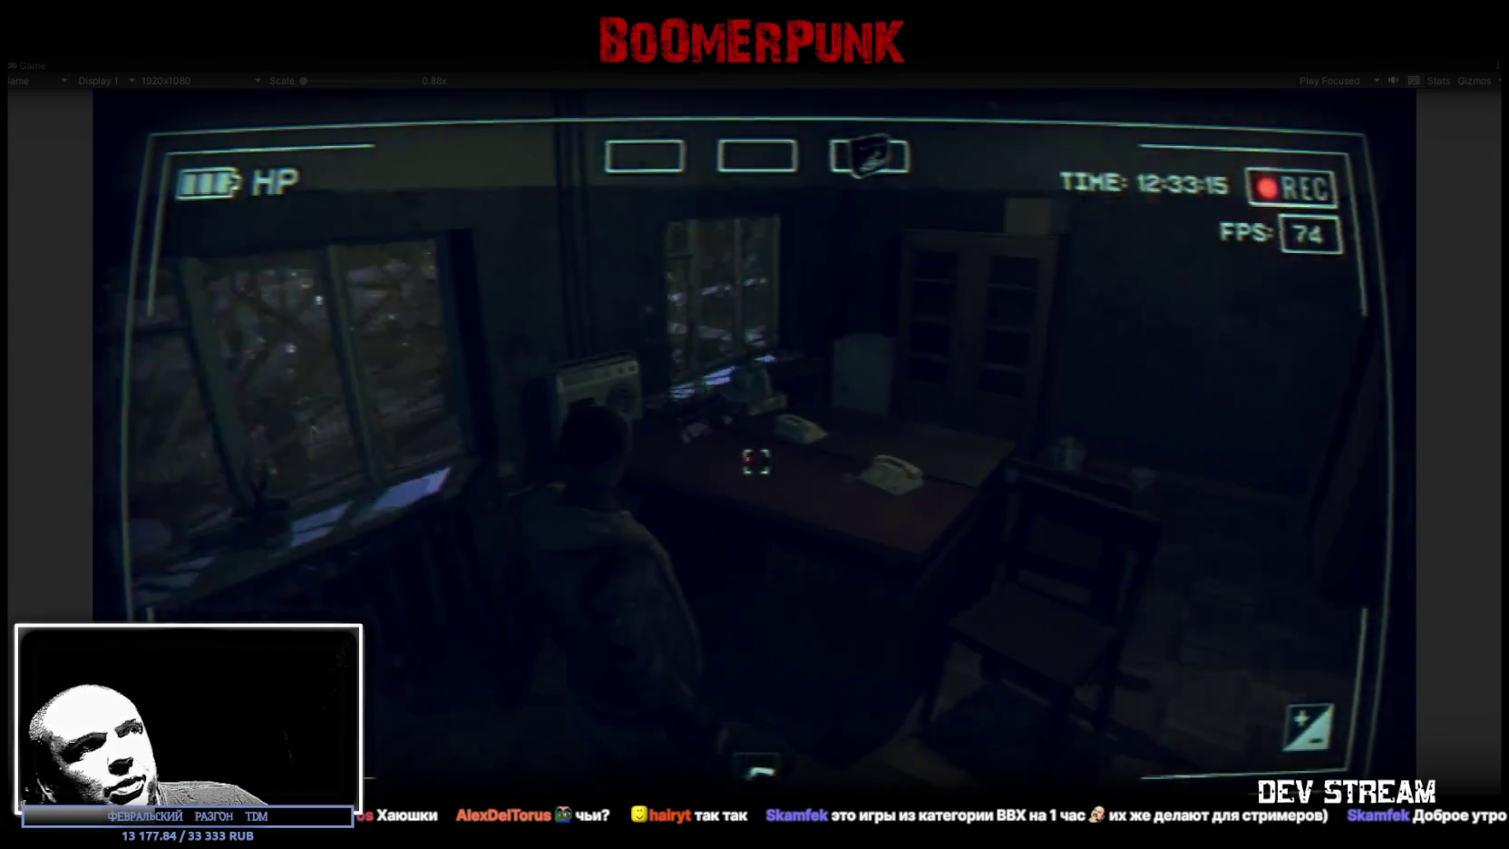
key("w")
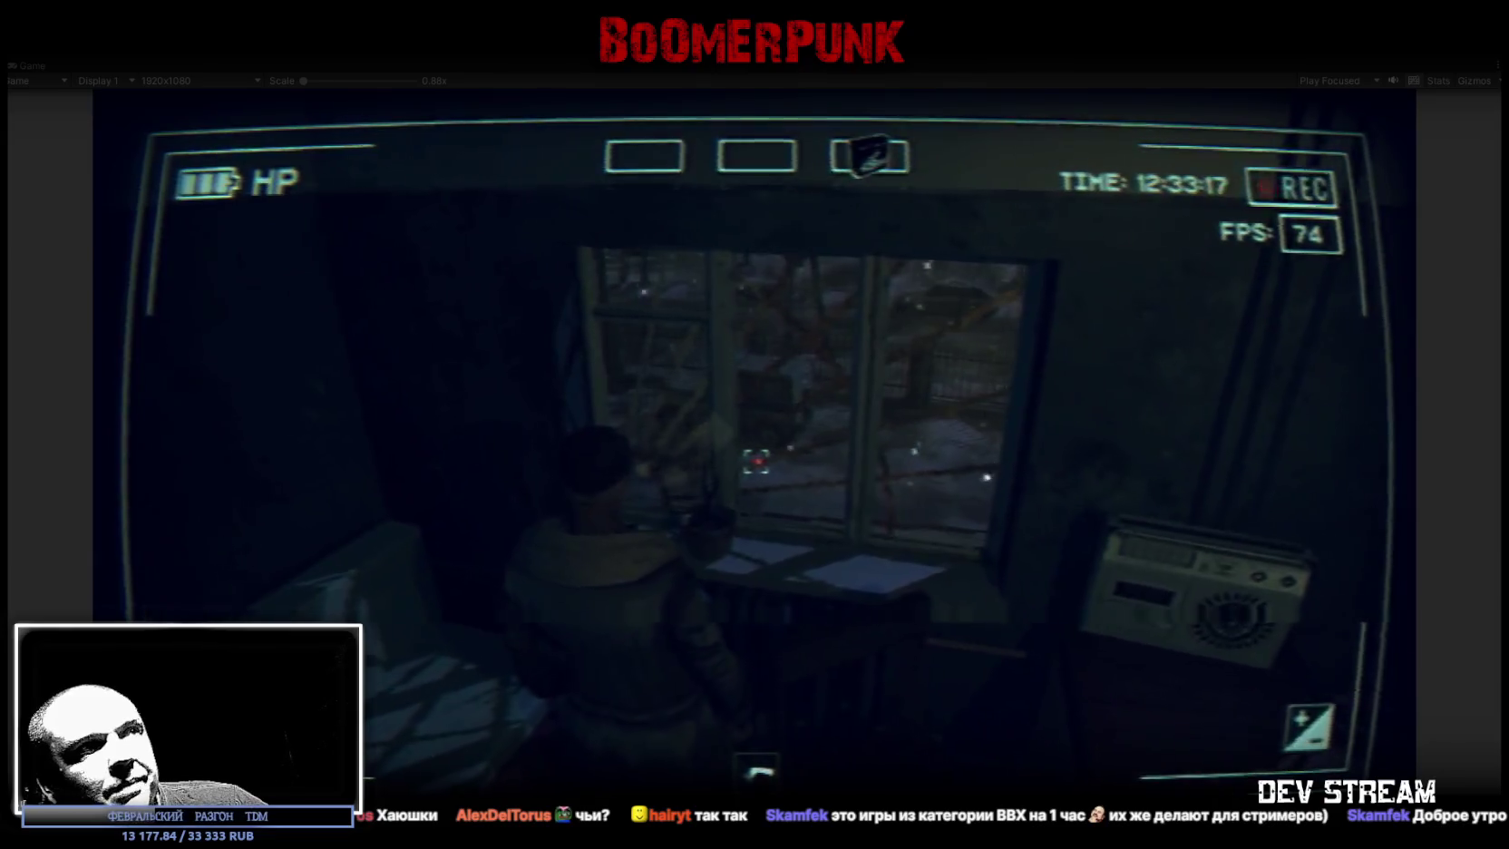
key("w")
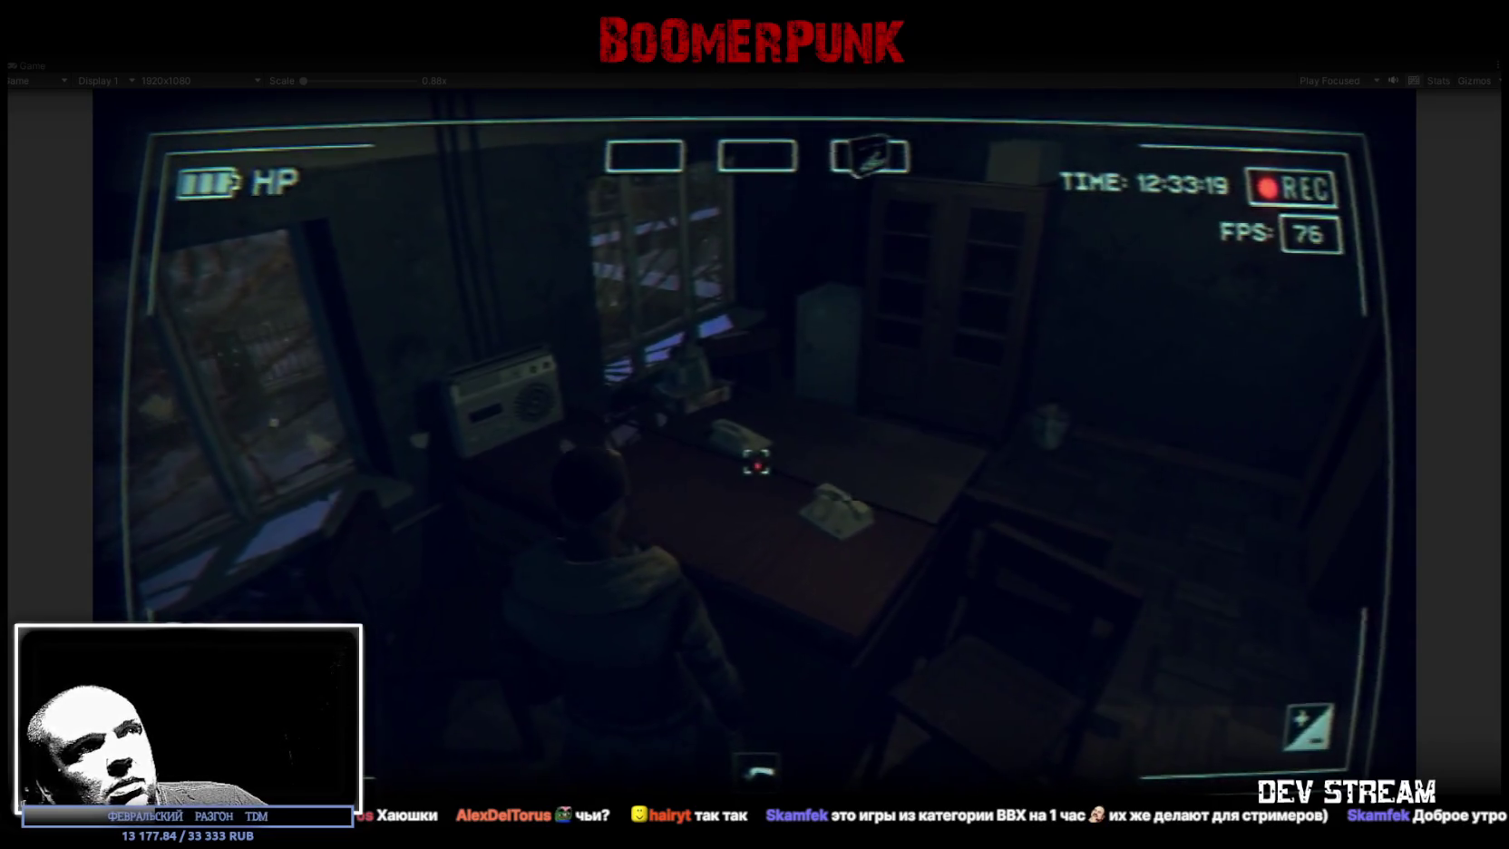
key("w")
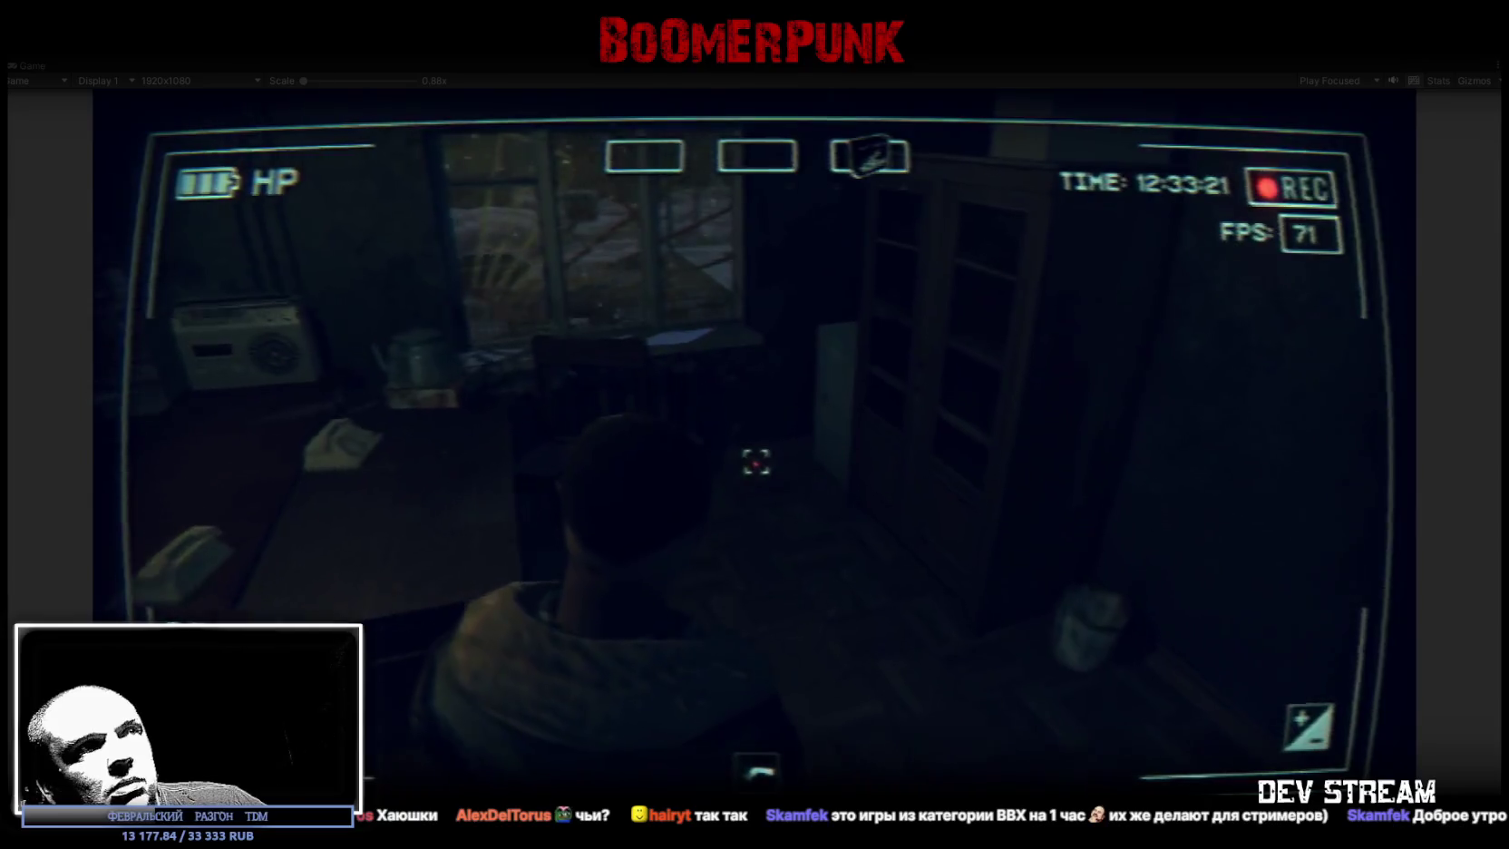
key("w")
key("w")
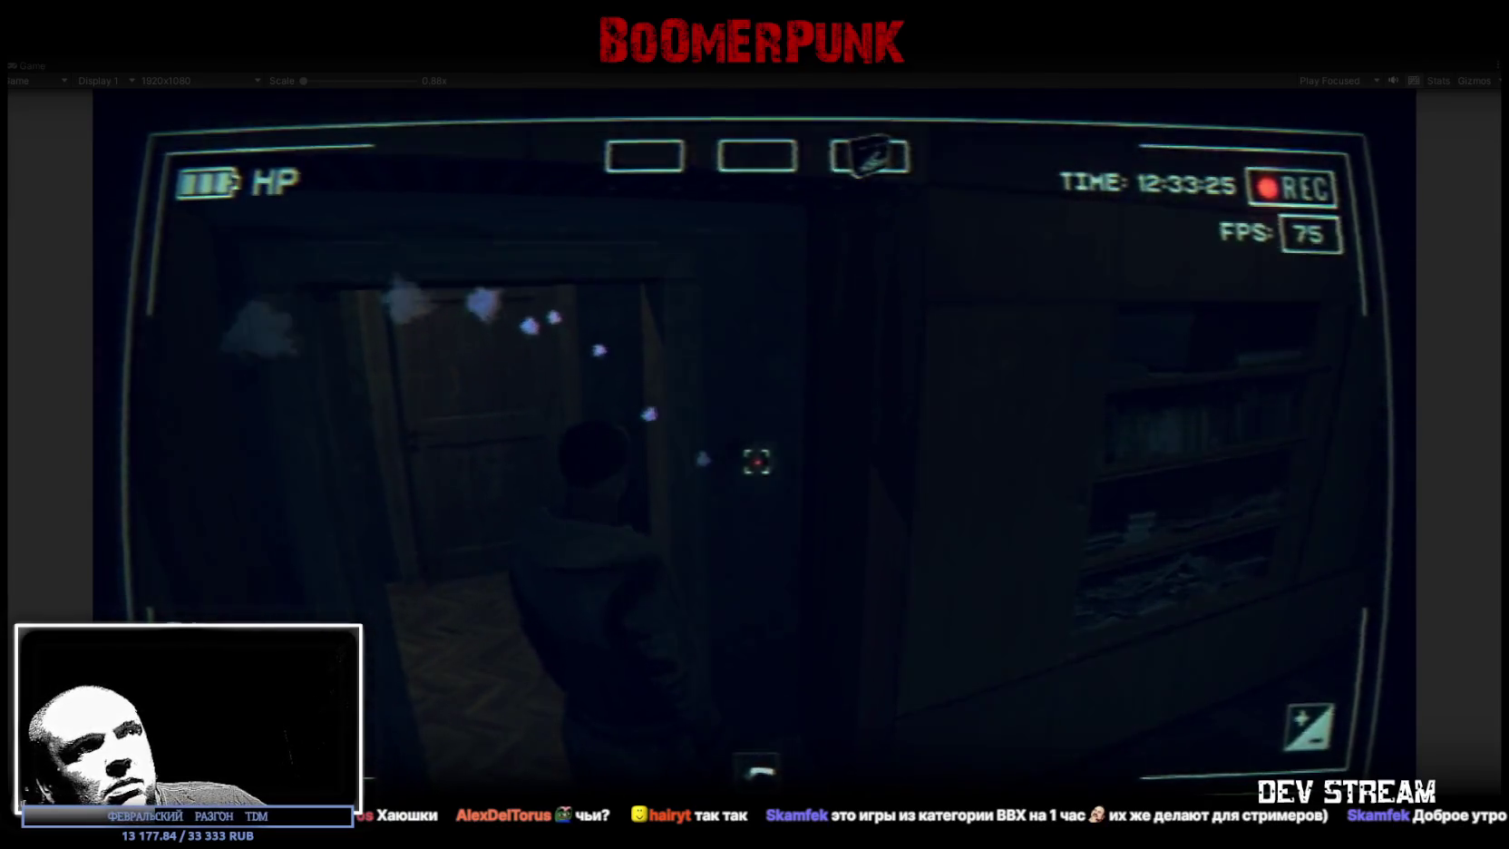
key("w")
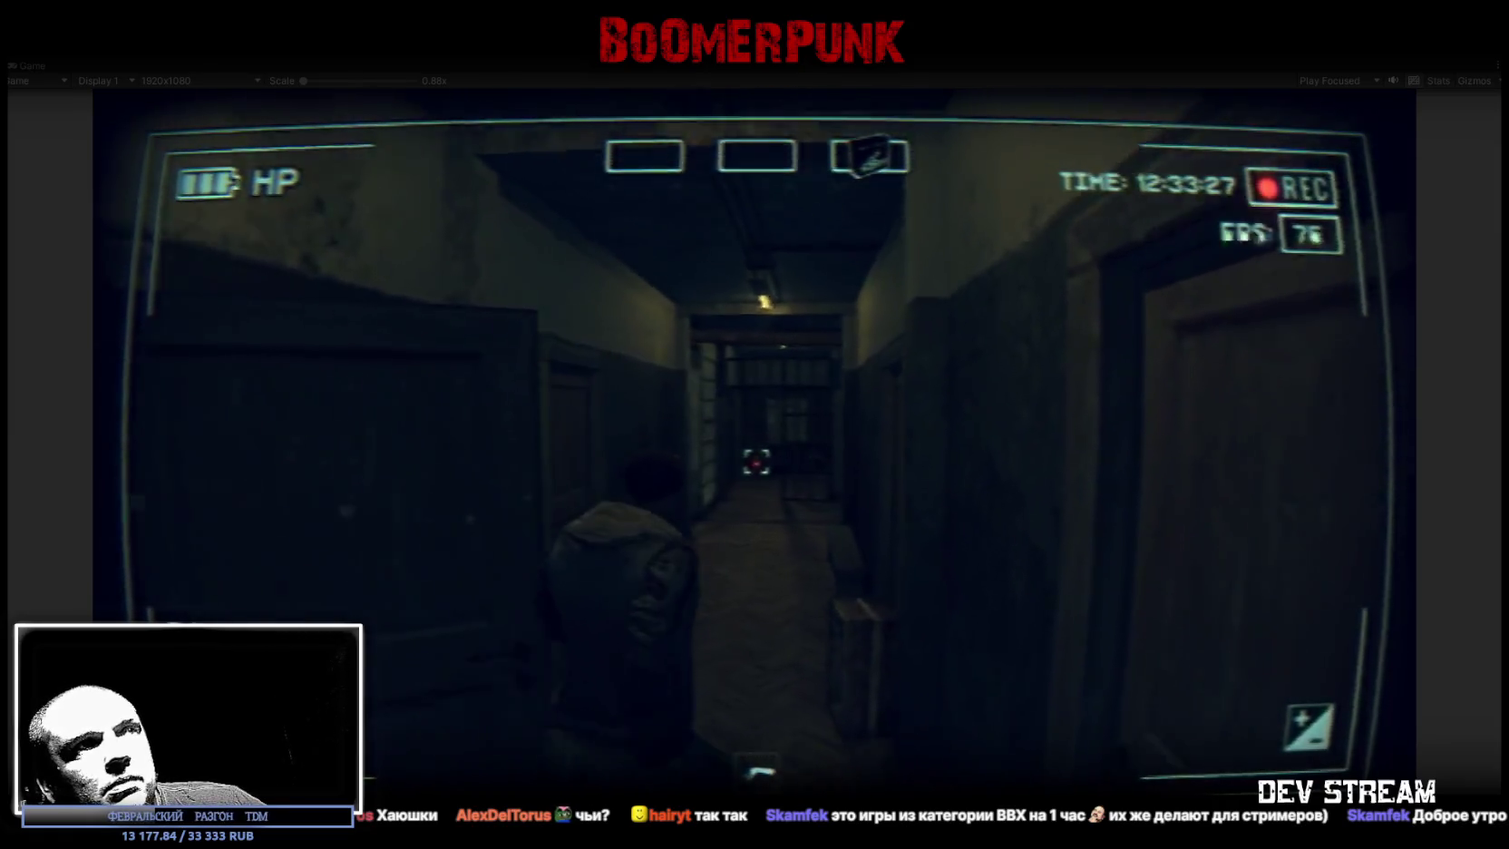
key("w")
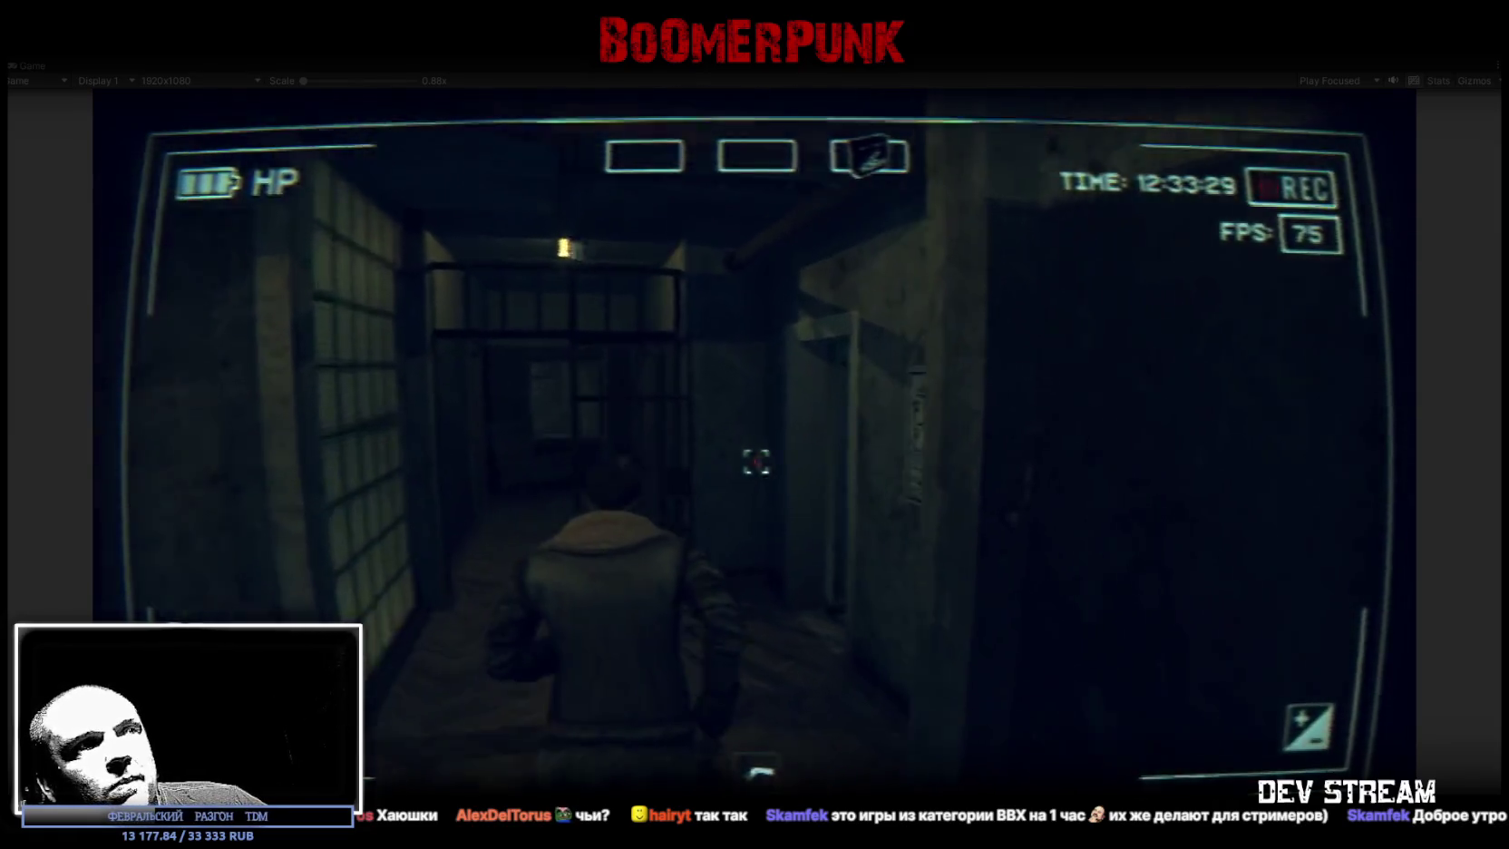
key("w")
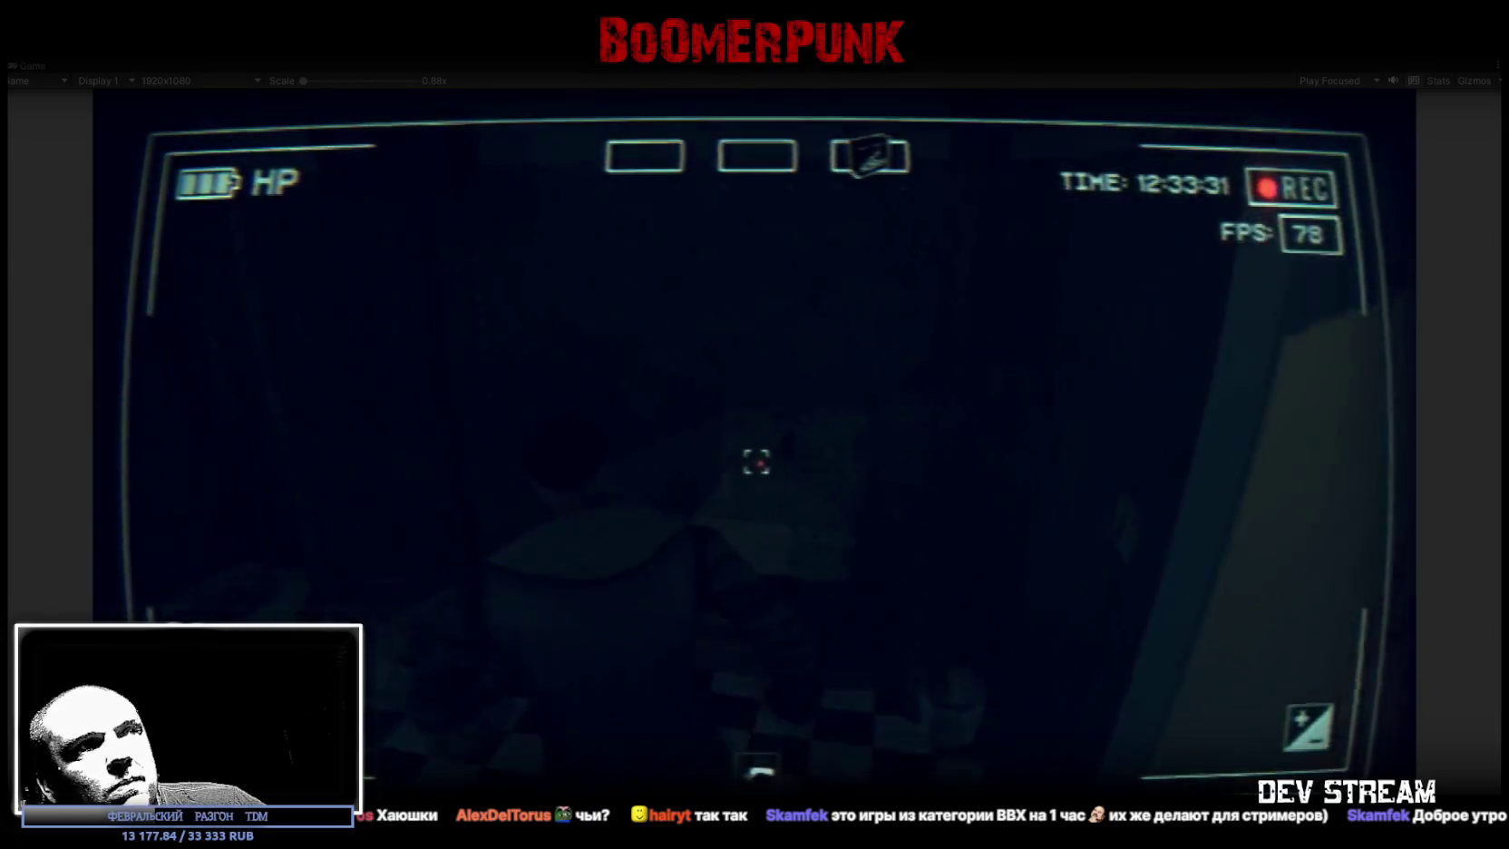
- Walk through the checkered-floor room and bathroom, then out into the barred corridor
key("w")
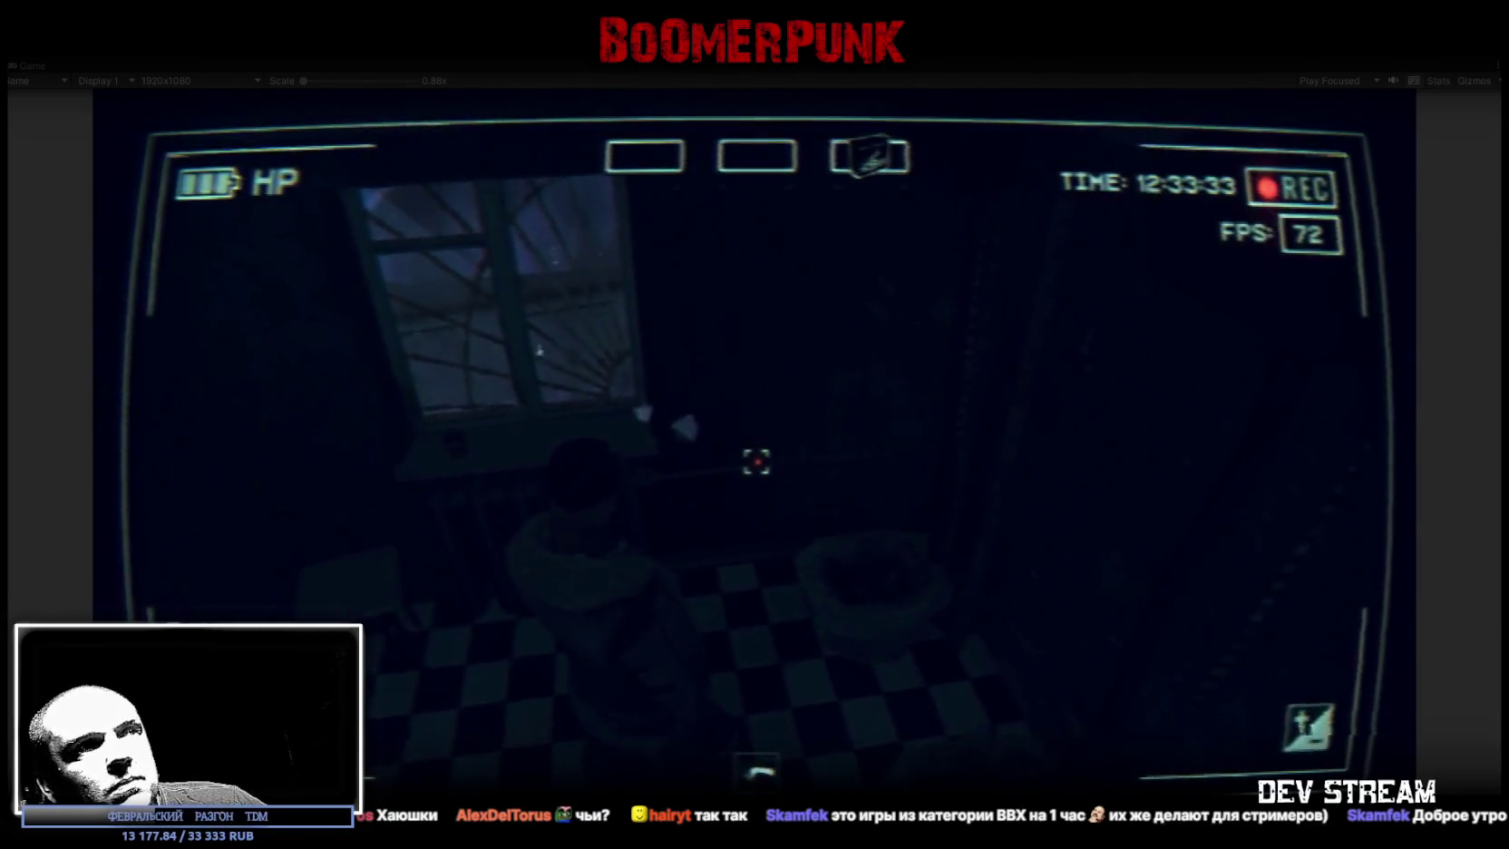
key("w")
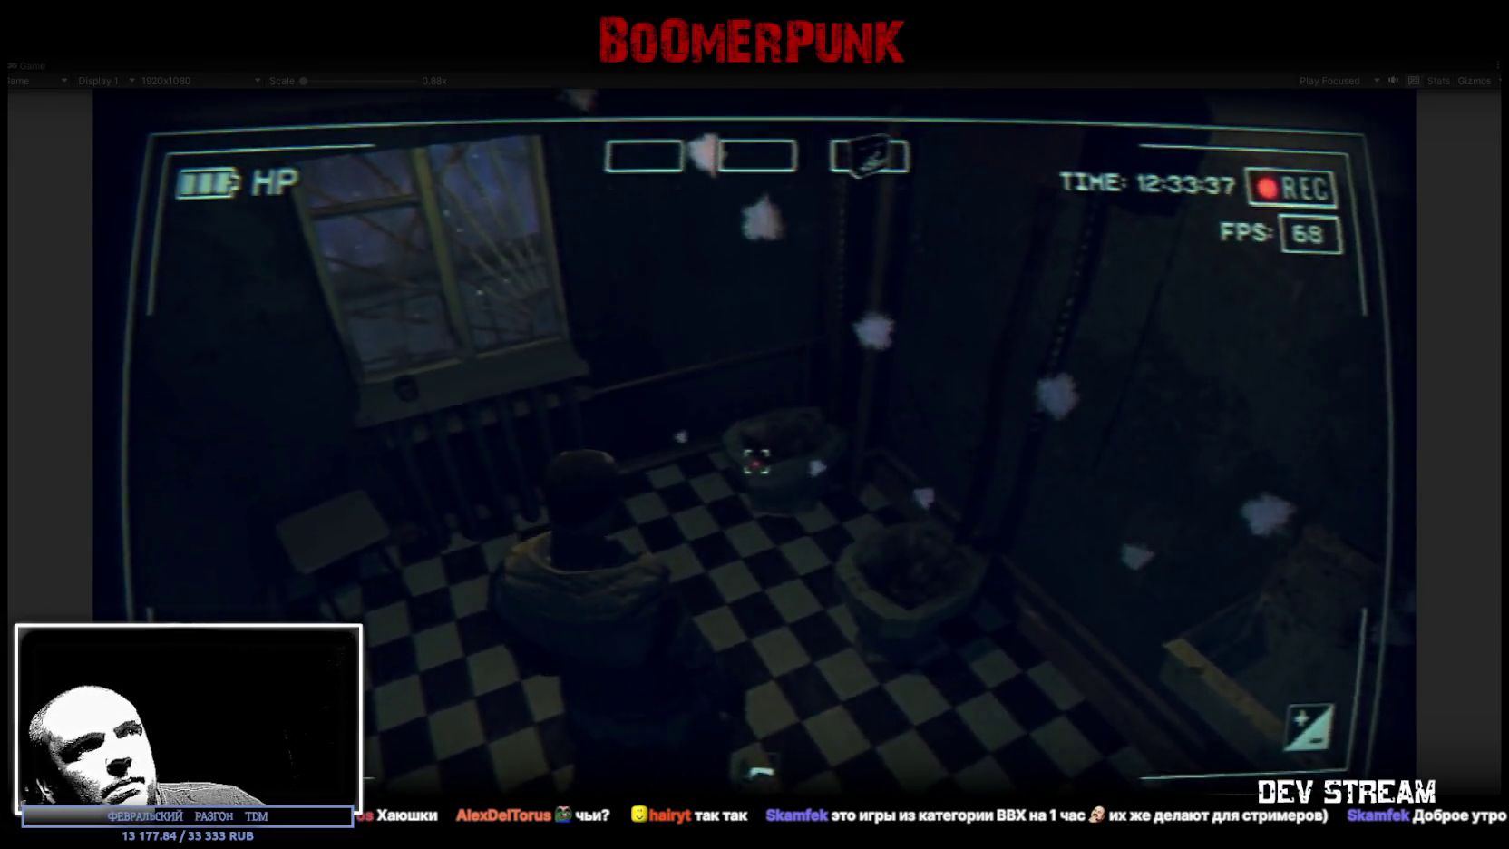
key("w")
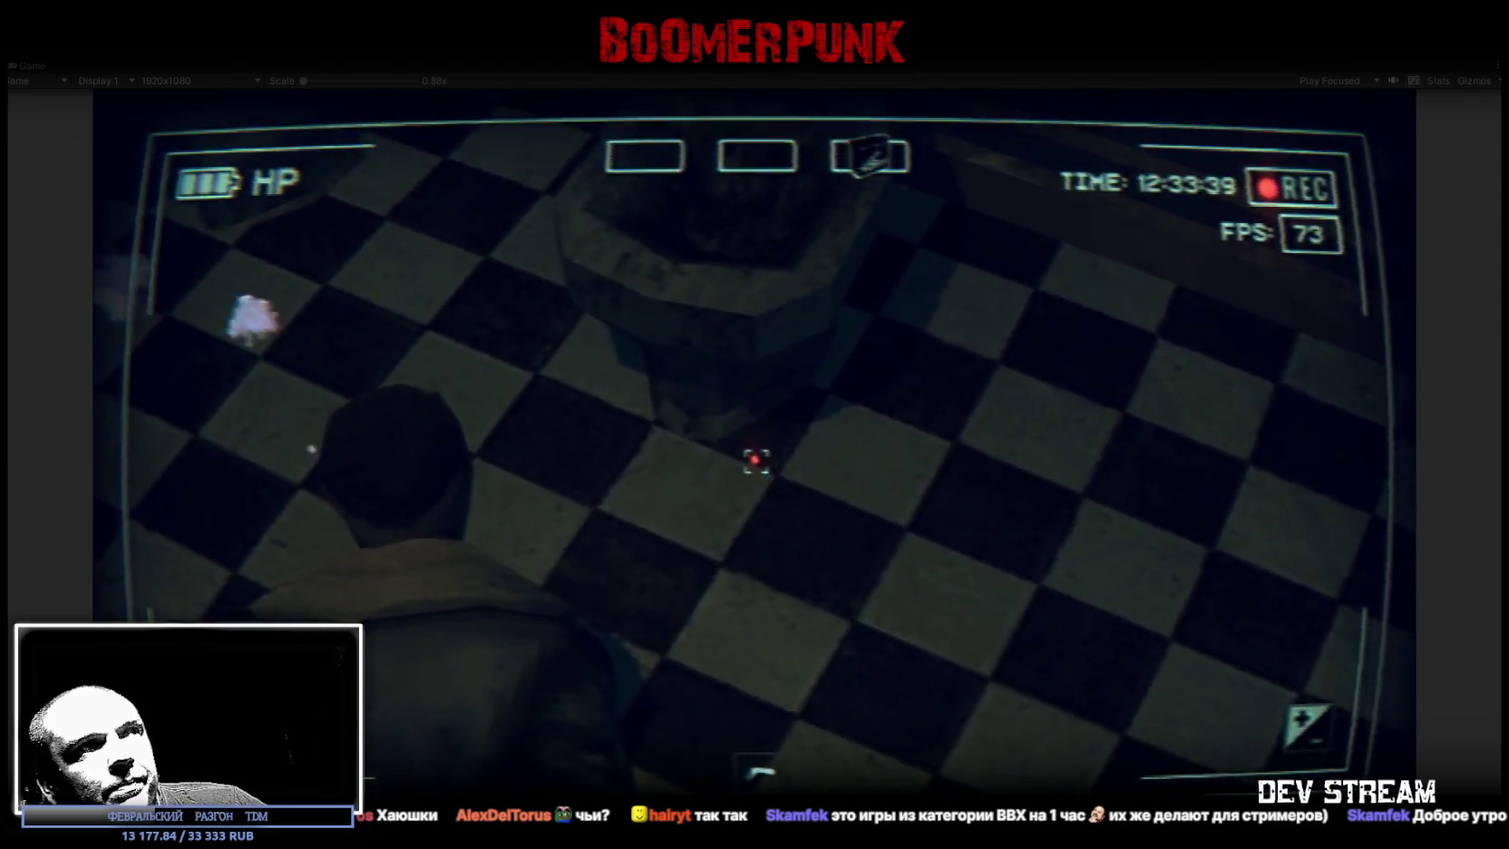
key("w")
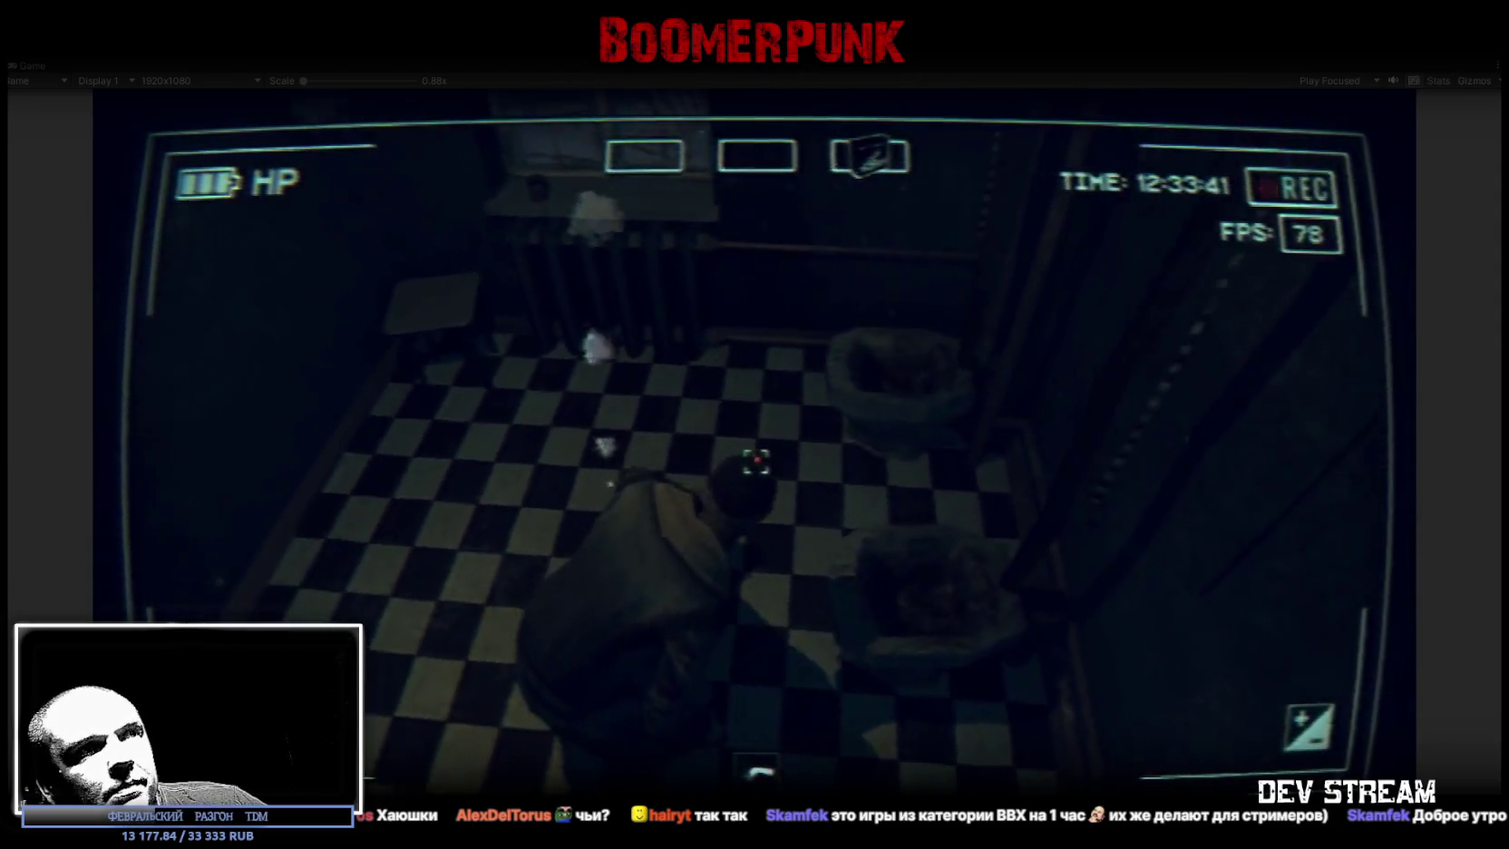
key("w")
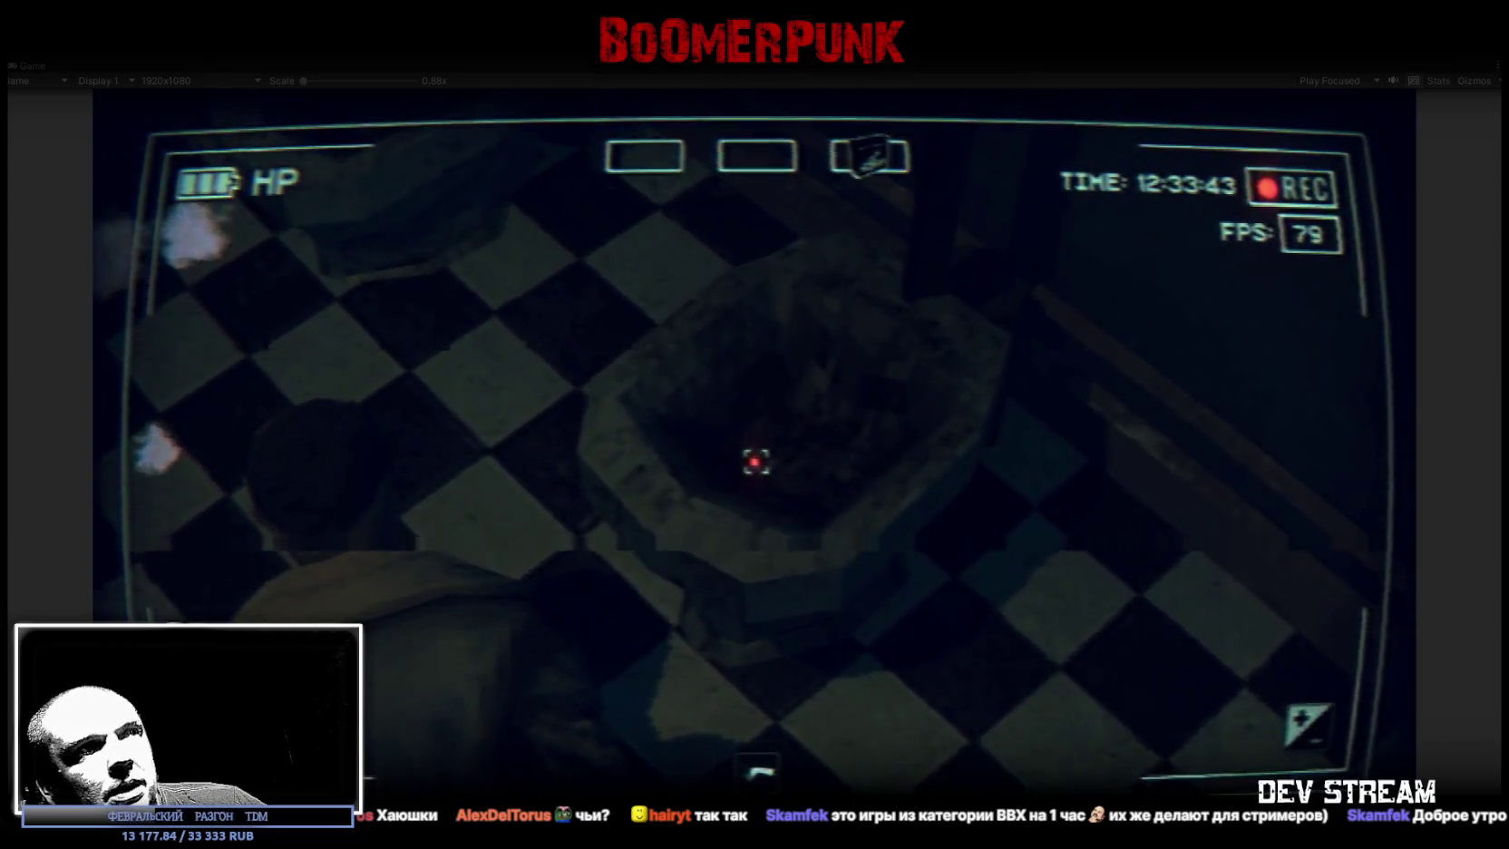
key("w")
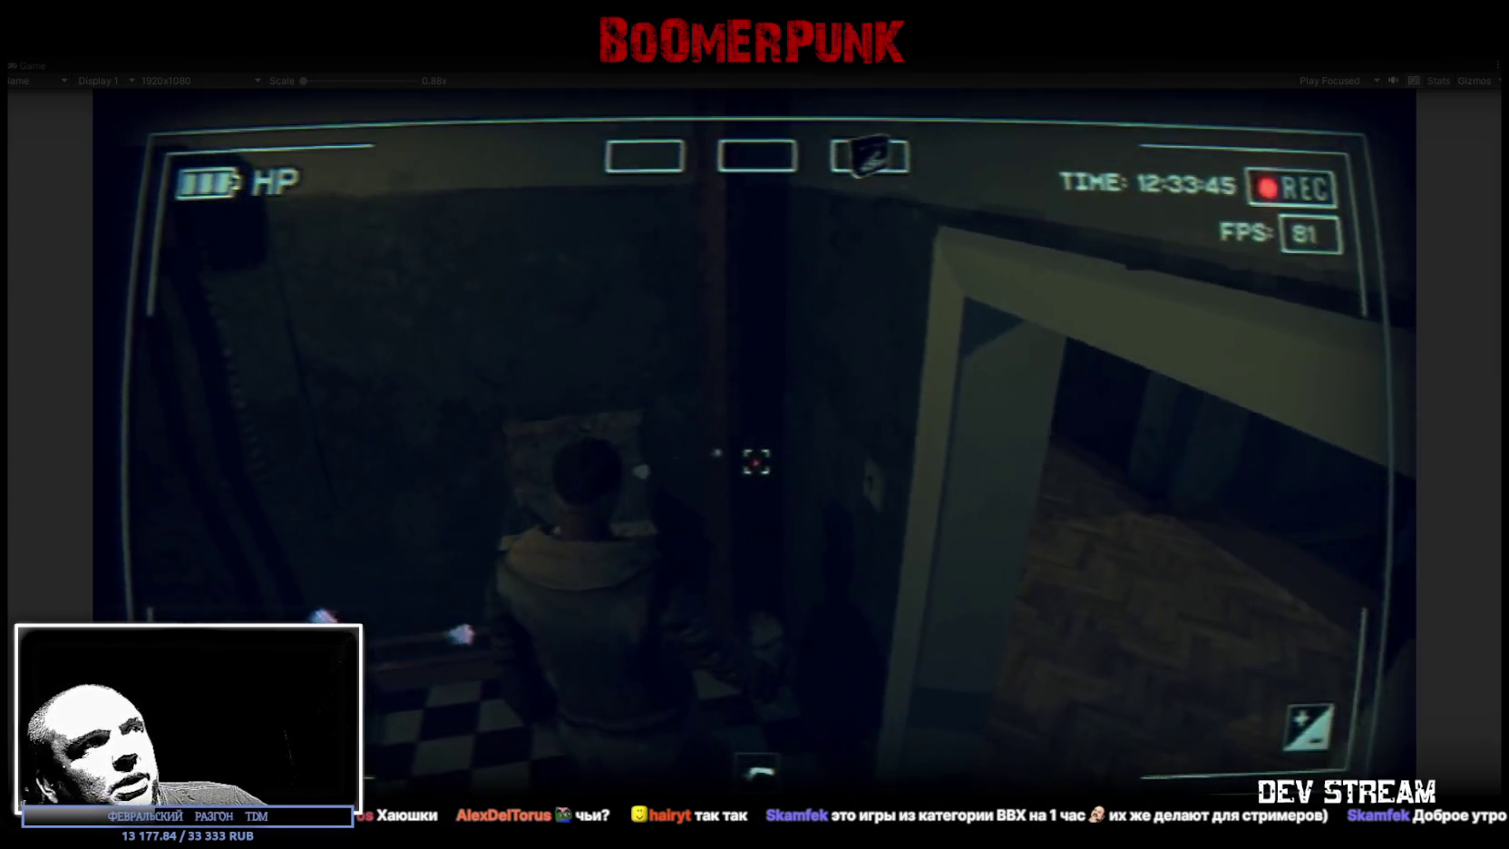
key("w")
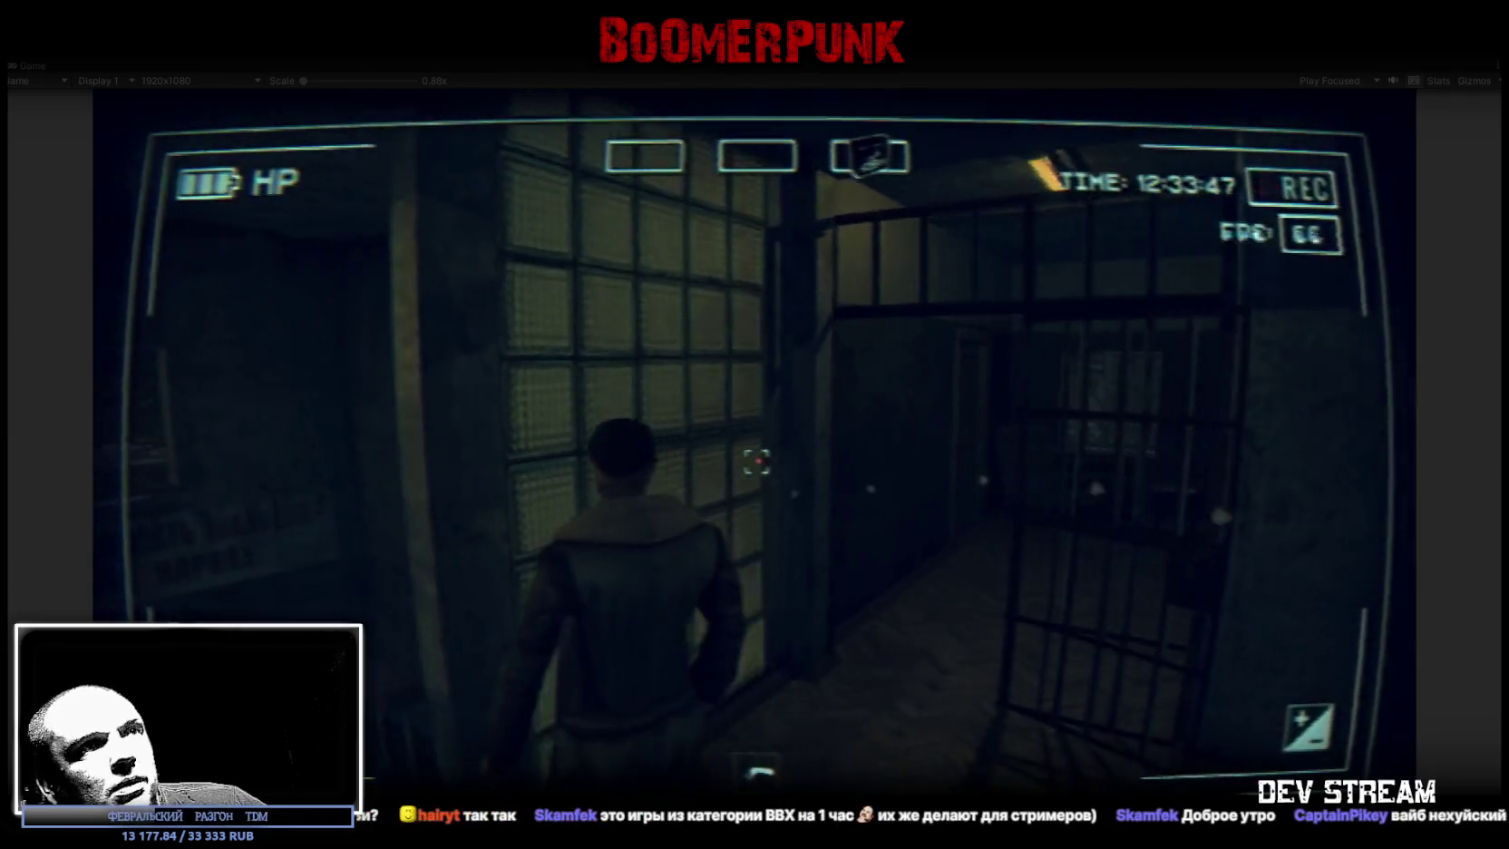
- Look around, pass through the barred doorway, and continue down the corridor past the glass-block wall
key("a")
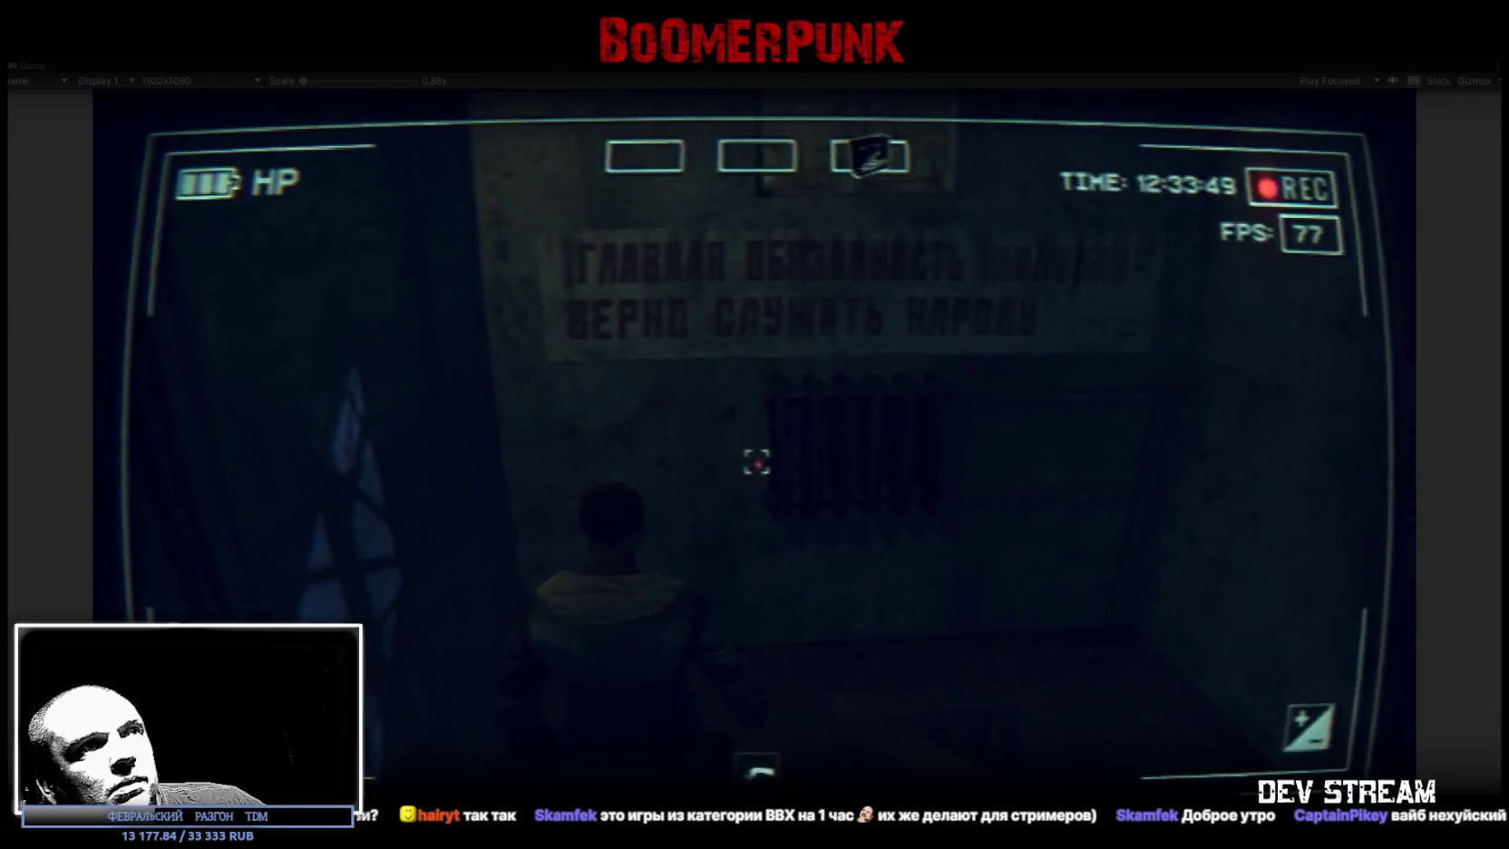
key("d")
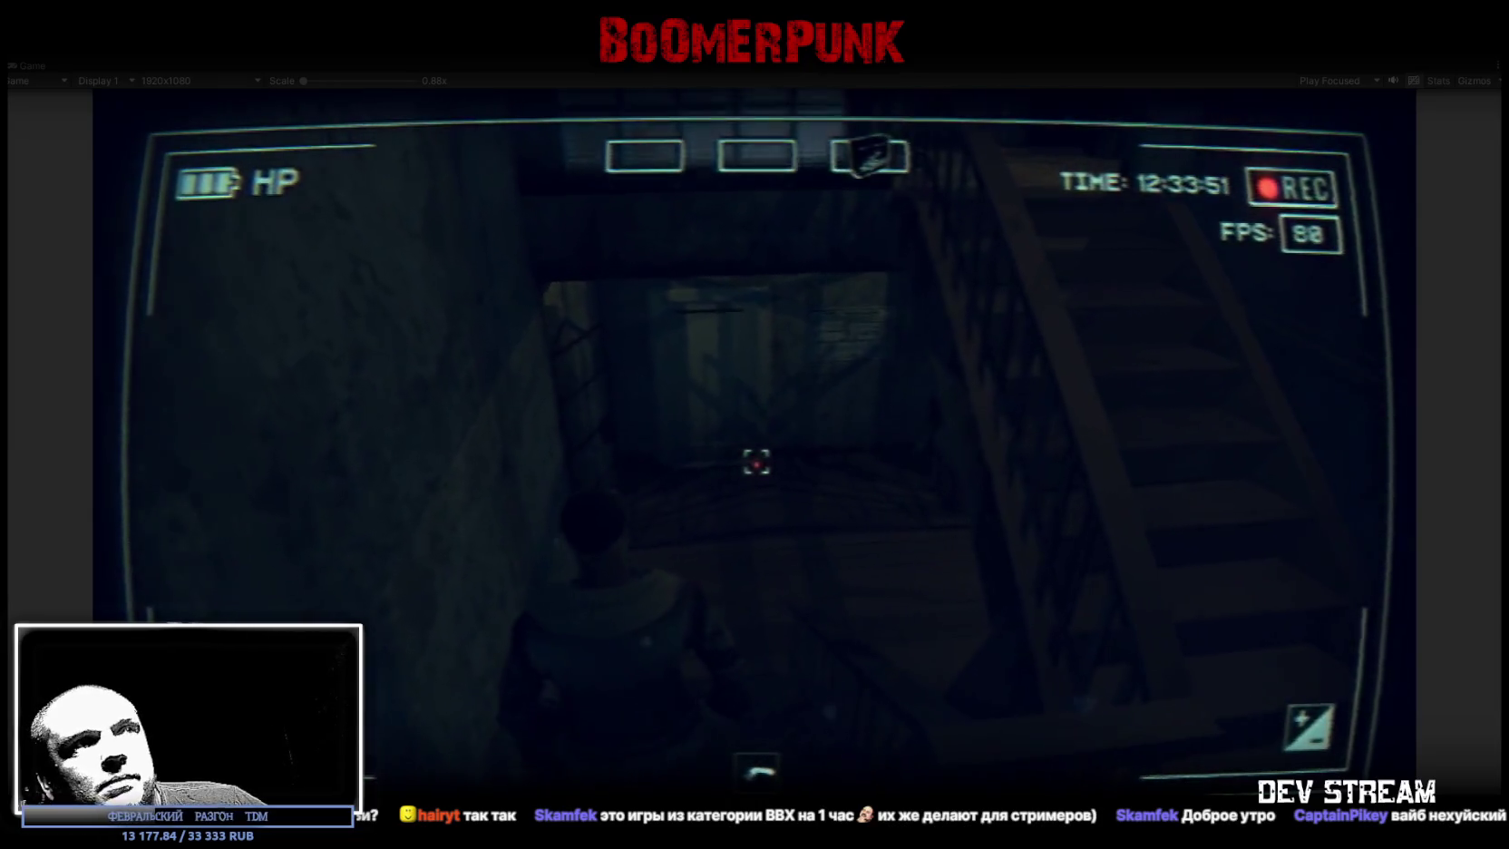
key("w")
key("a")
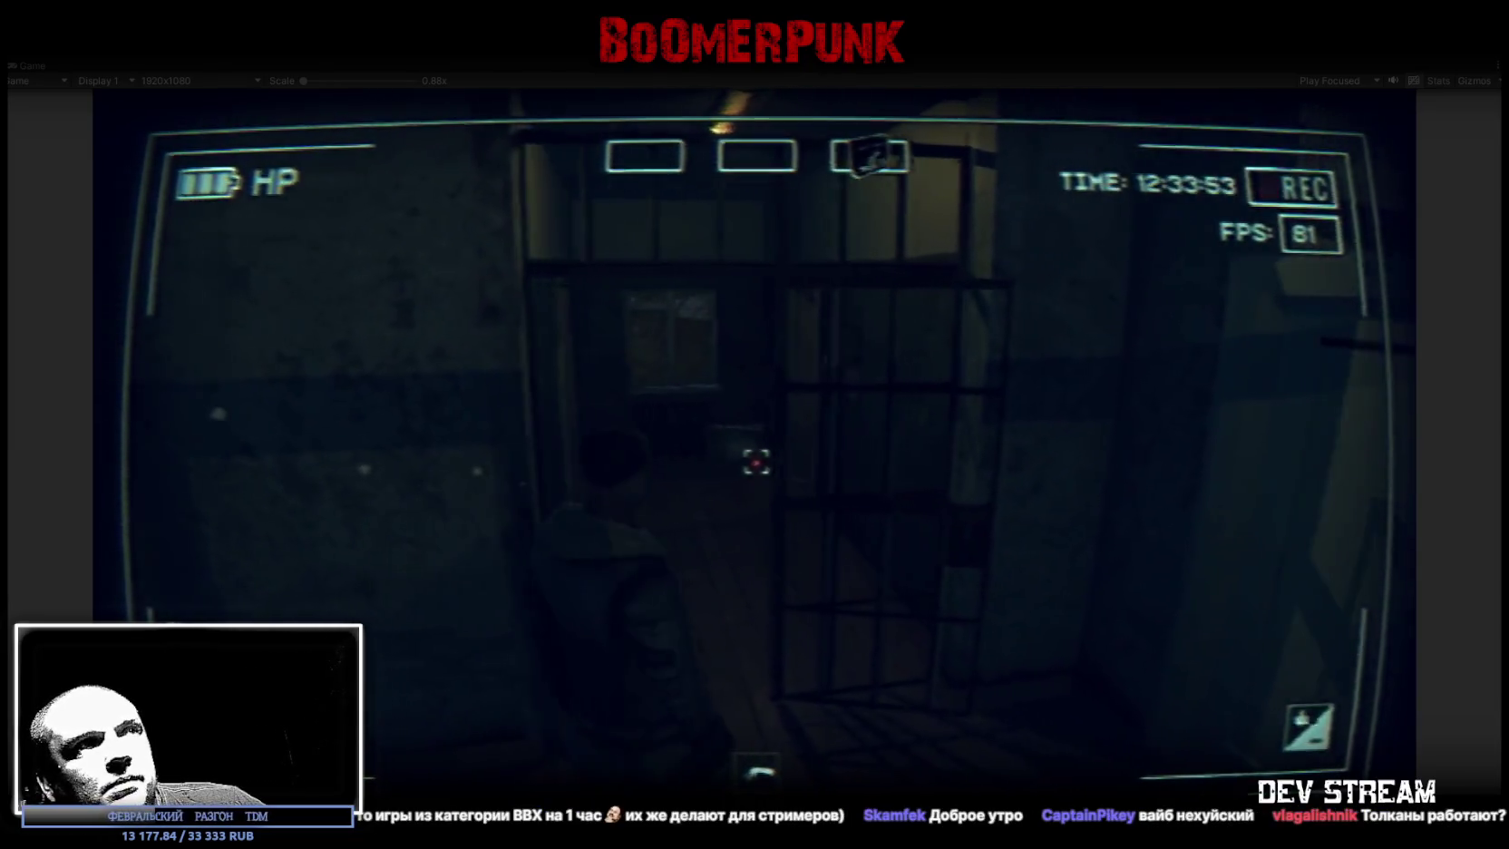
key("d")
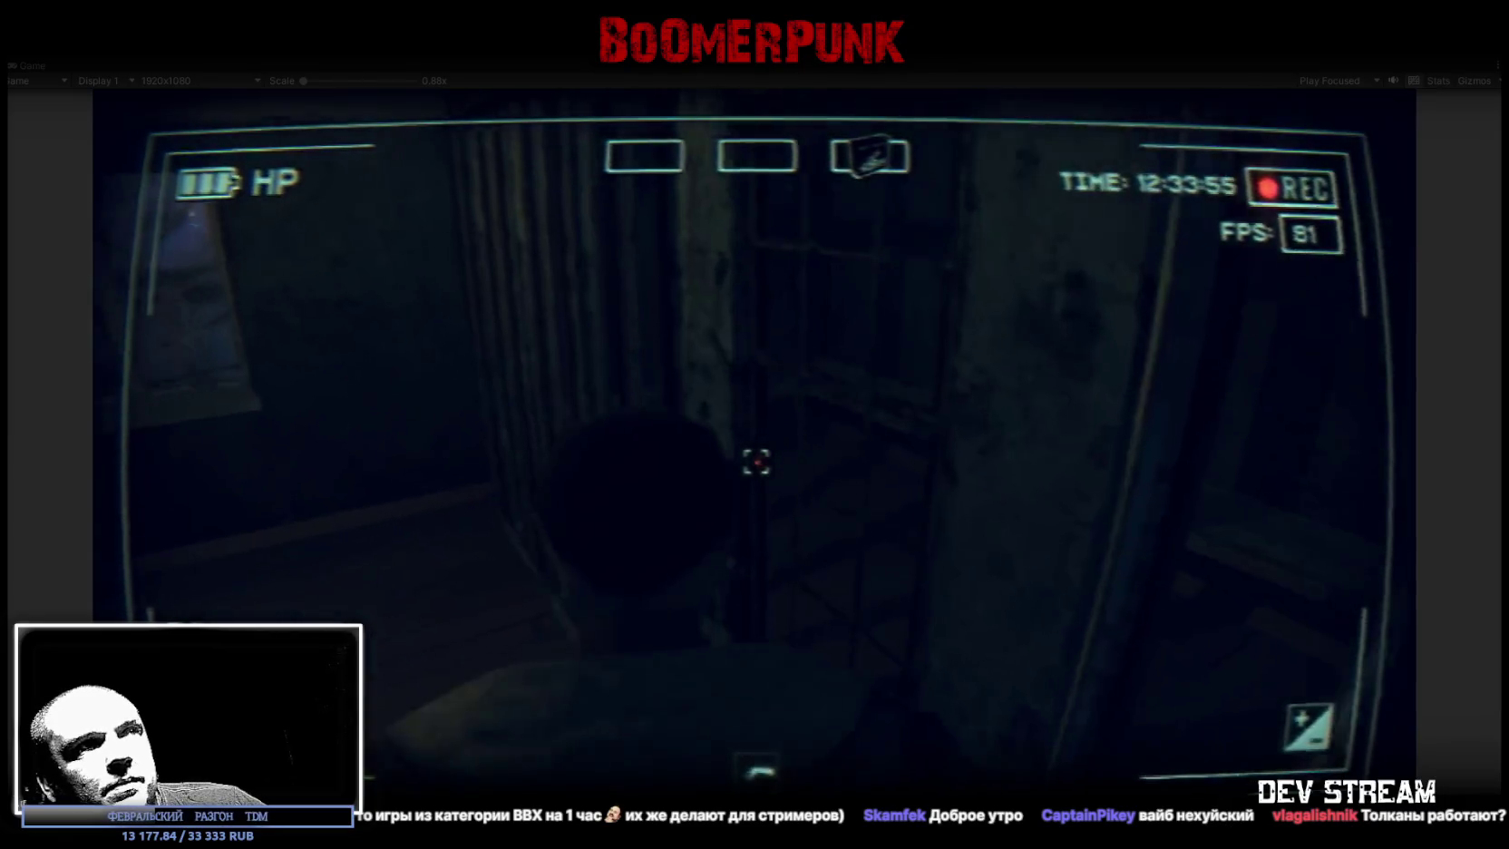
key("w")
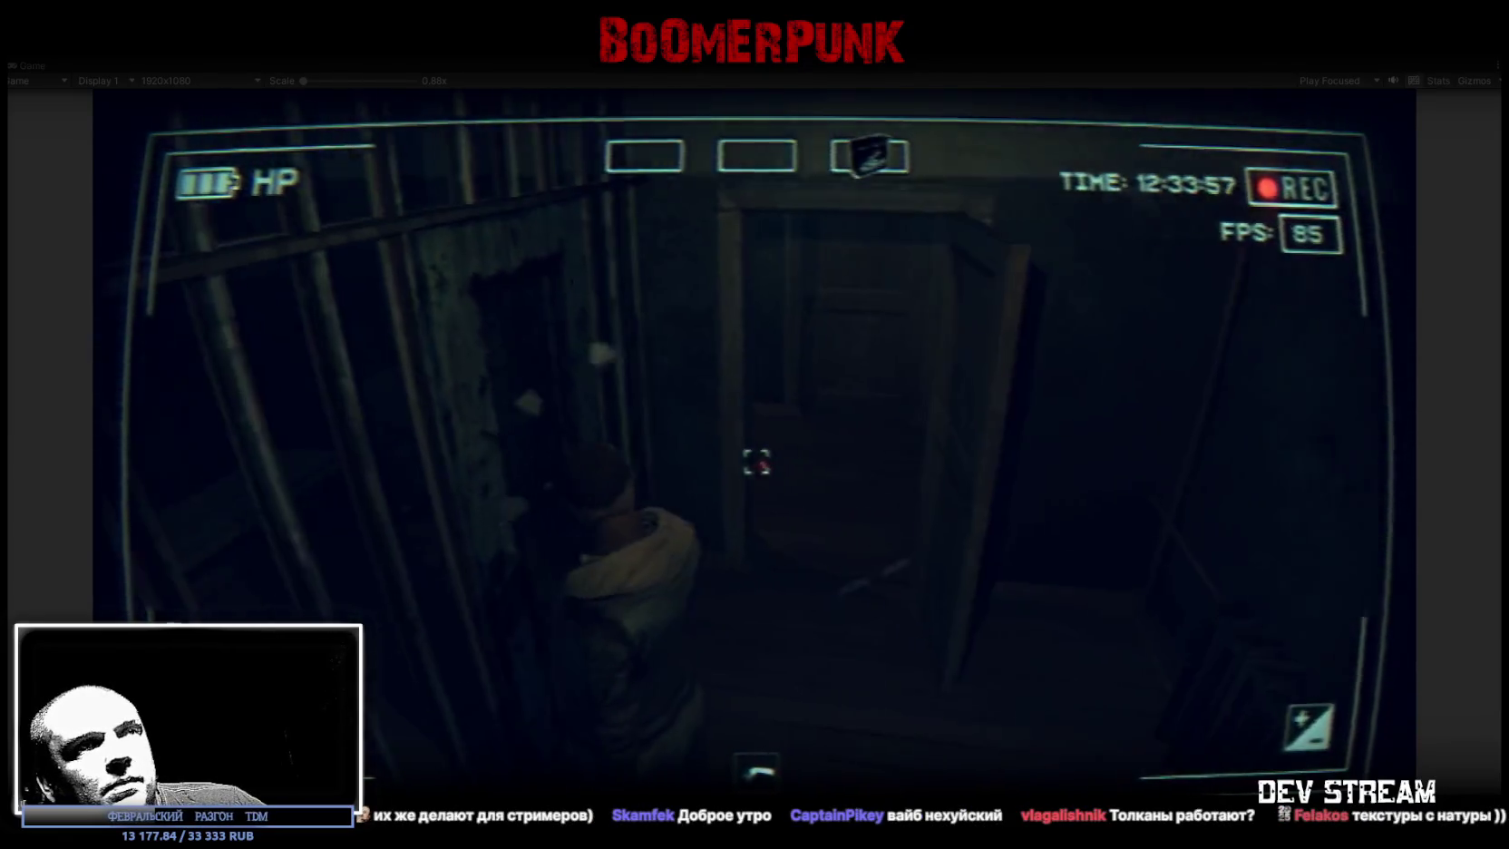
key("w")
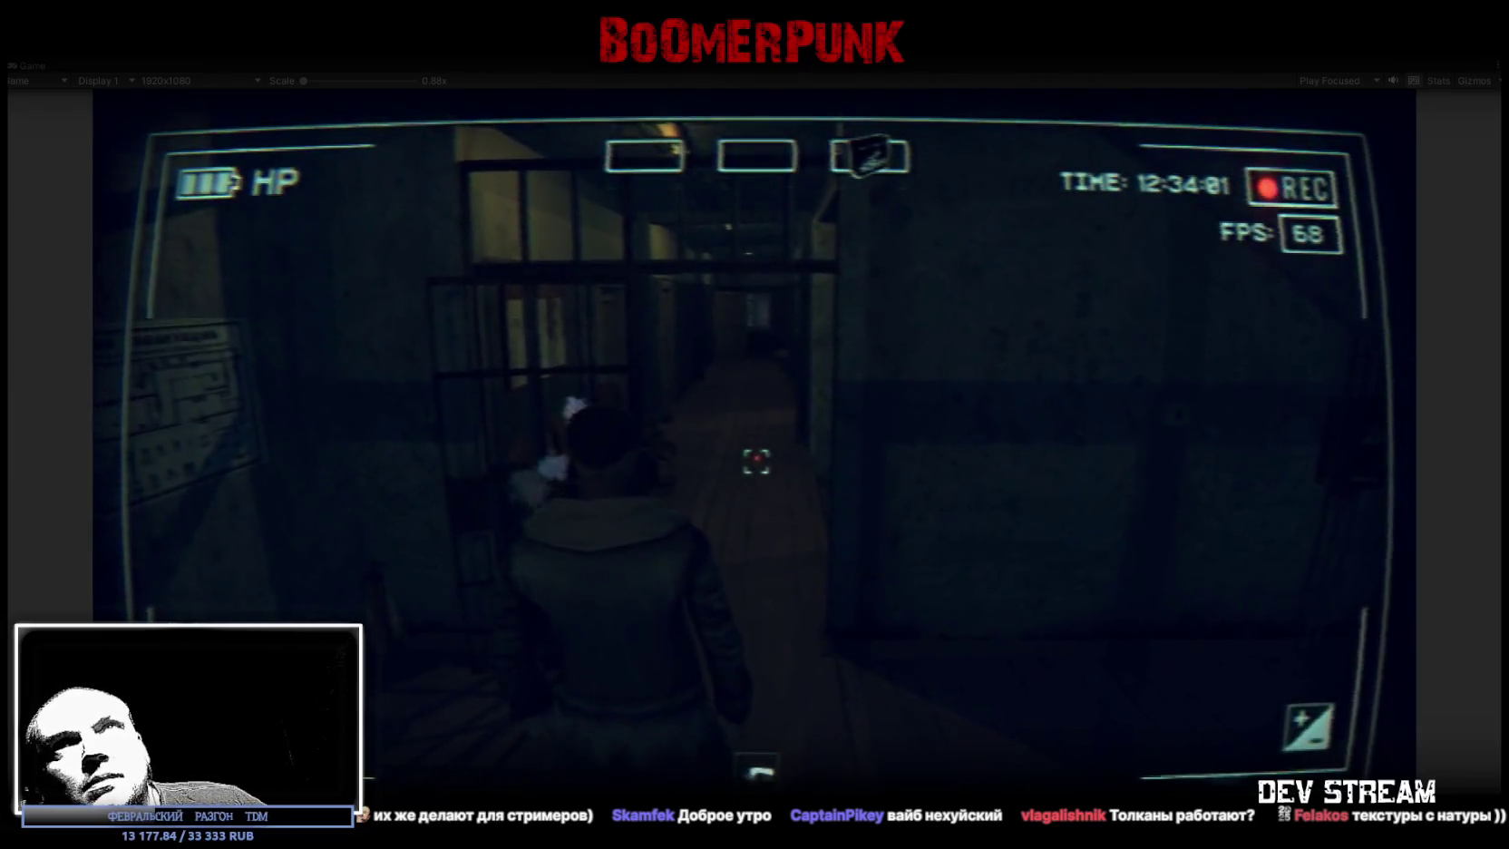
key("w")
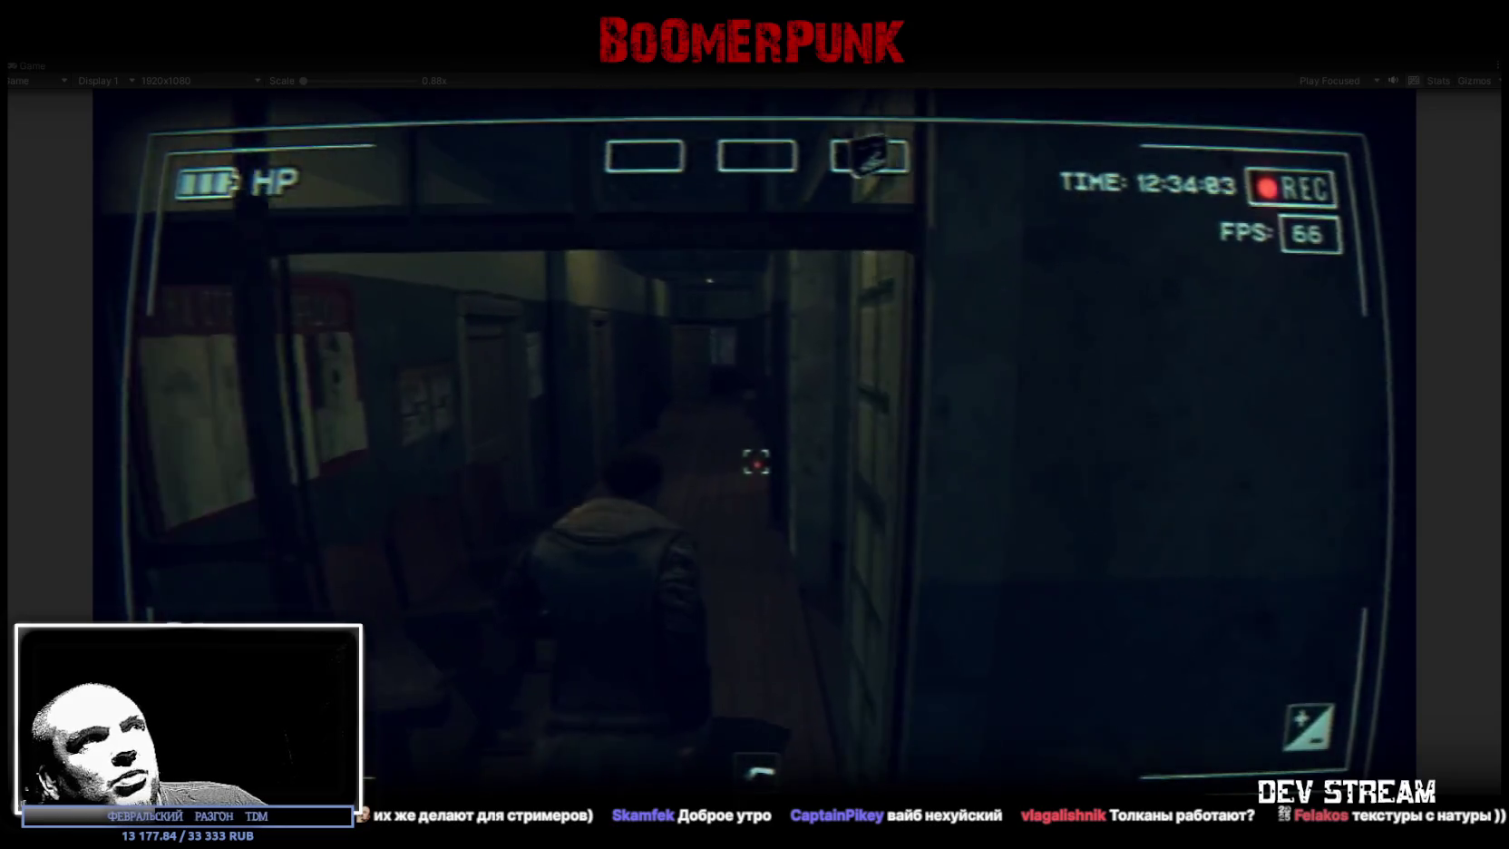
key("w")
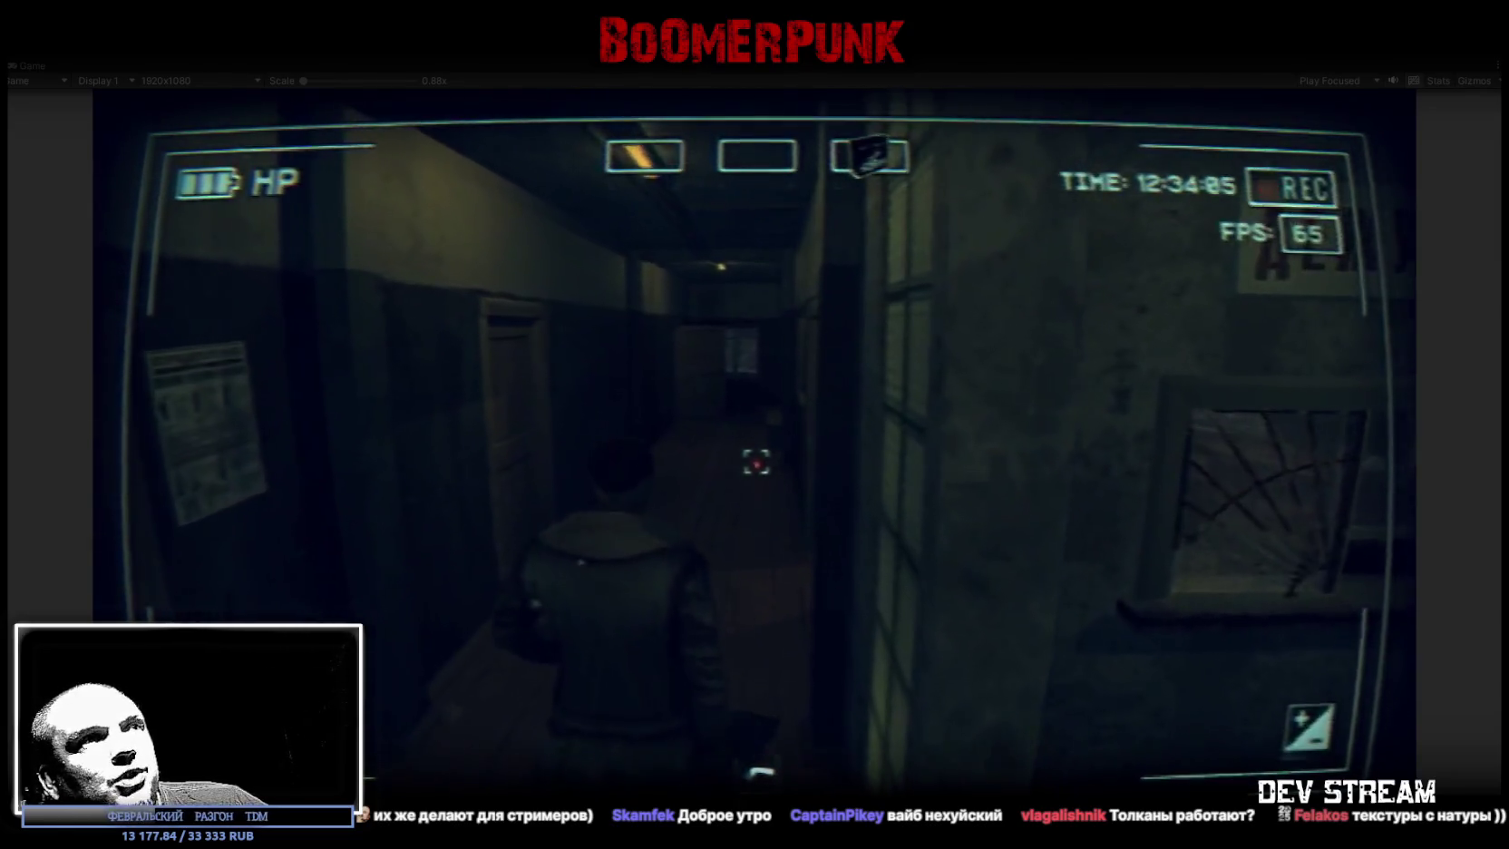
- Explore the windowed side room, then walk down the stairwell and out into the snowy yard
key("w")
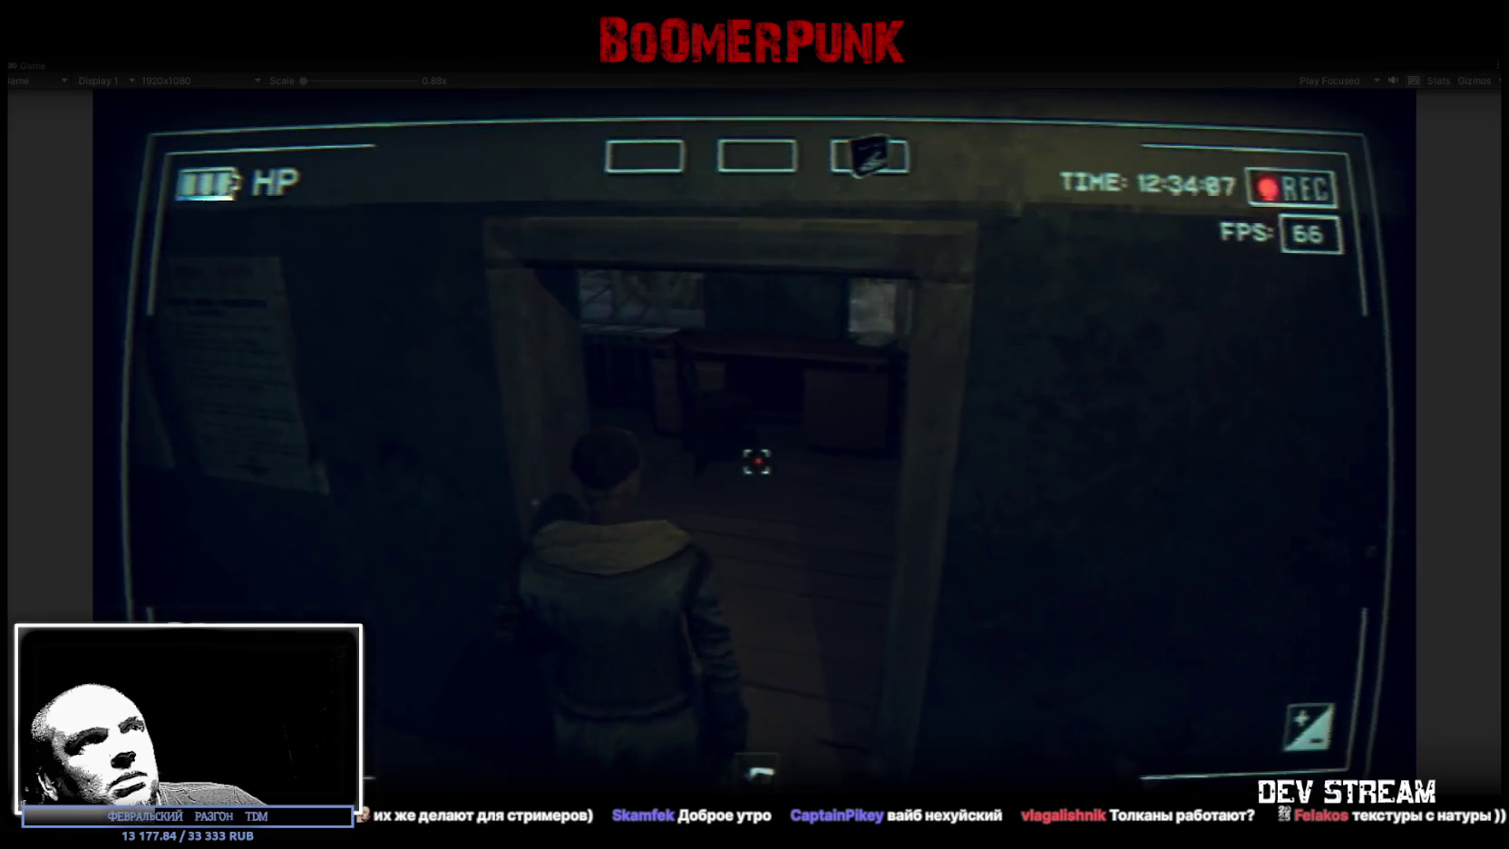
key("w")
key("w")
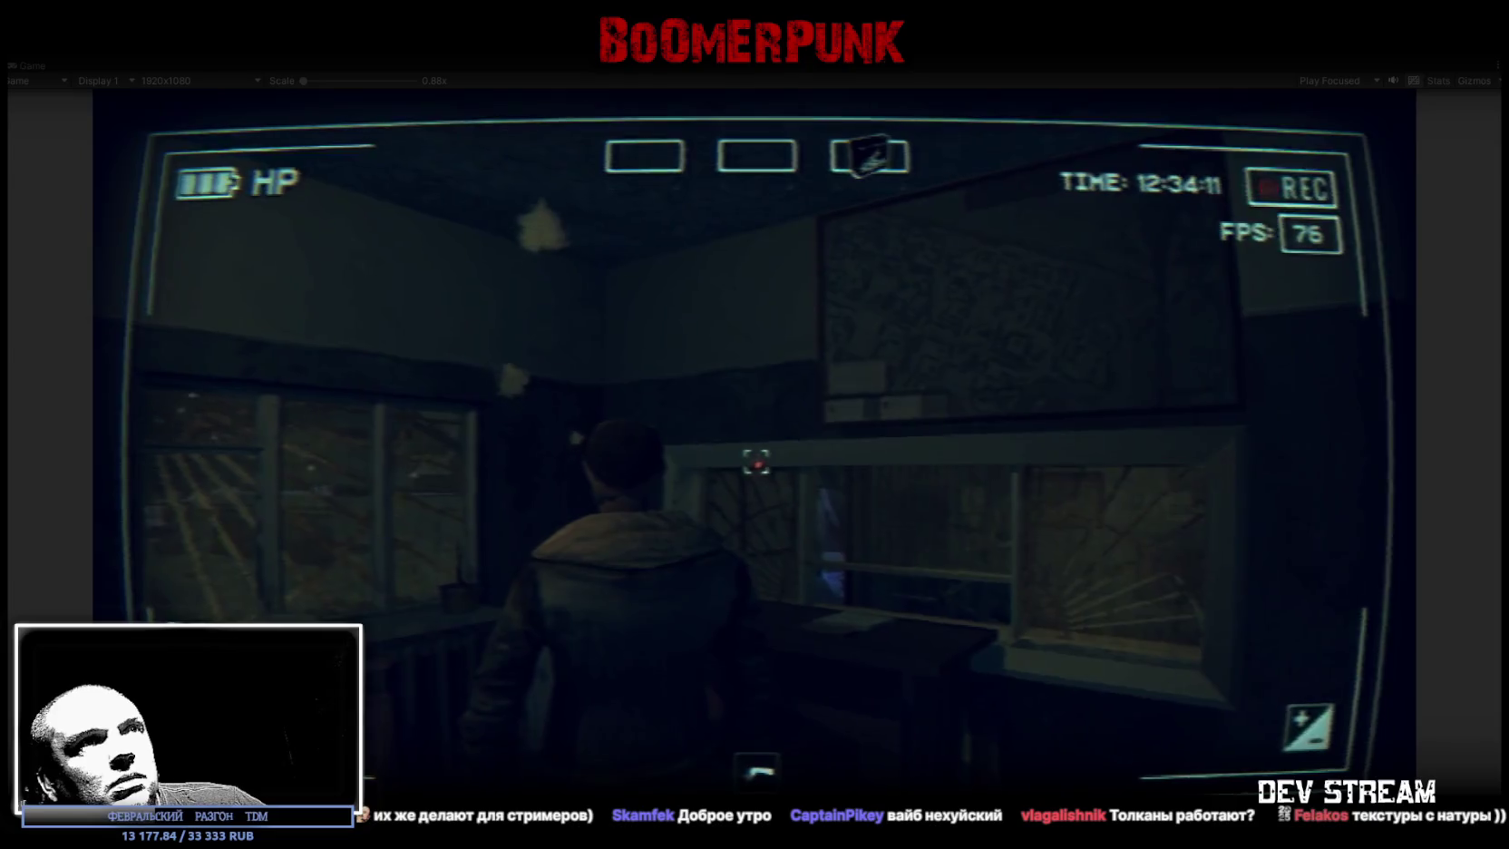
key("w")
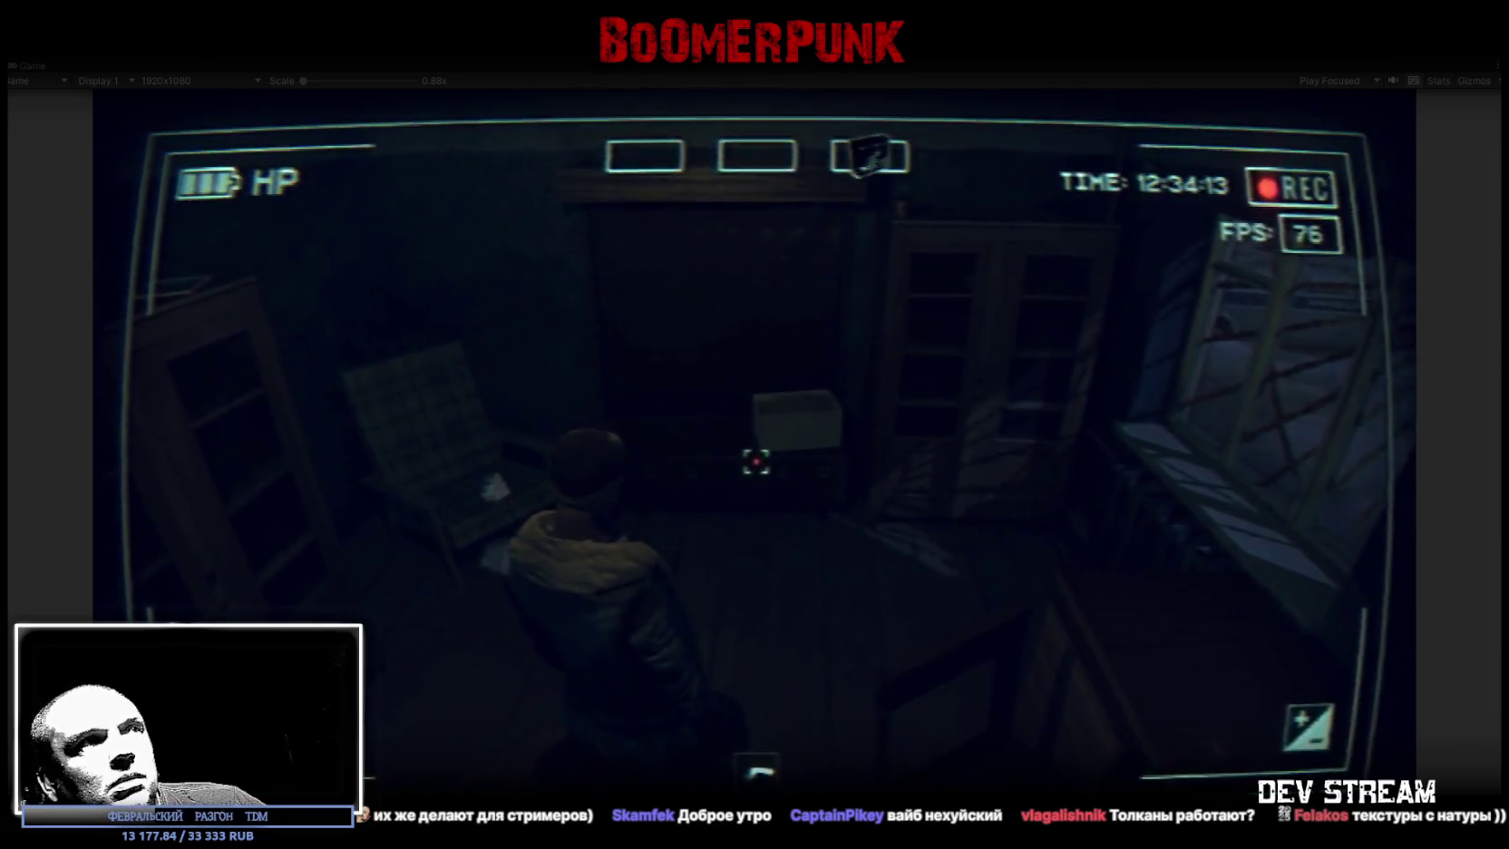
key("w")
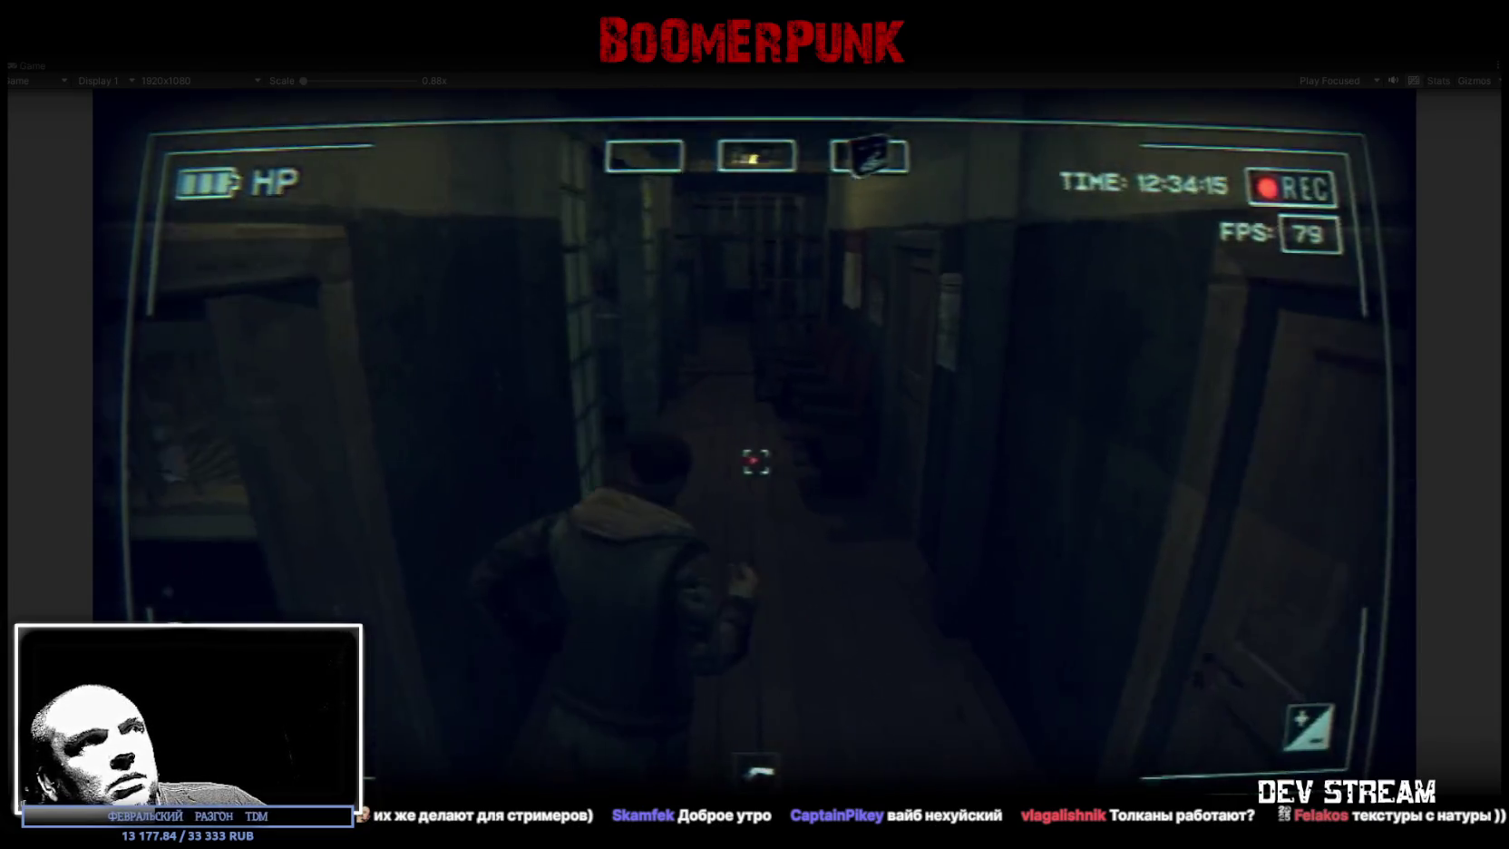
key("w")
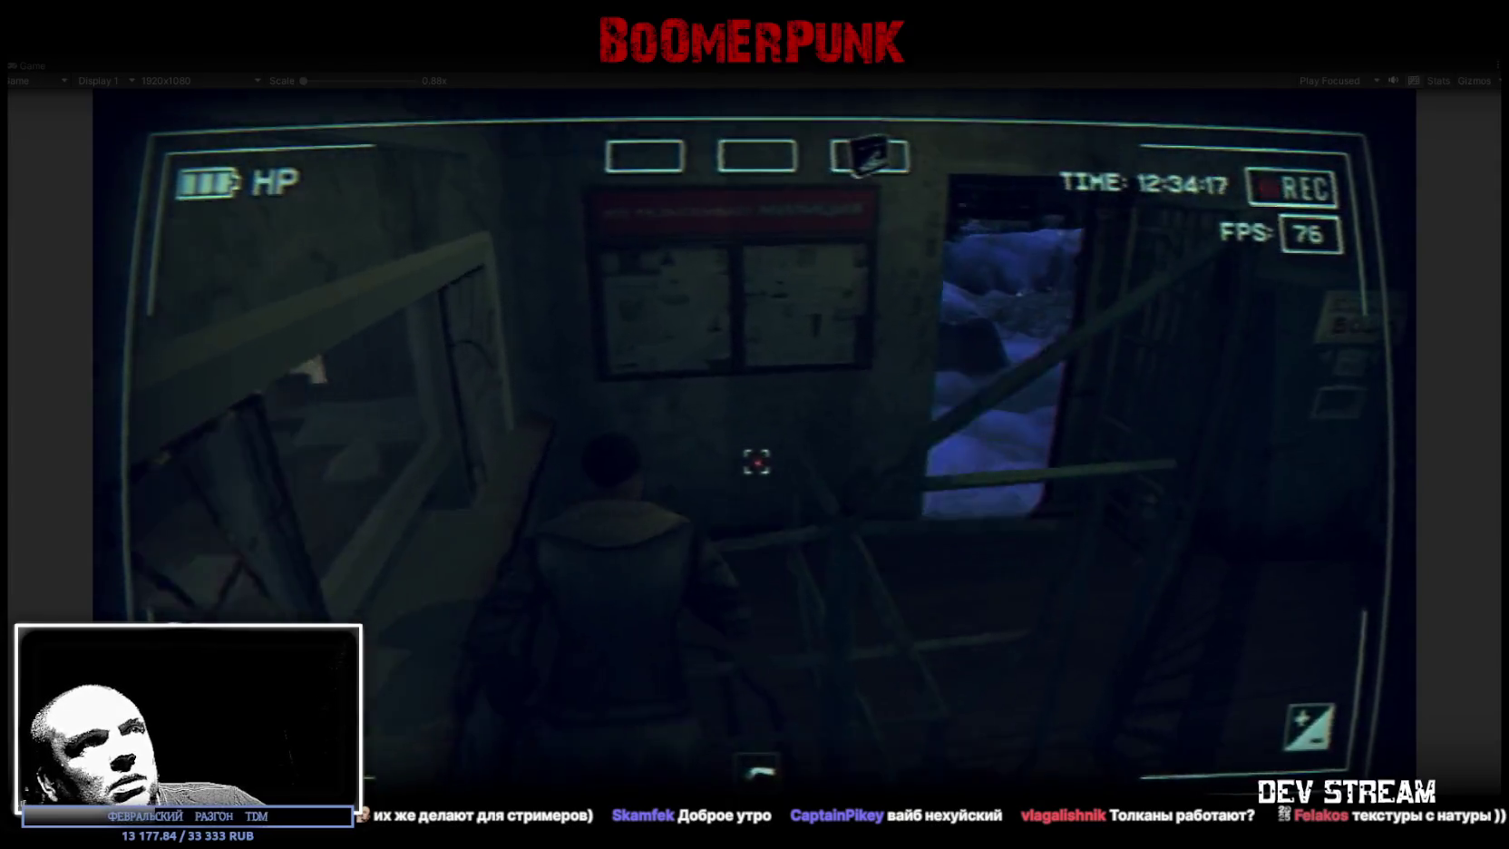
key("w")
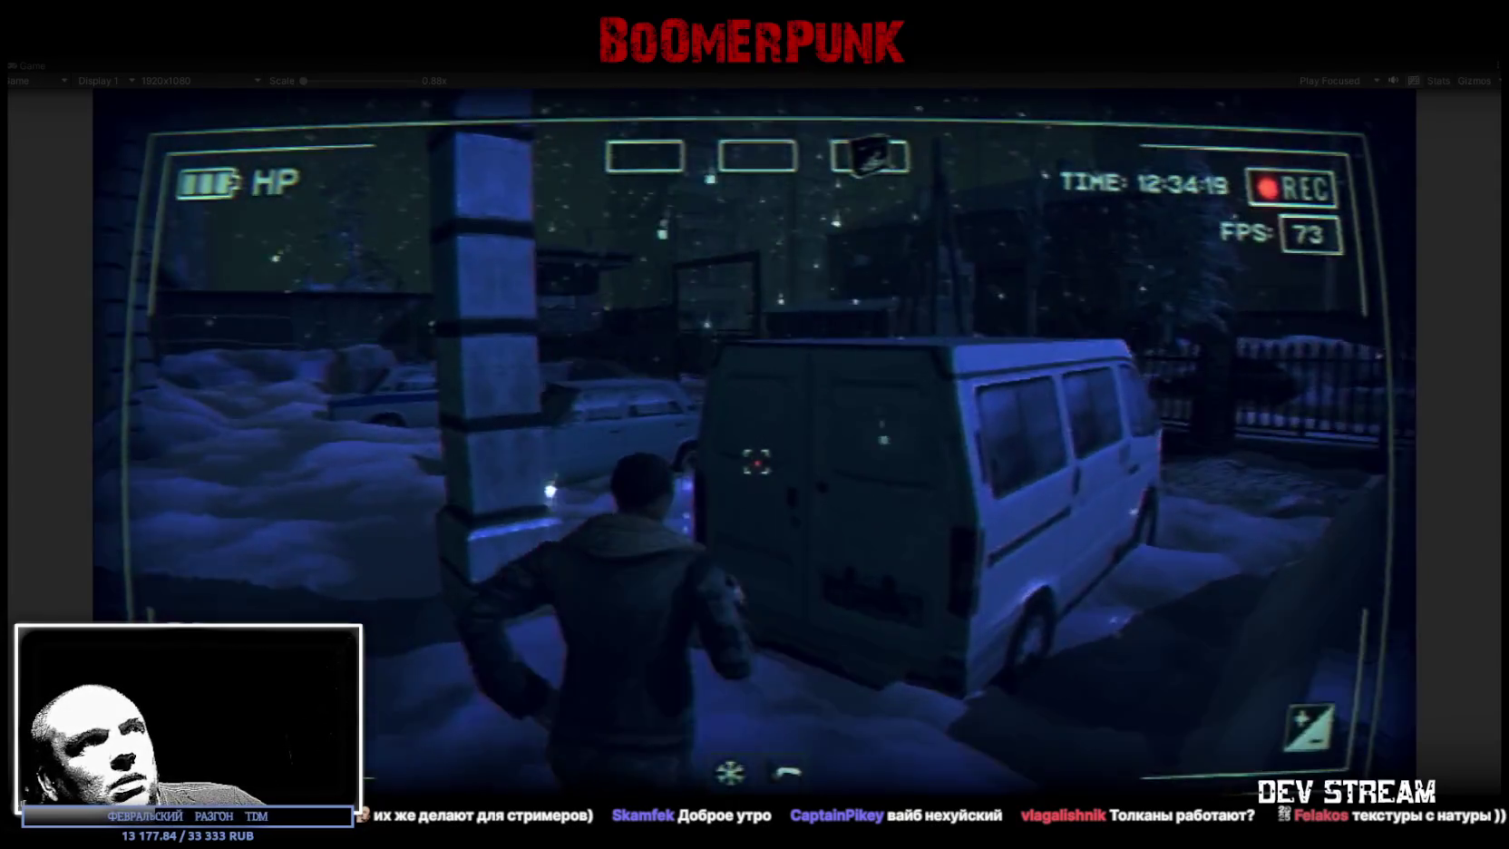
- Walk the character from the yard back inside toward the barred gate corridor
key("w")
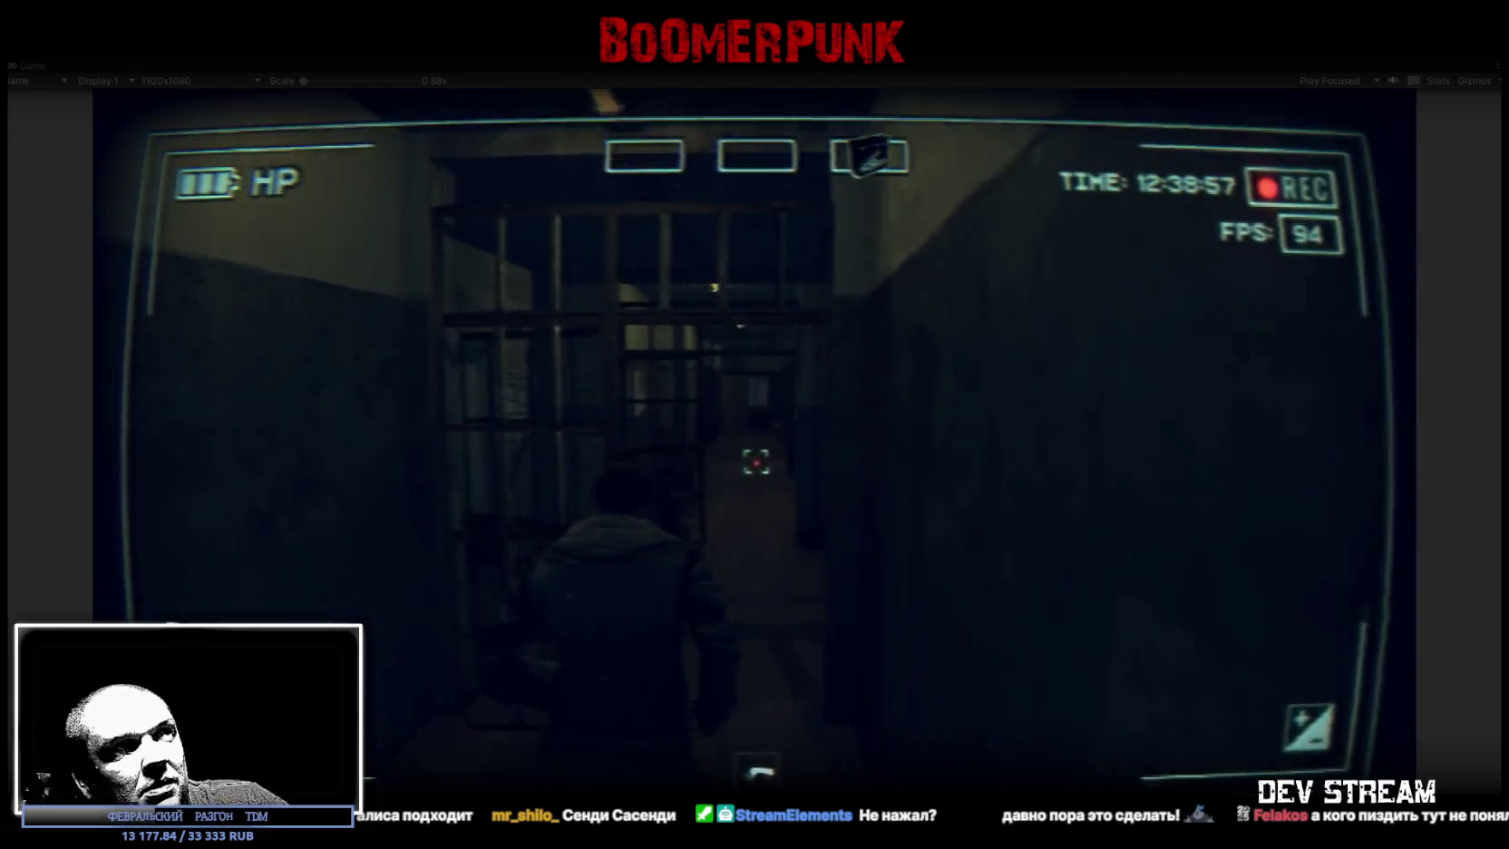
- Walk past the van and through the courtyard toward the street, then open the inventory with Tab
key("w")
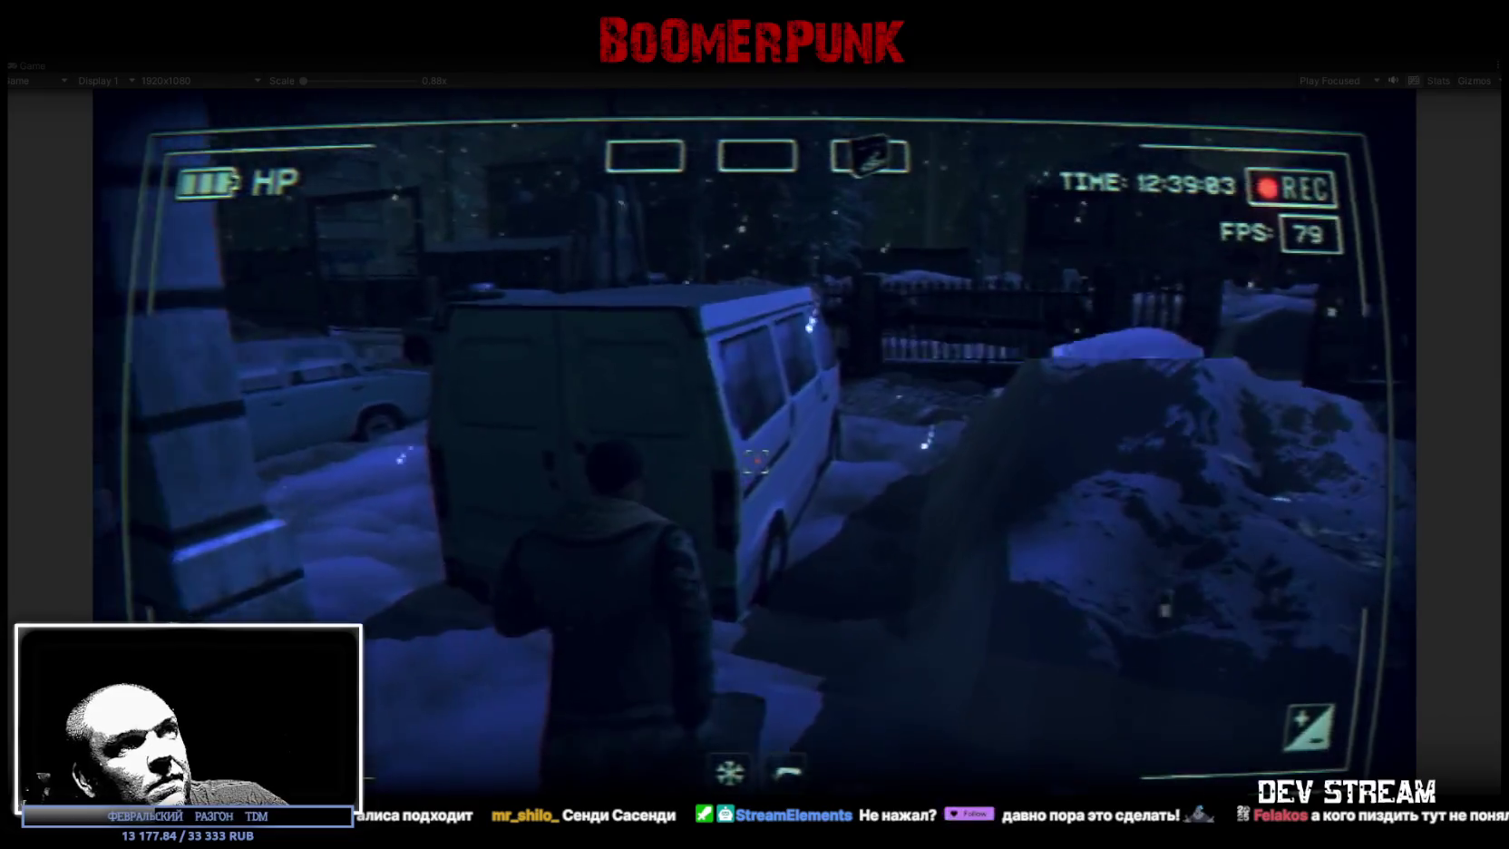
key("w")
key("w")
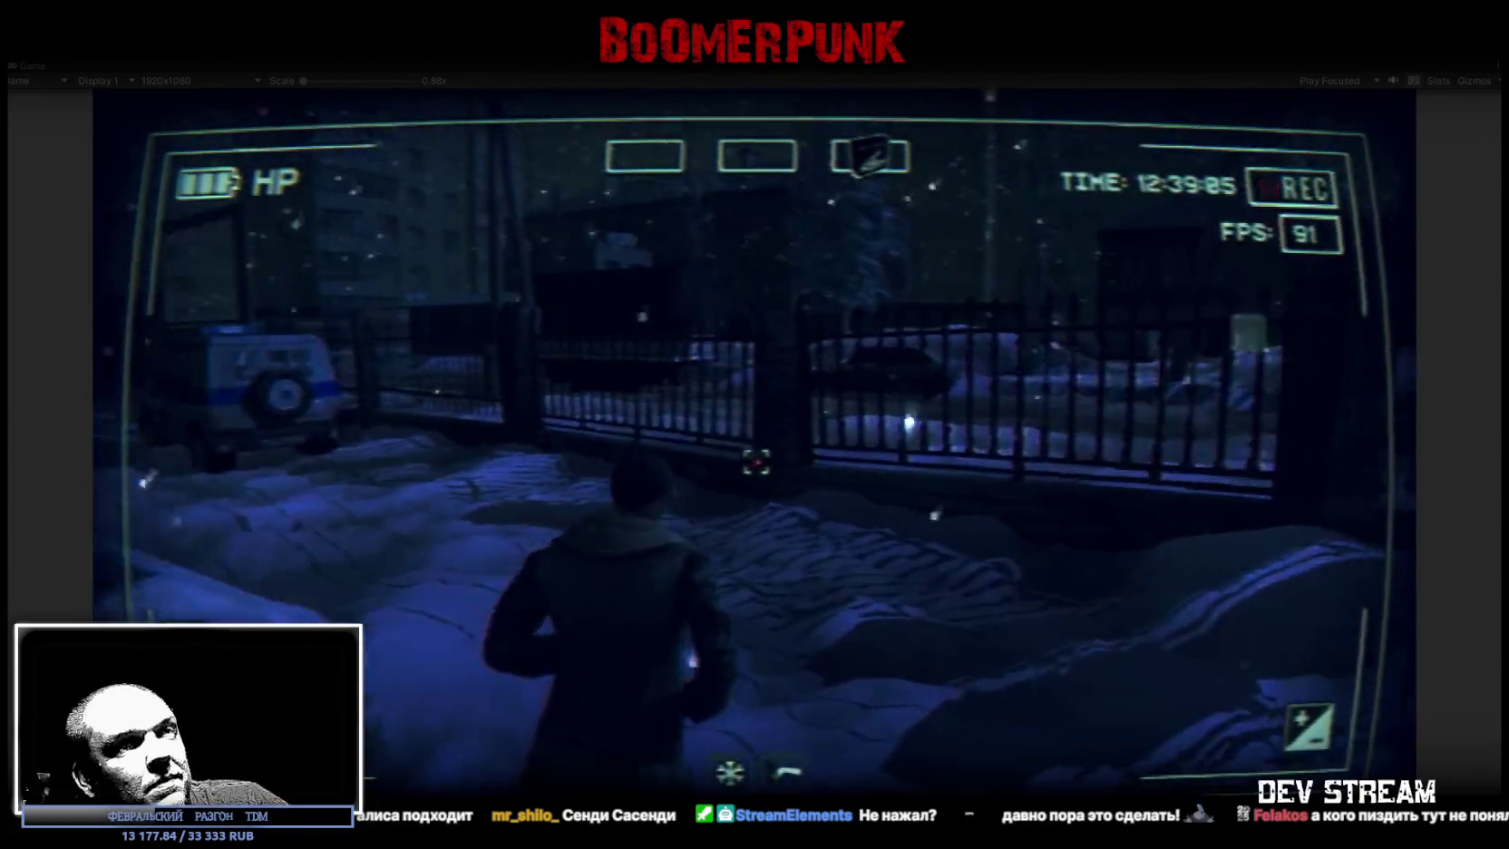
key("w")
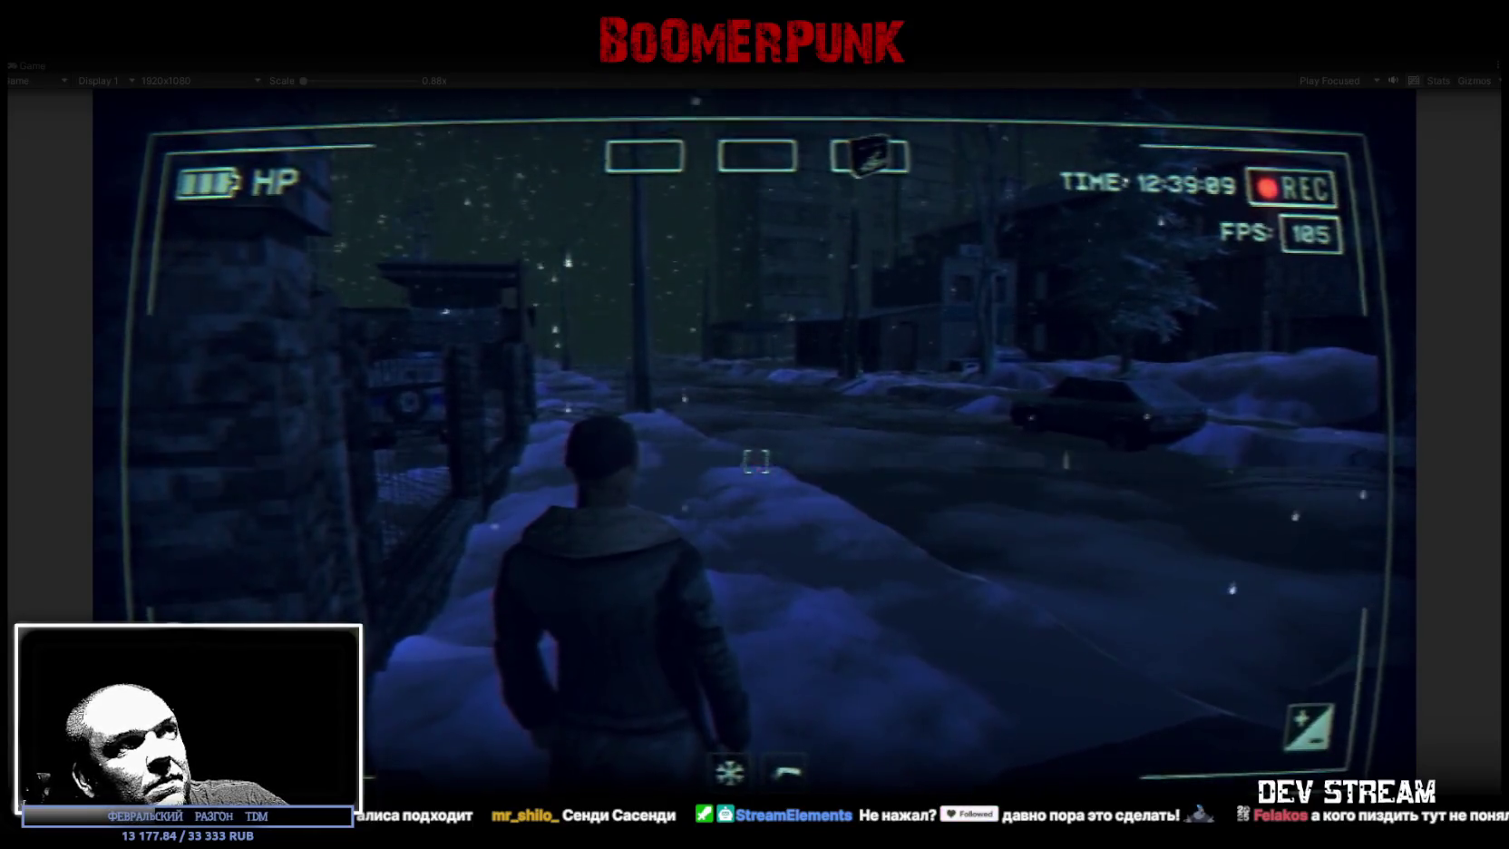
key("w")
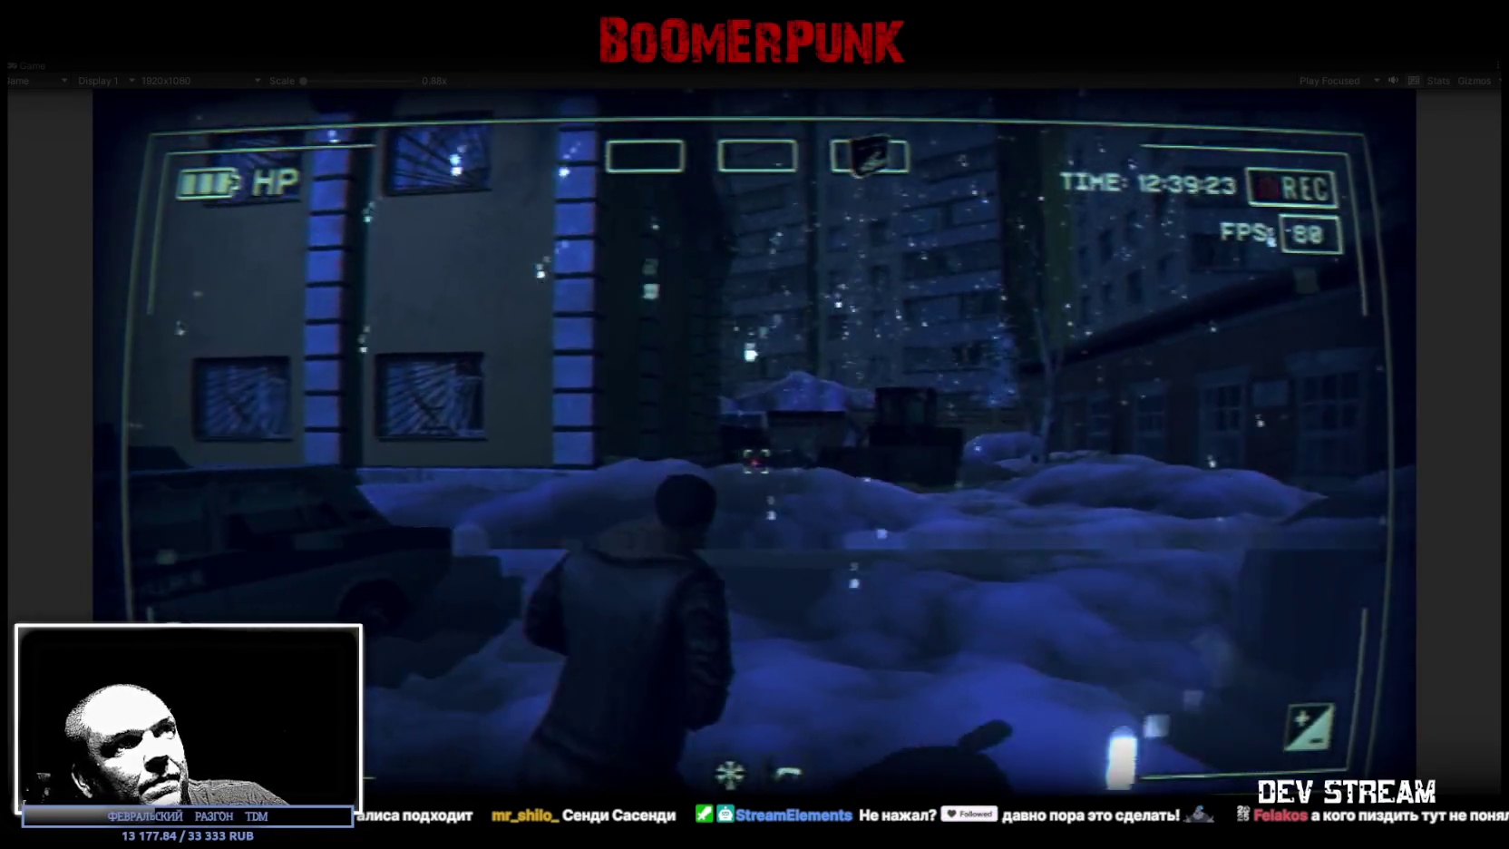
key("Tab")
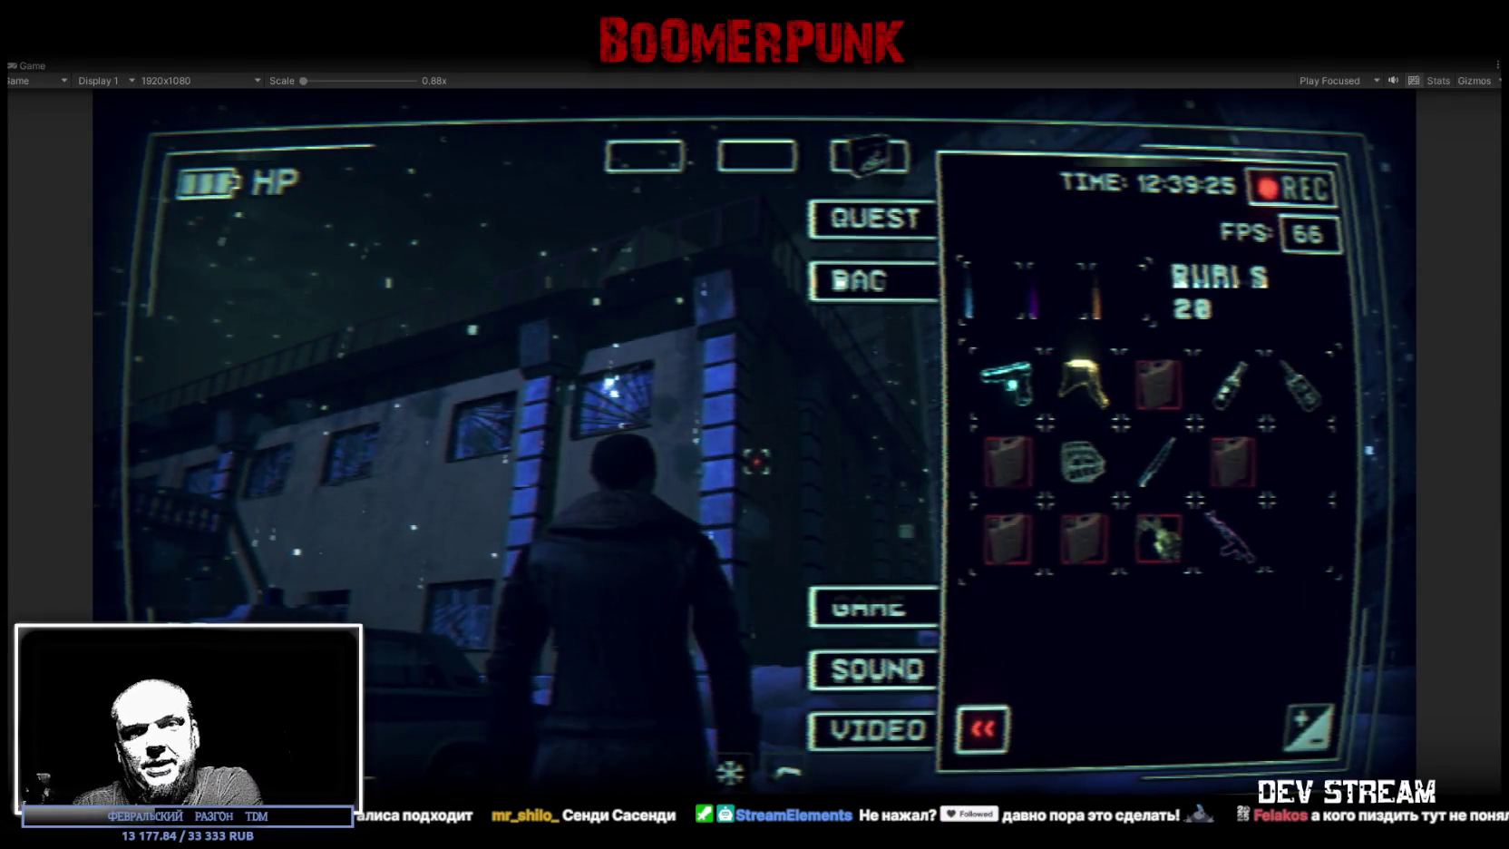
- Exit Play mode with Ctrl+P and return to the Scene view
key("ctrl+p")
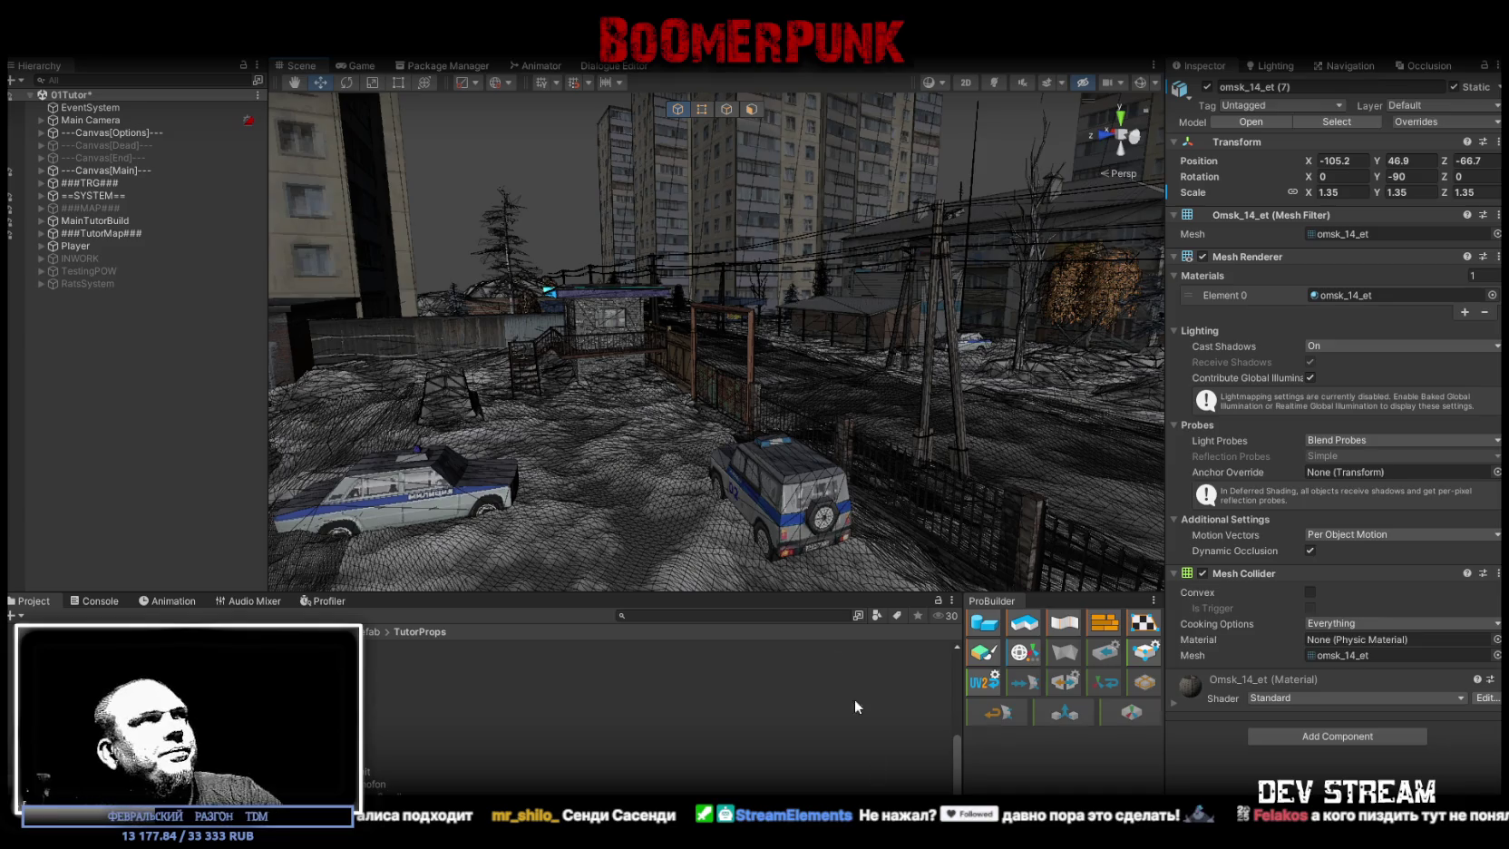
- Fully expand the Player hierarchy, then collapse and reopen the spine_01 and thigh_r bones
left_click(42, 246, "alt")
left_click(42, 246, "alt")
left_click(42, 245, "alt")
scroll(185, 526, "down", 10)
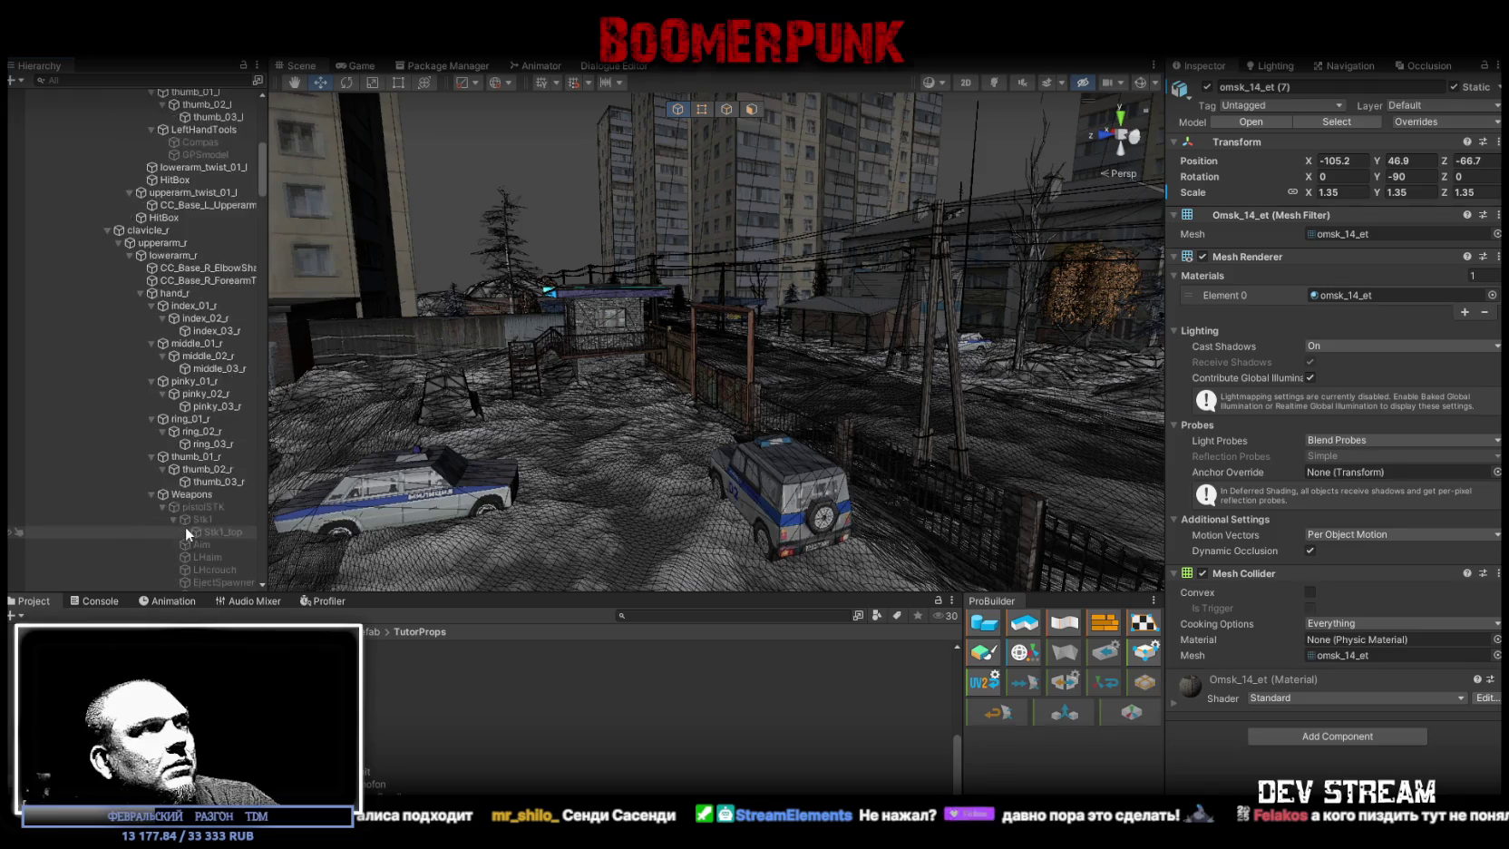
scroll(185, 526, "up", 10)
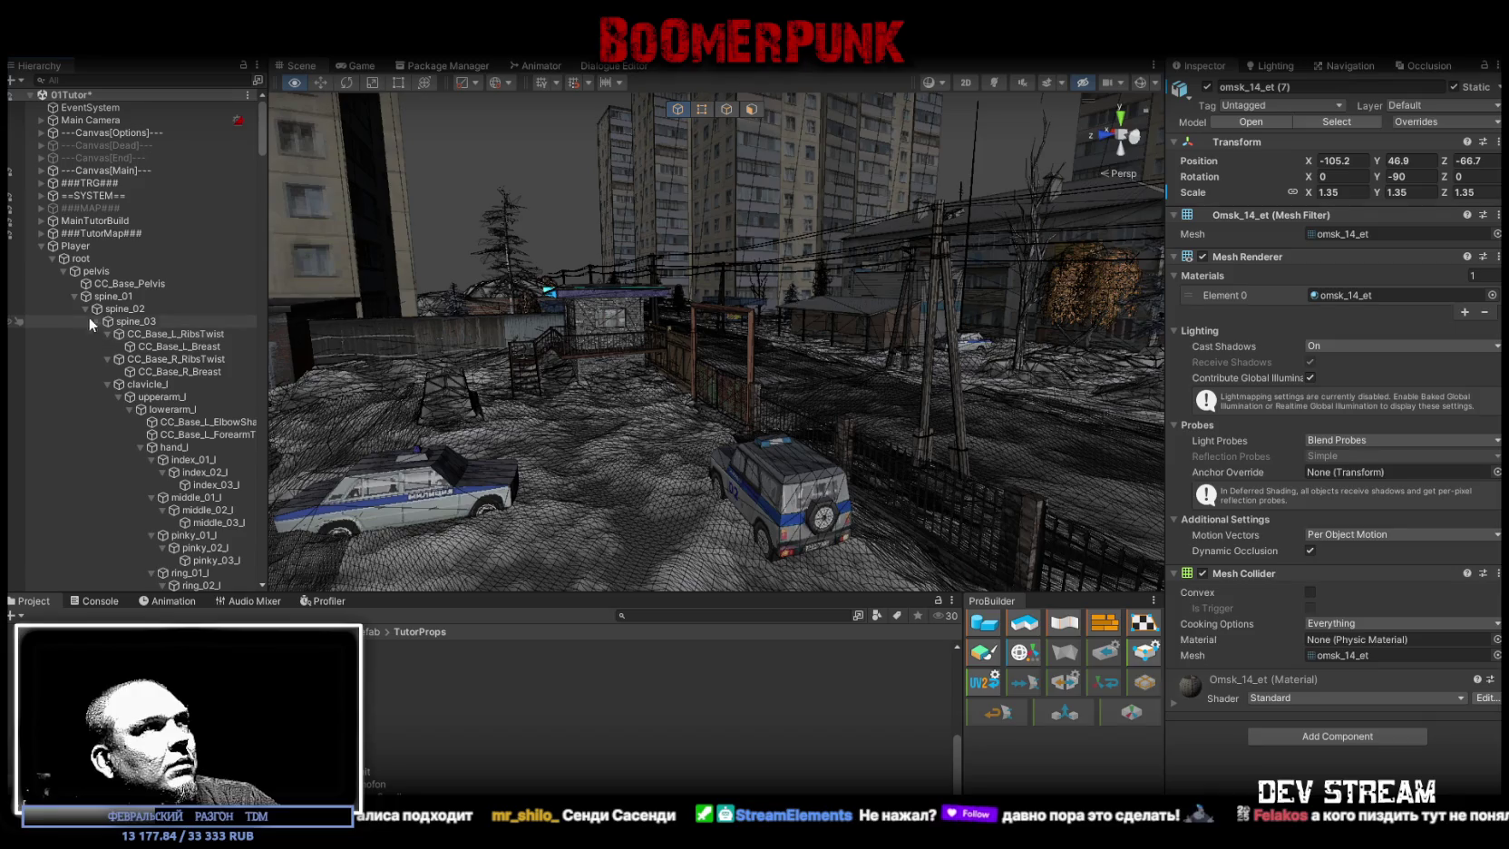
left_click(75, 295)
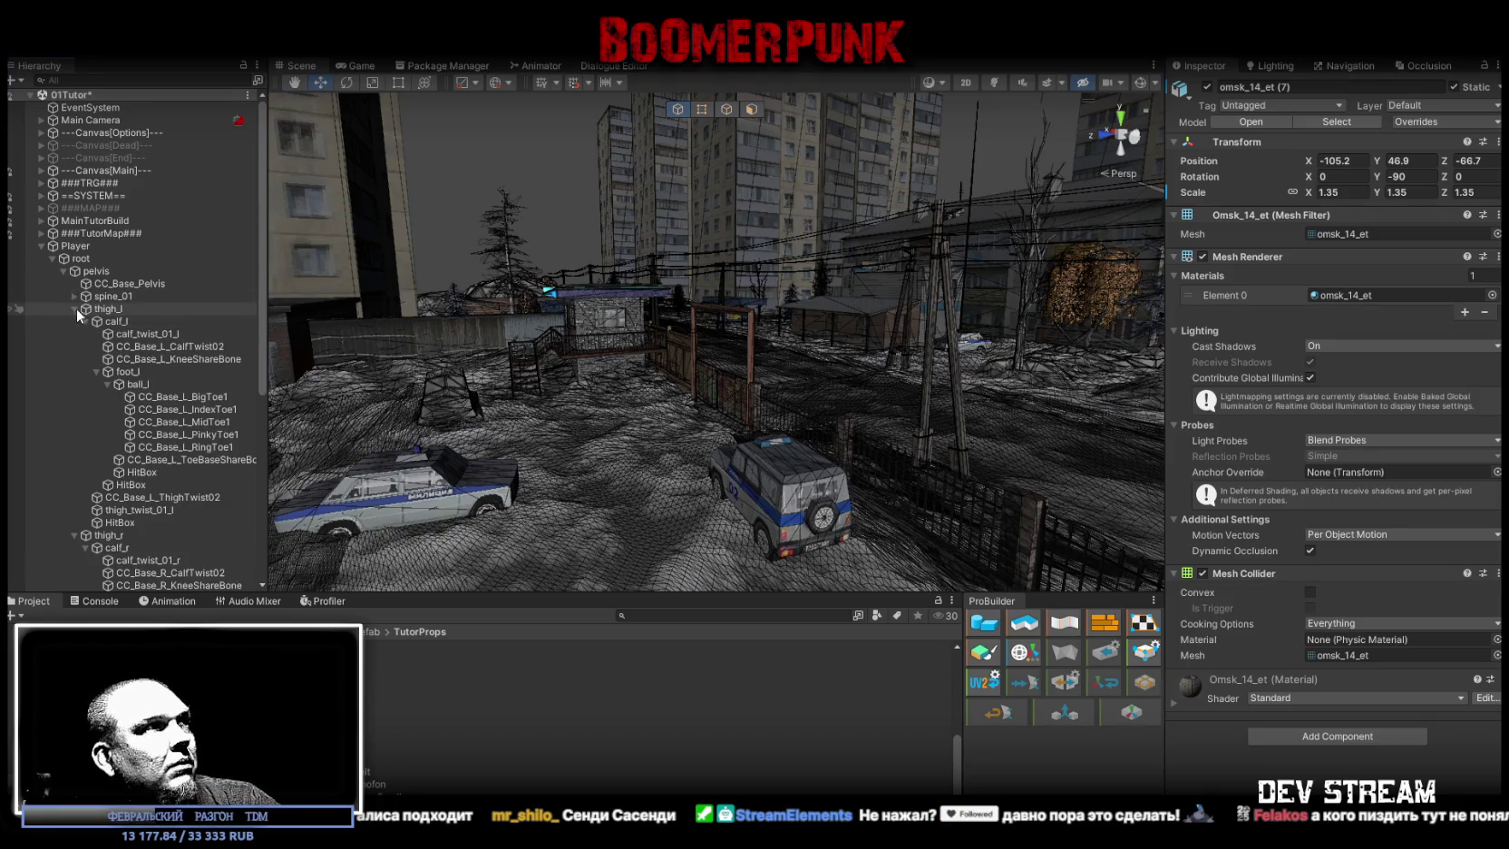
left_click(76, 321)
left_click(76, 322)
left_click(74, 296)
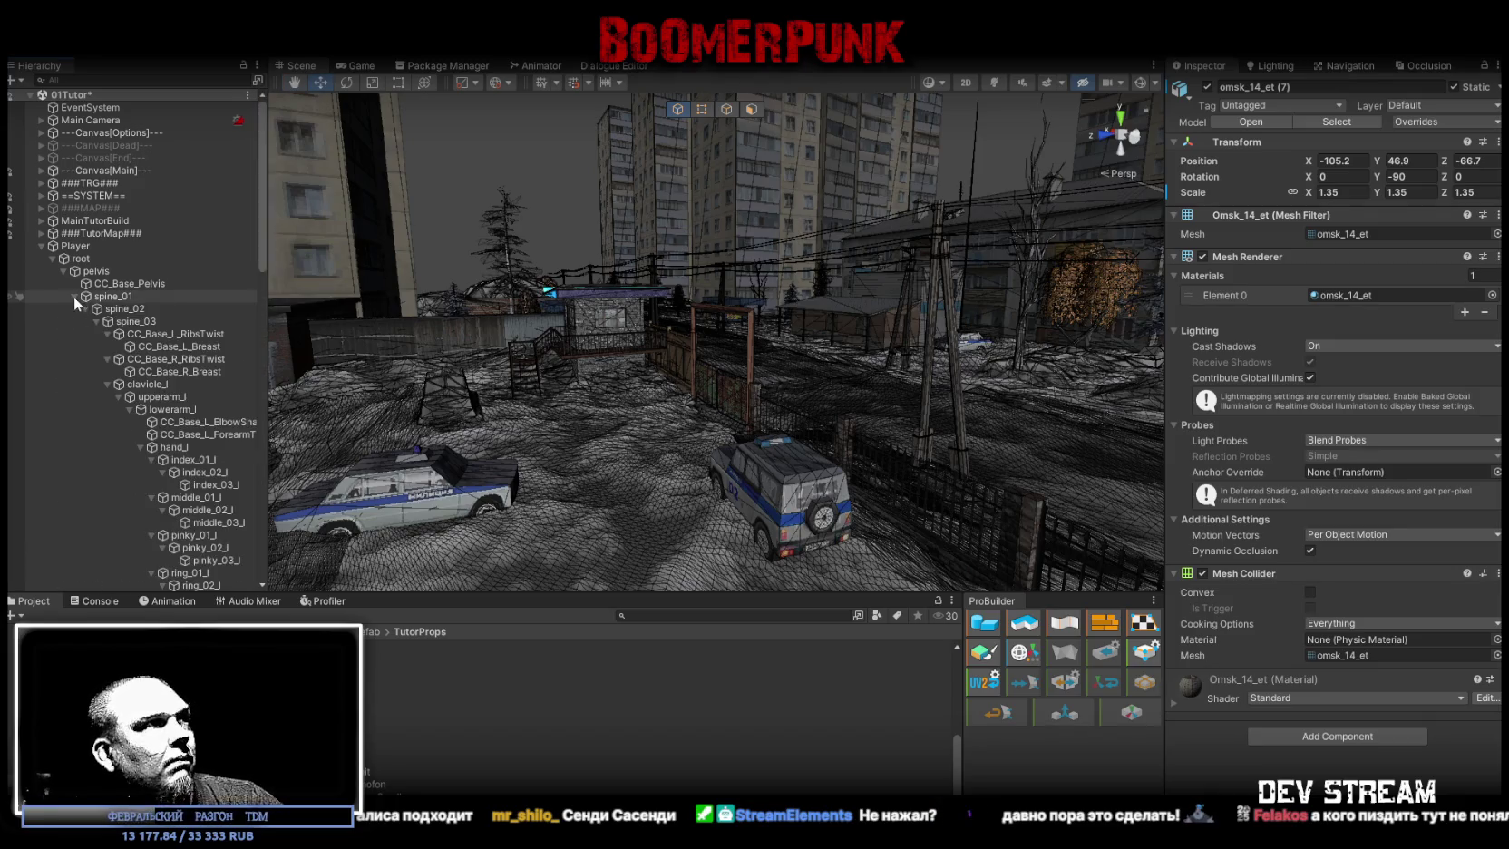
- Collapse both RibsTwist bones and clavicle_l, then collapse all subtrees under Weapons
left_click(106, 334, "alt")
left_click(108, 347)
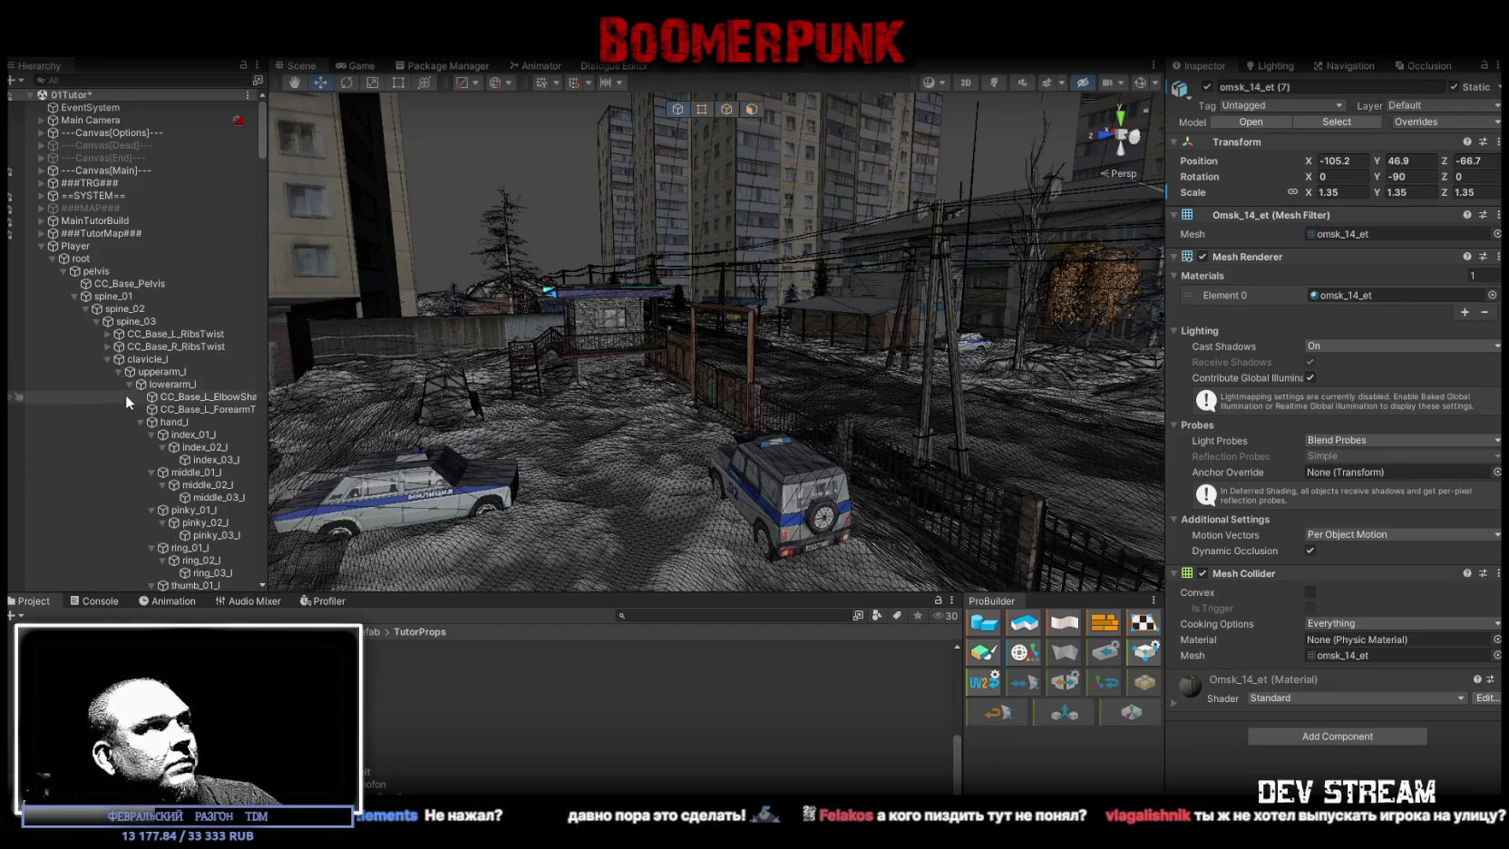
scroll(132, 399, "down", 5)
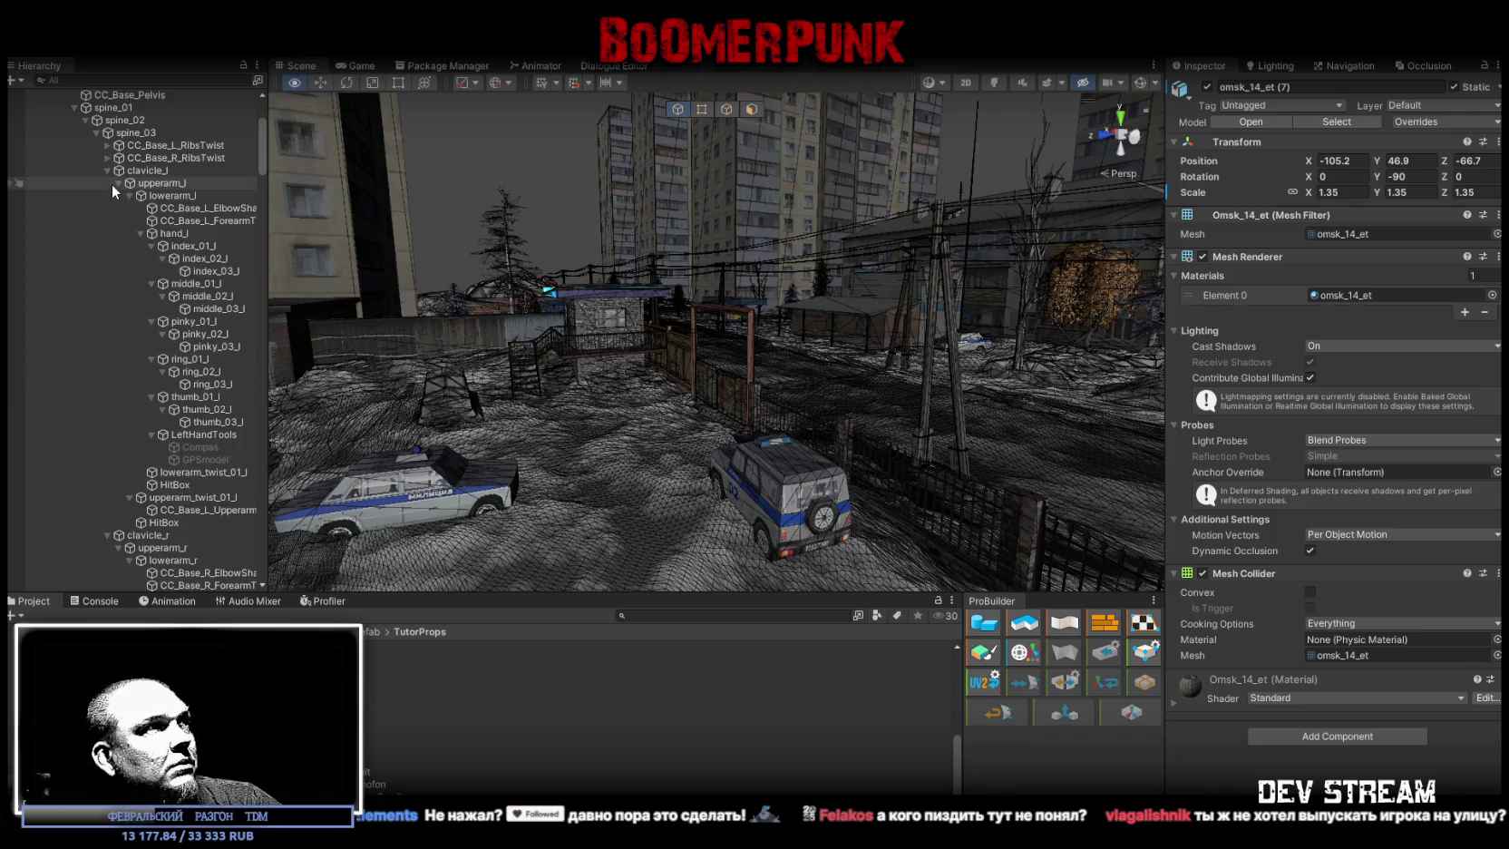
left_click(105, 173)
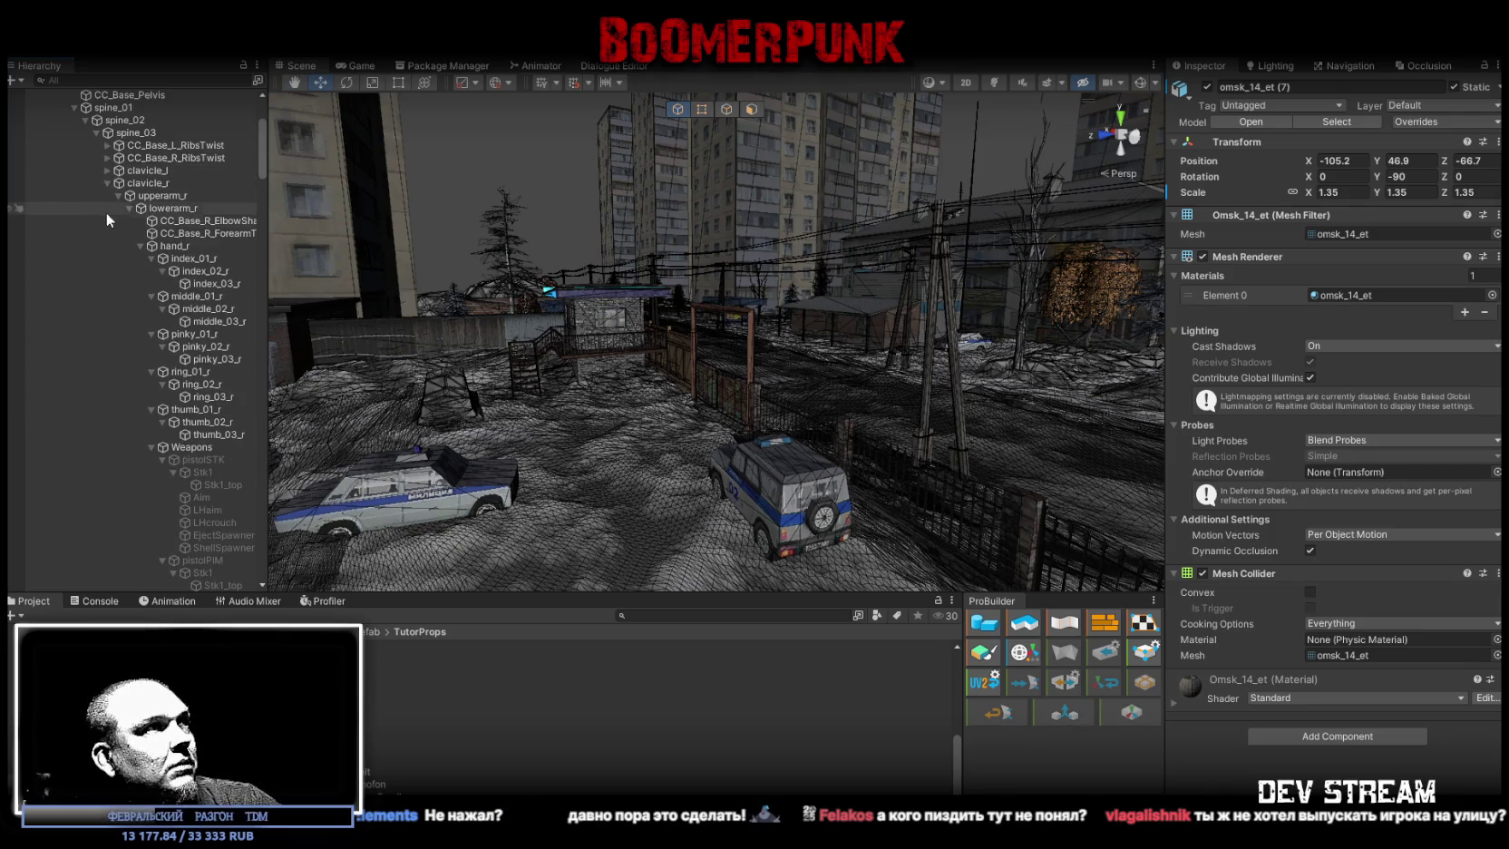
scroll(171, 410, "down", 3)
left_click(151, 306, "alt")
- Reopen Weapons with its subtrees collapsed and view pistolSTK's, then pistolPIM's, Gun stats
left_click(151, 306)
left_click(213, 318)
scroll(229, 426, "down", 2)
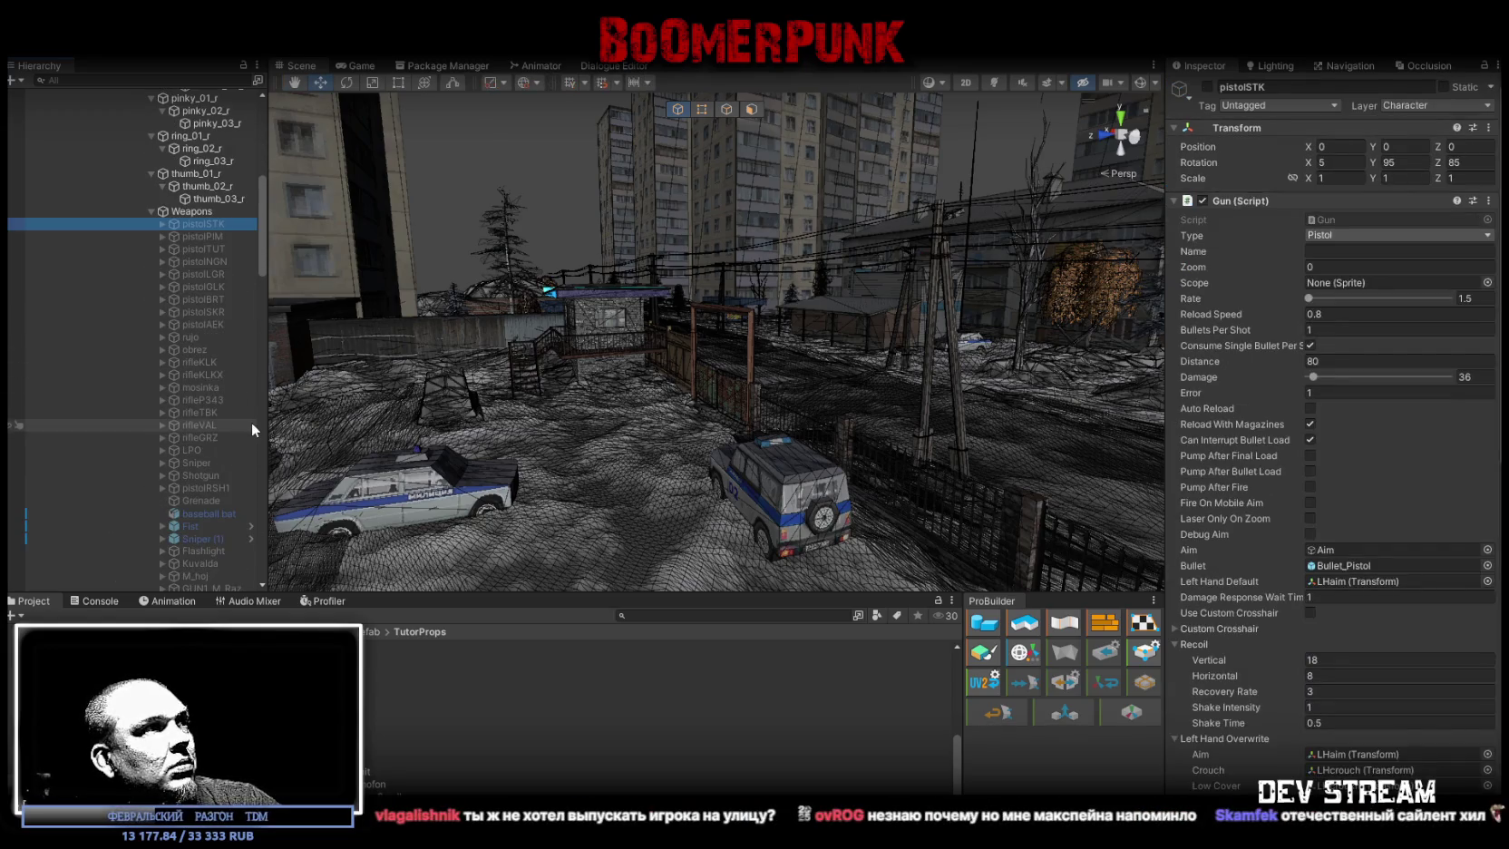
left_click(203, 235)
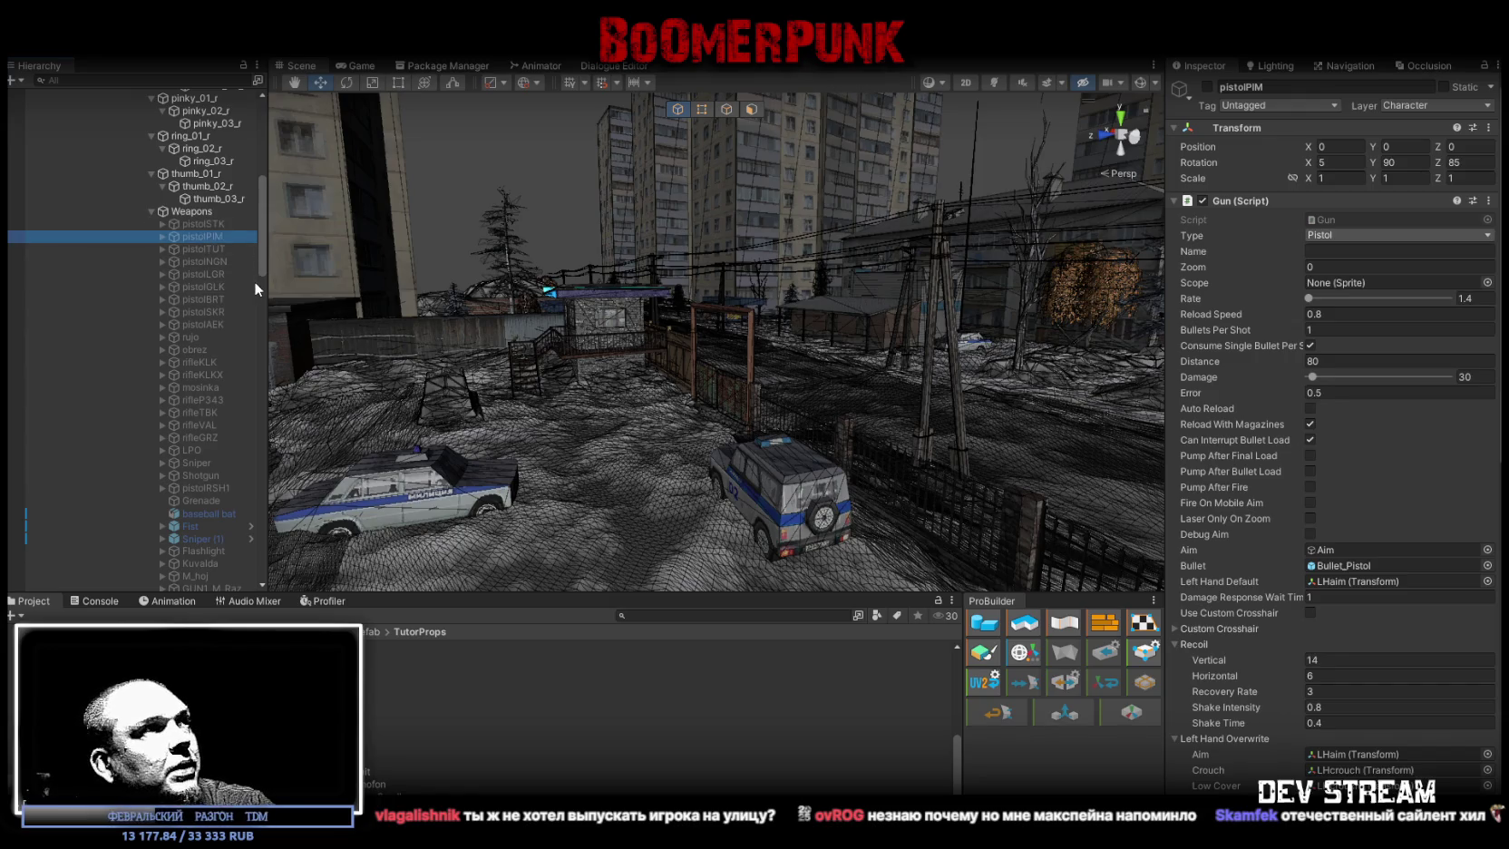
- Step through pistolBRT, rifleKLK and rifleVAL, then back to rifleGRZ (damage 45, rate 7, distance 125)
key("Down")
key("Down")
key("Down")
key("Down")
key("Down")
key("Down")
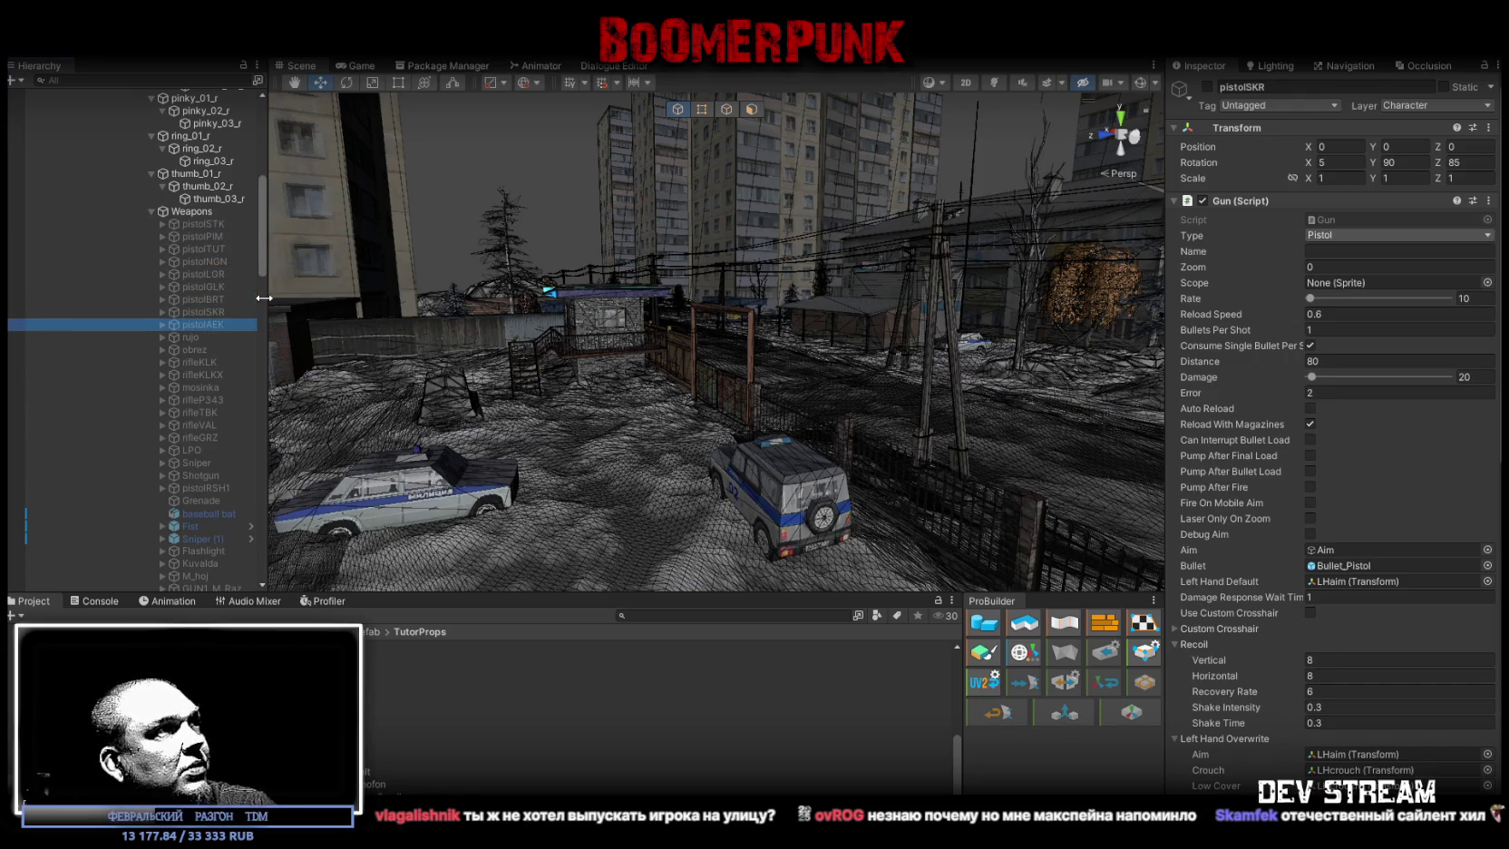
key("Down")
key("Down")
key("Down")
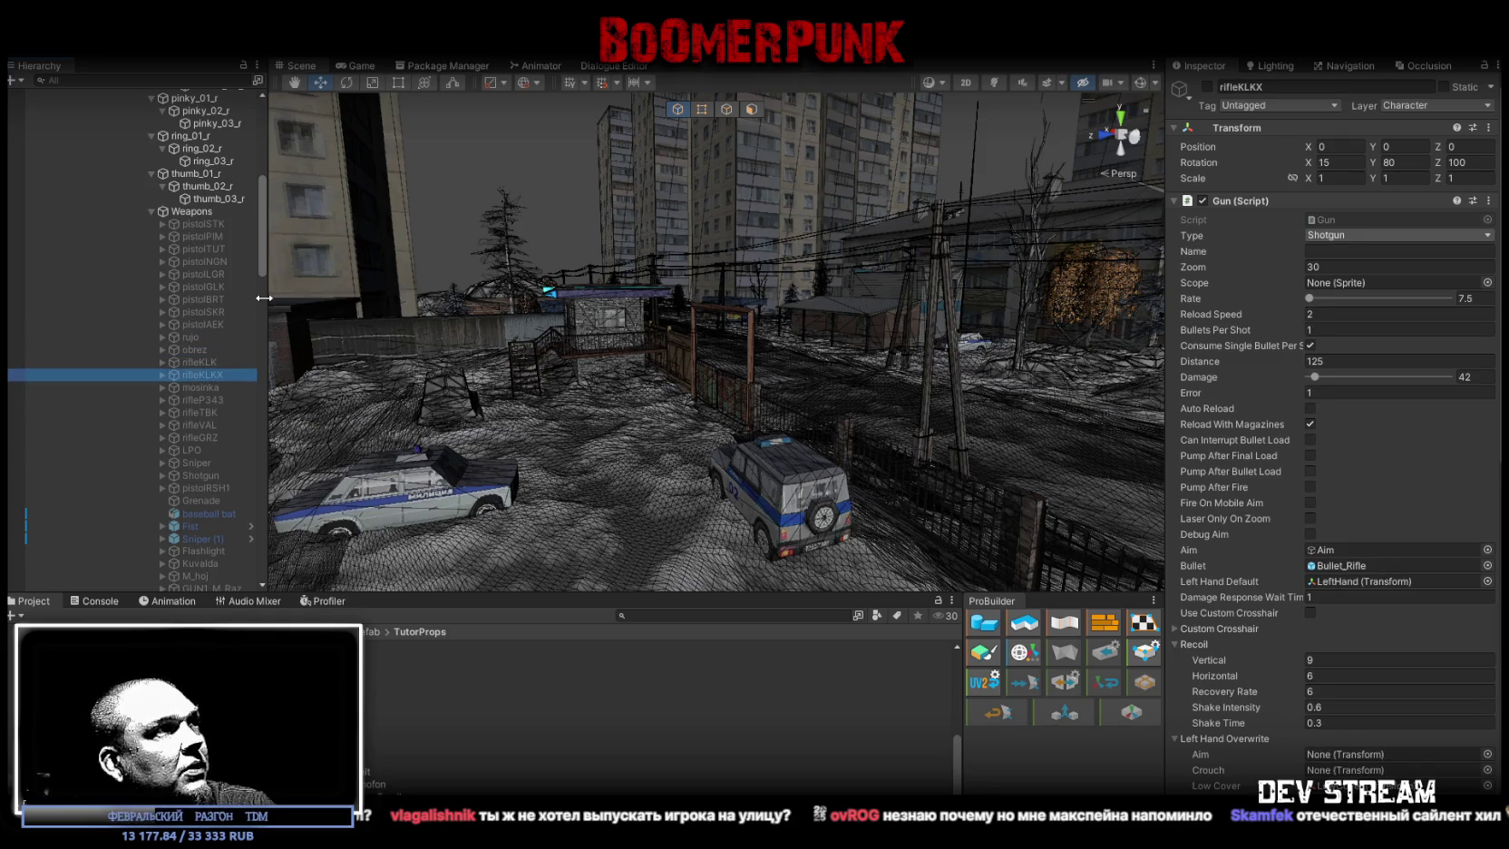
key("Down")
key("Down")
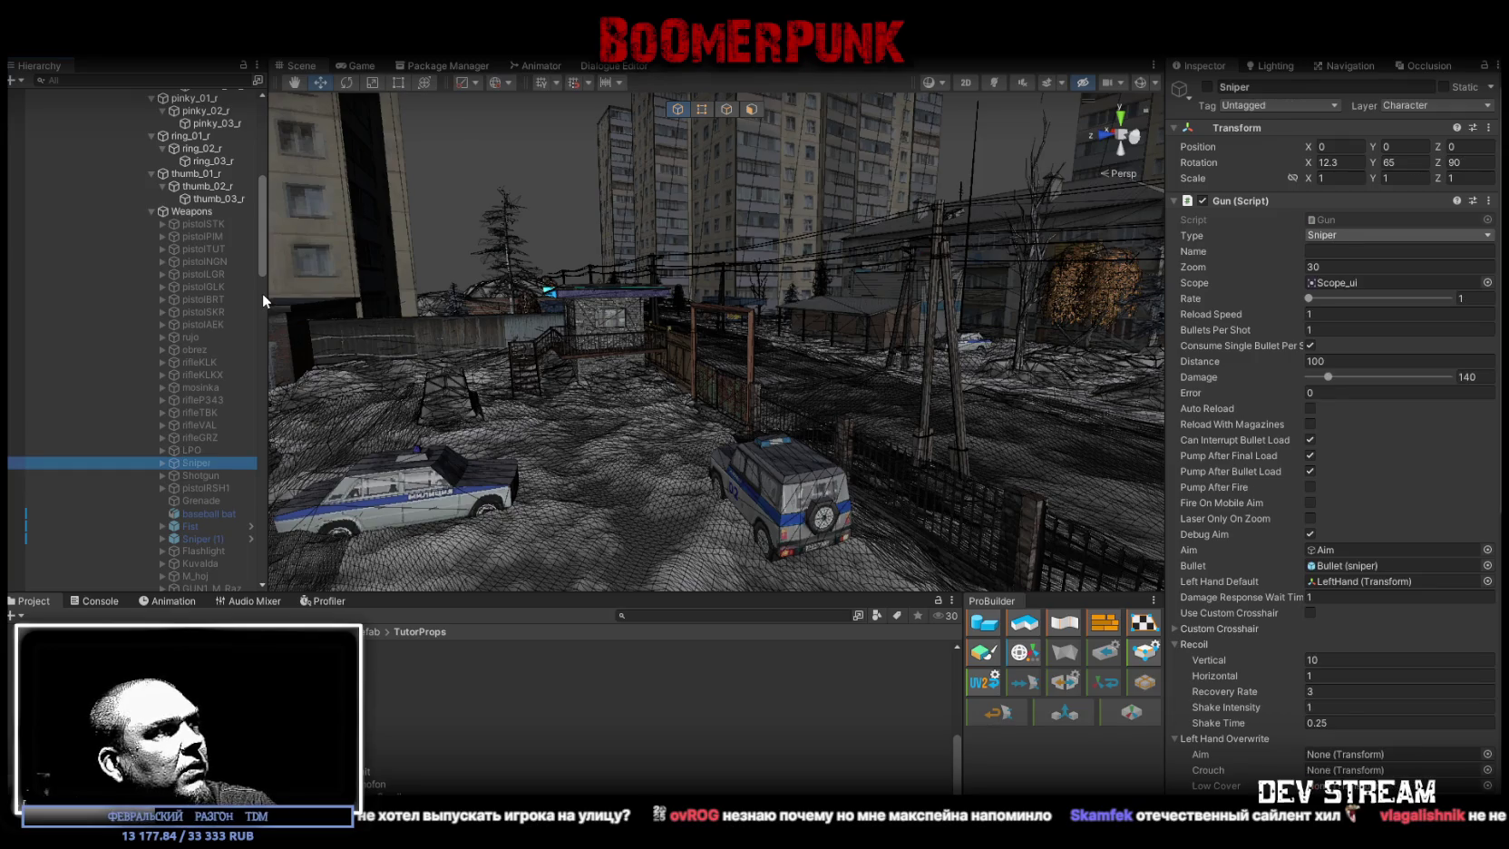
key("Up")
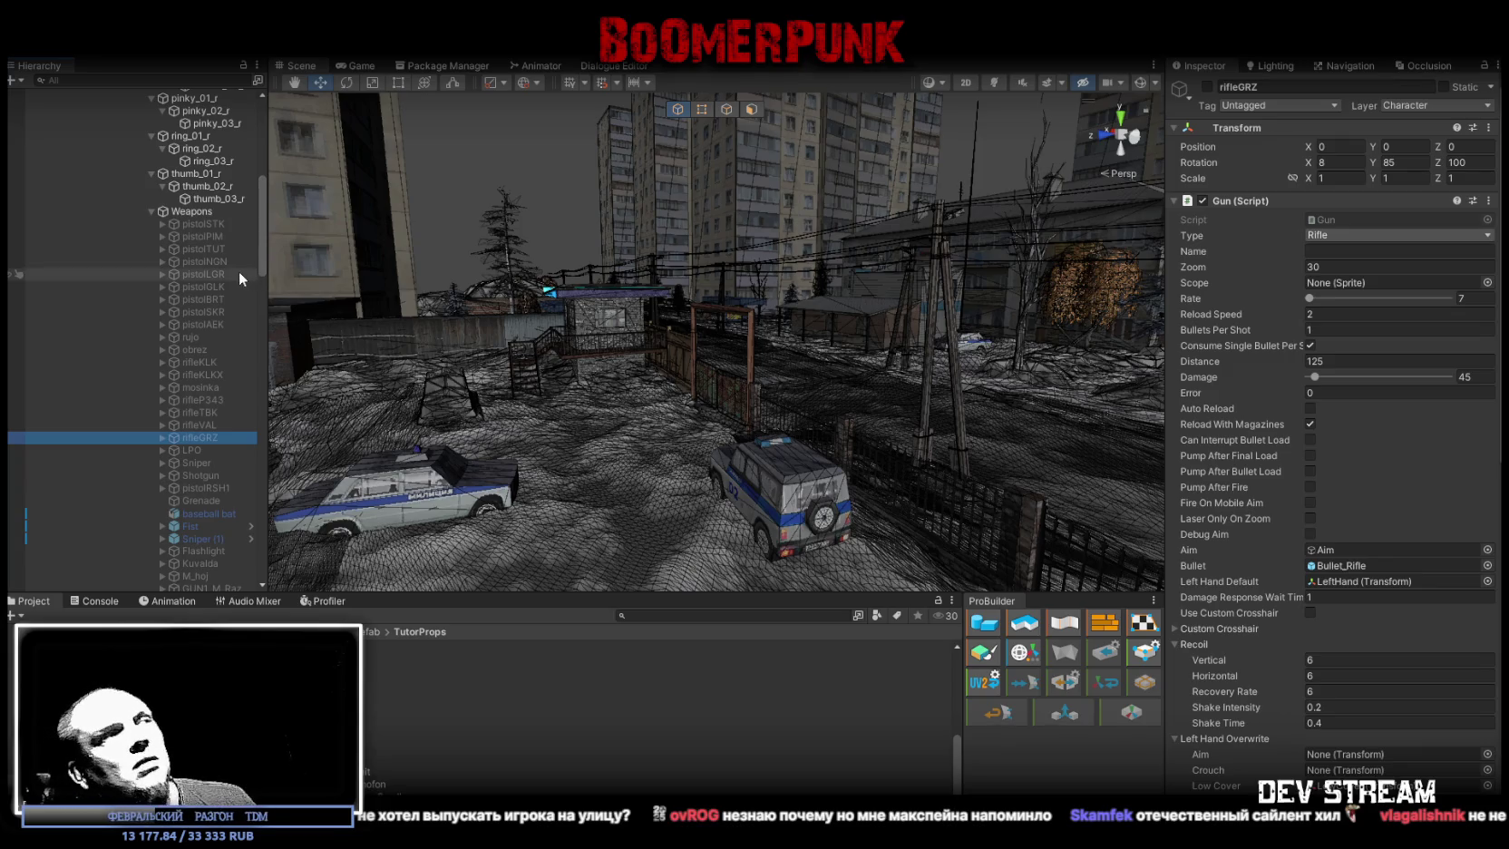
scroll(157, 537, "down", 5)
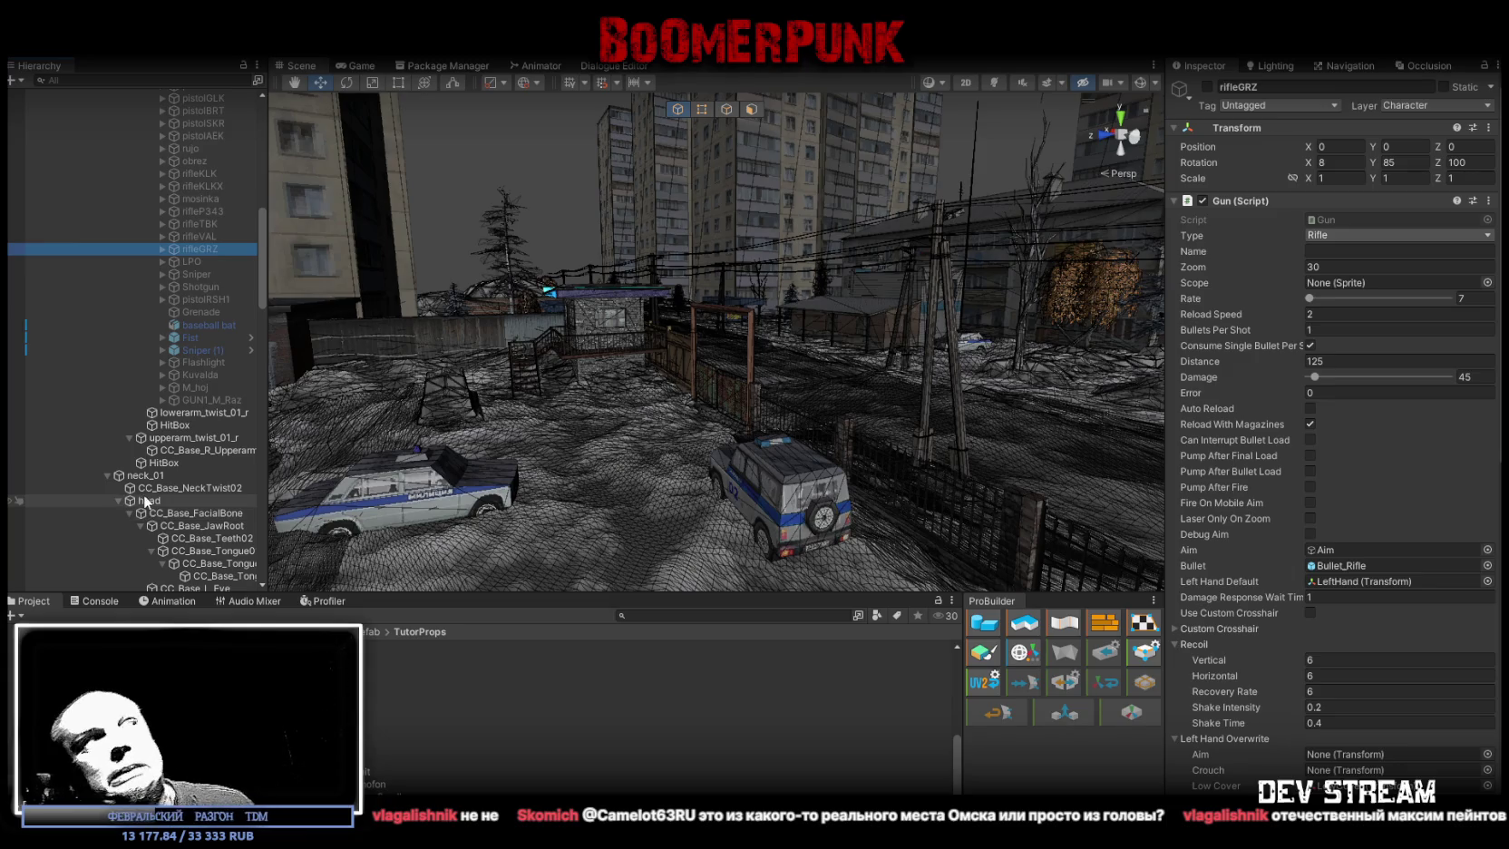
- Orbit the Scene view to look down over the town's apartment blocks and low houses
mouse_move(1055, 425)
left_mouse_down()
mouse_move(1208, 463)
mouse_move(1326, 528)
left_mouse_up()
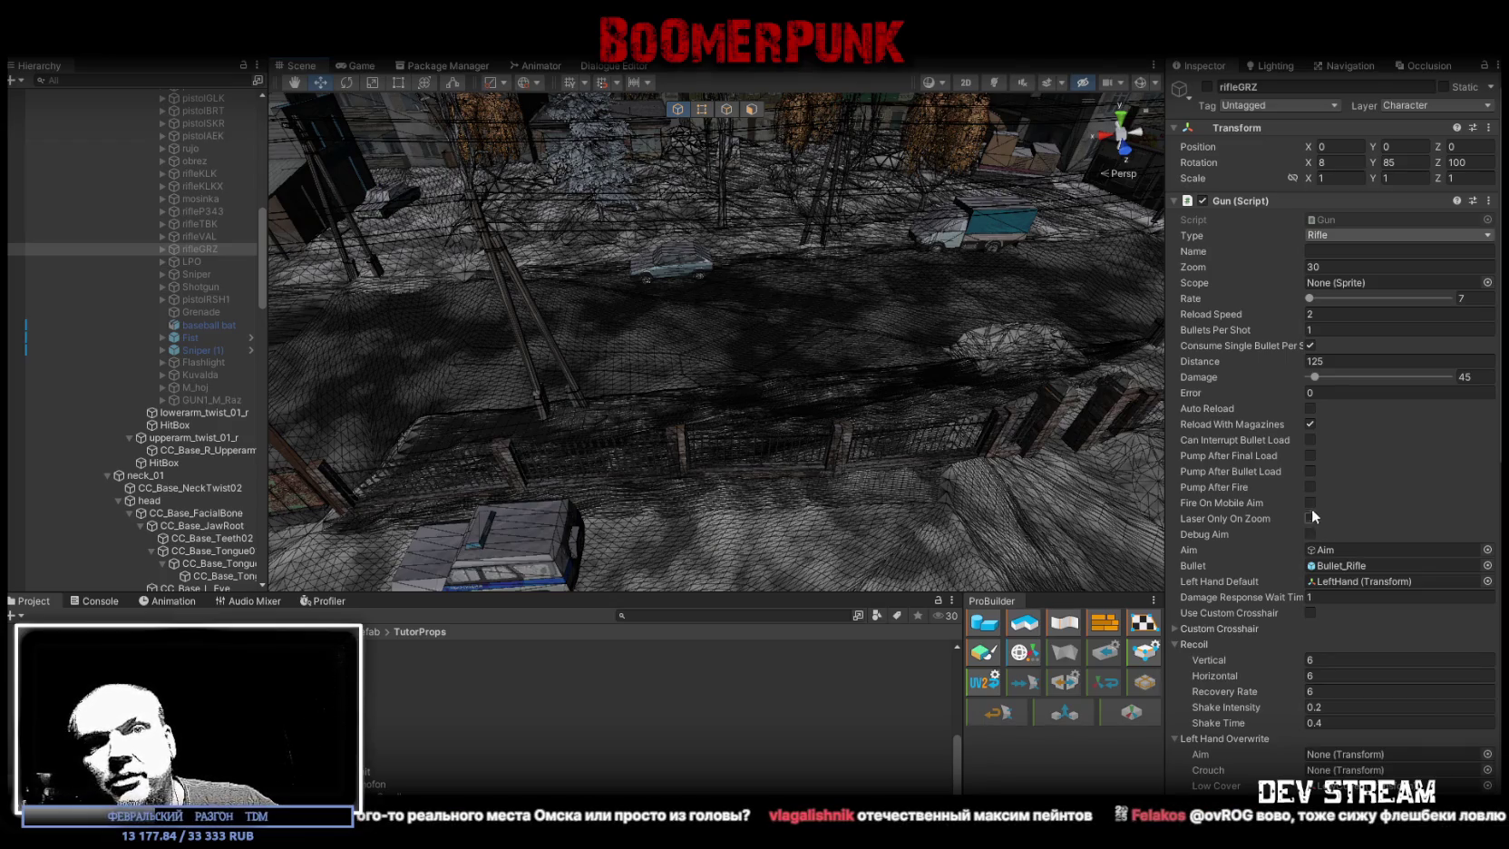
mouse_move(711, 357)
left_mouse_down()
mouse_move(567, 327)
mouse_move(582, 296)
left_mouse_up()
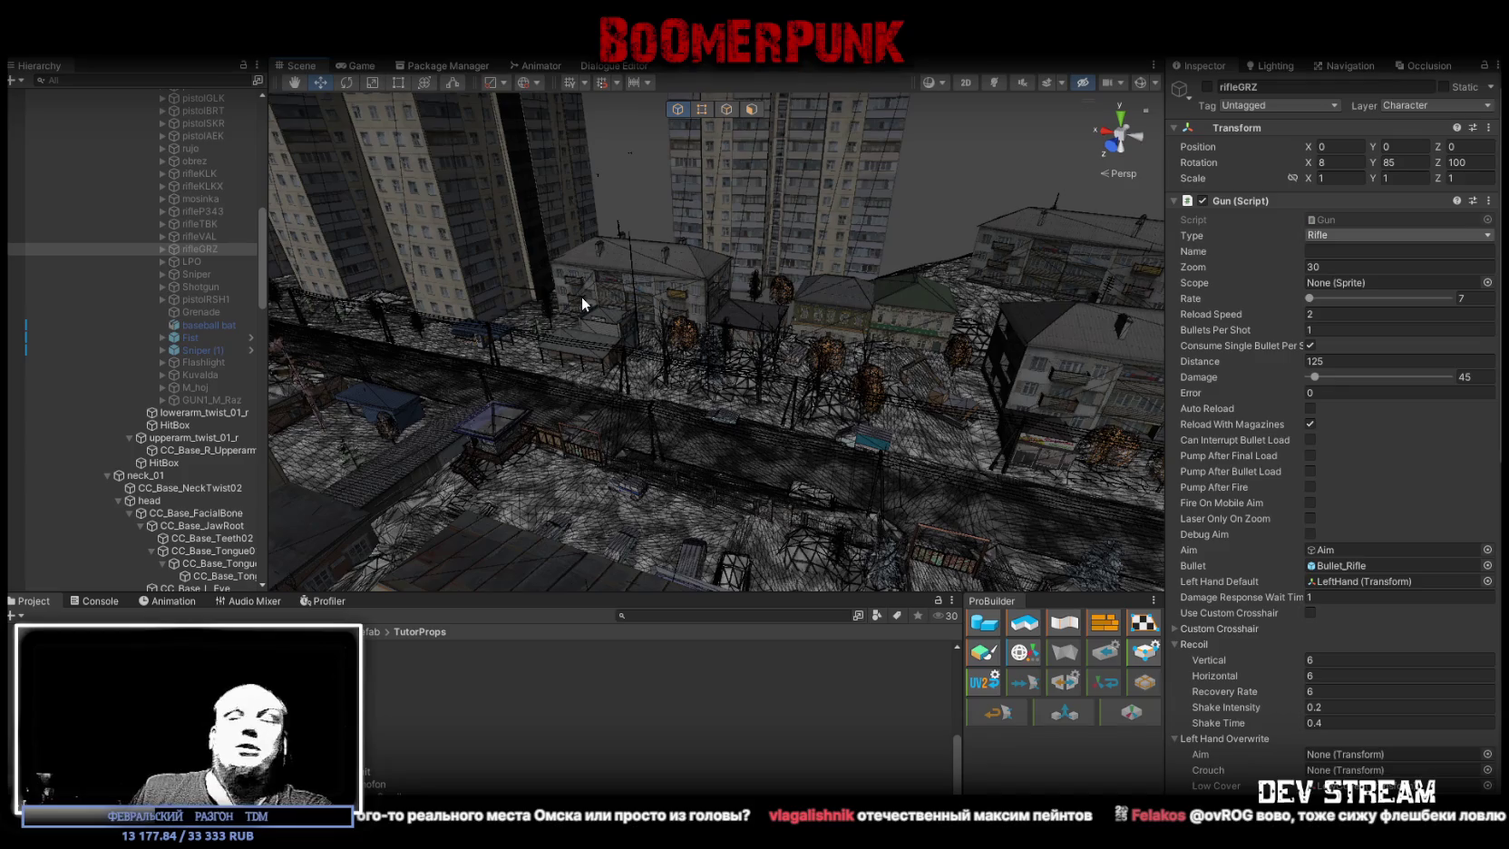